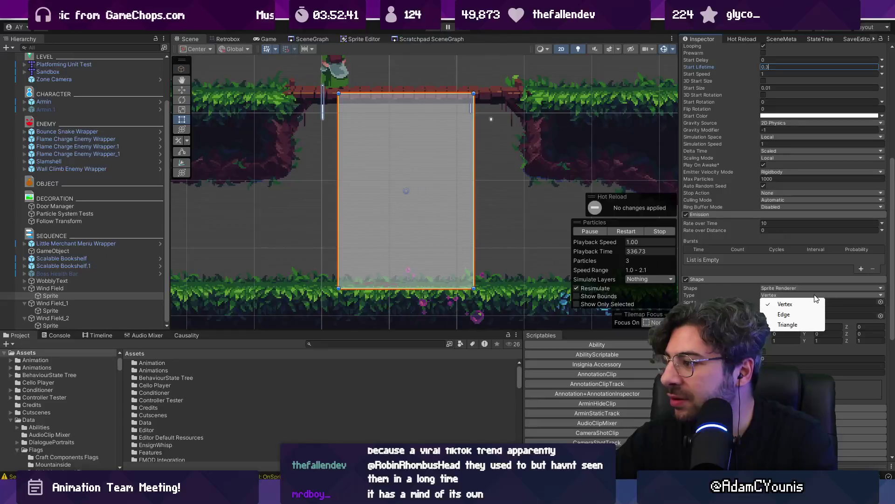
Set the emitter Shape to Box and frame the Wind Field in the 2D Scene view.
{"action": "left_click", "coordinate": [820, 288]}
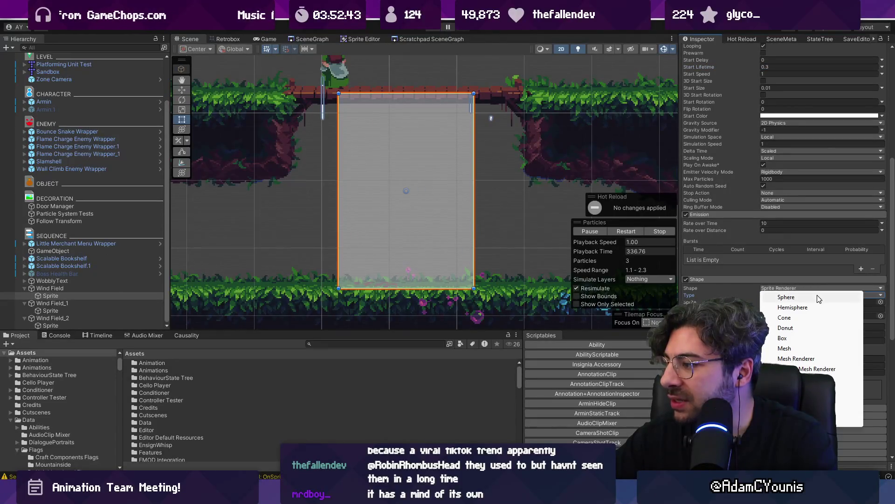
{"action": "left_click", "coordinate": [785, 338]}
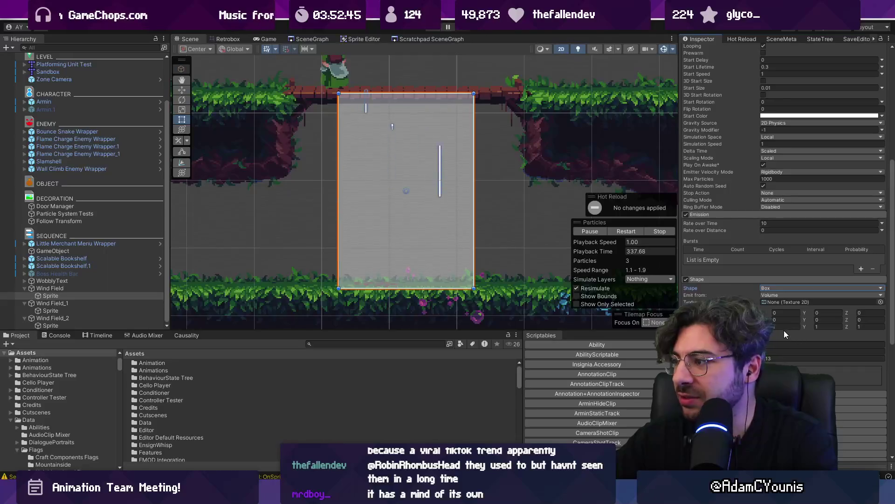
{"action": "key", "text": "f"}
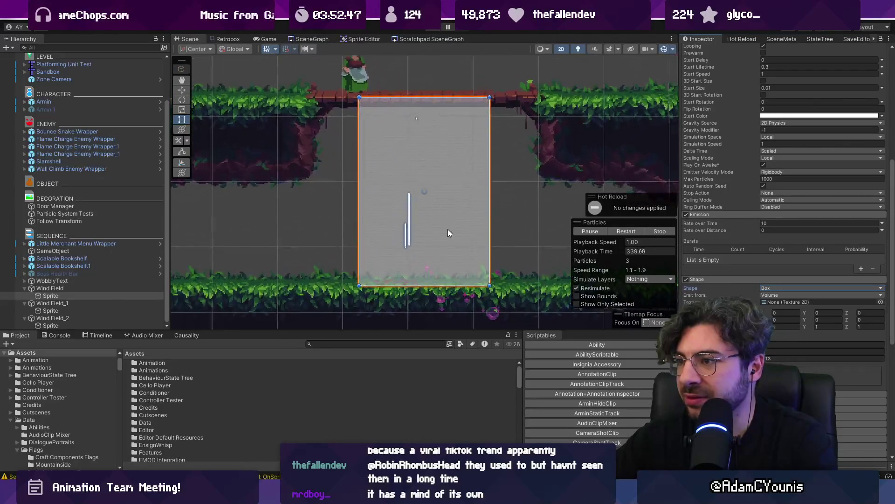
{"action": "key", "text": "2"}
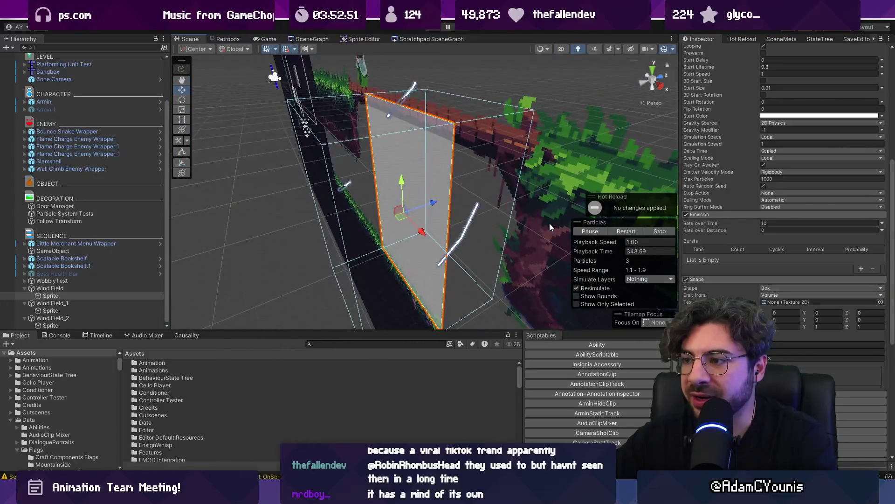
{"action": "key", "text": "2"}
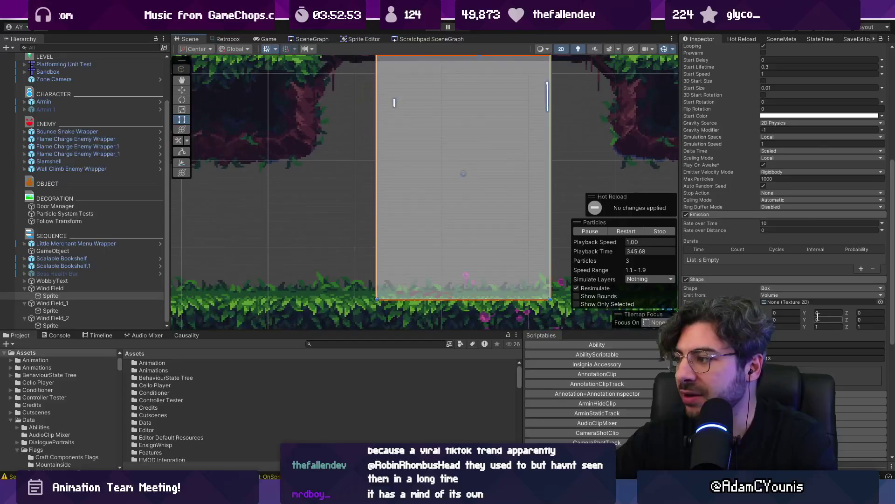
Raise Emission Rate over Time from 10 to 20.
{"action": "left_click", "coordinate": [774, 224]}
{"action": "type", "text": "20"}
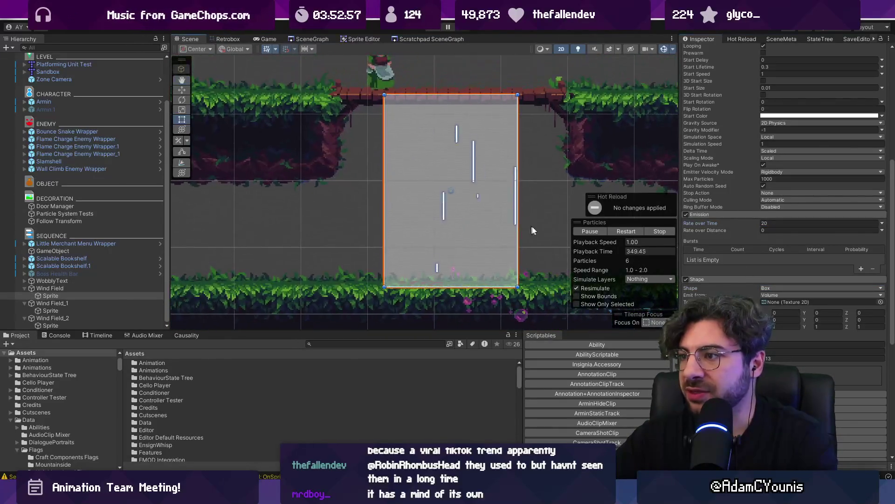
{"action": "scroll", "coordinate": [717, 236], "scroll_direction": "up", "scroll_amount": 5}
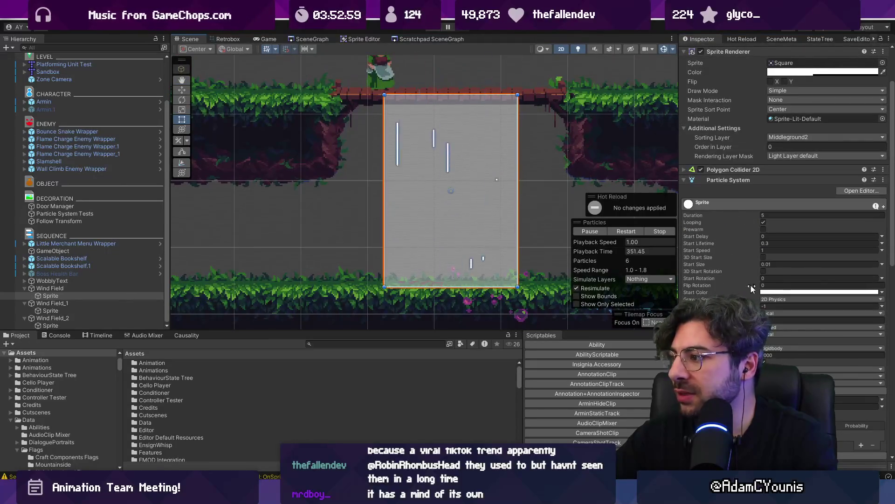
Switch the Trails module's colour to a gradient mode.
{"action": "scroll", "coordinate": [748, 284], "scroll_direction": "down", "scroll_amount": 5}
{"action": "scroll", "coordinate": [721, 295], "scroll_direction": "down", "scroll_amount": 4}
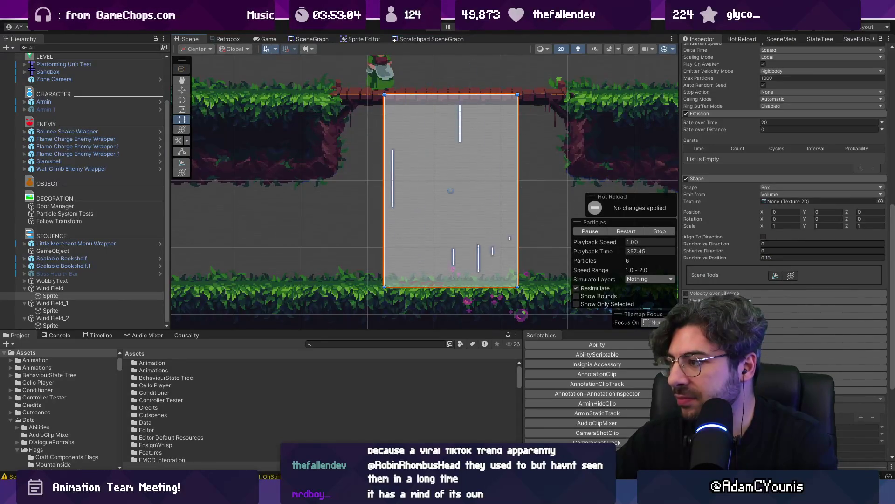
{"action": "scroll", "coordinate": [711, 259], "scroll_direction": "down", "scroll_amount": 1}
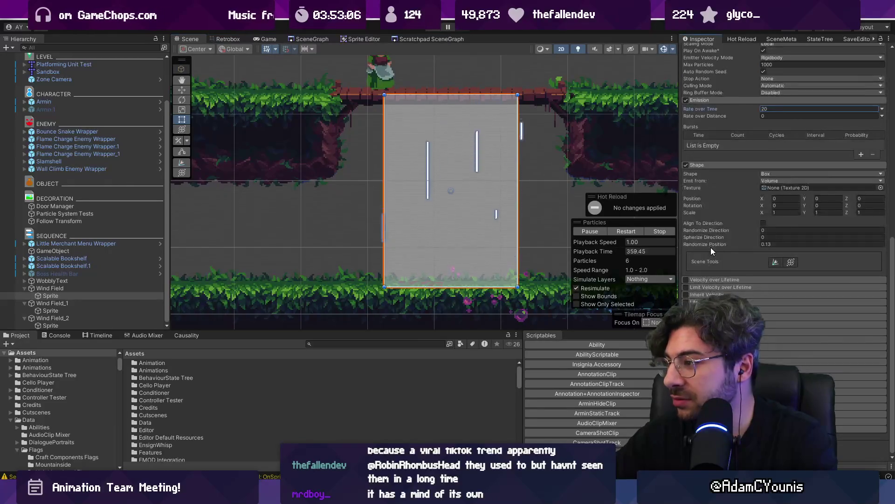
{"action": "scroll", "coordinate": [784, 210], "scroll_direction": "down", "scroll_amount": 8}
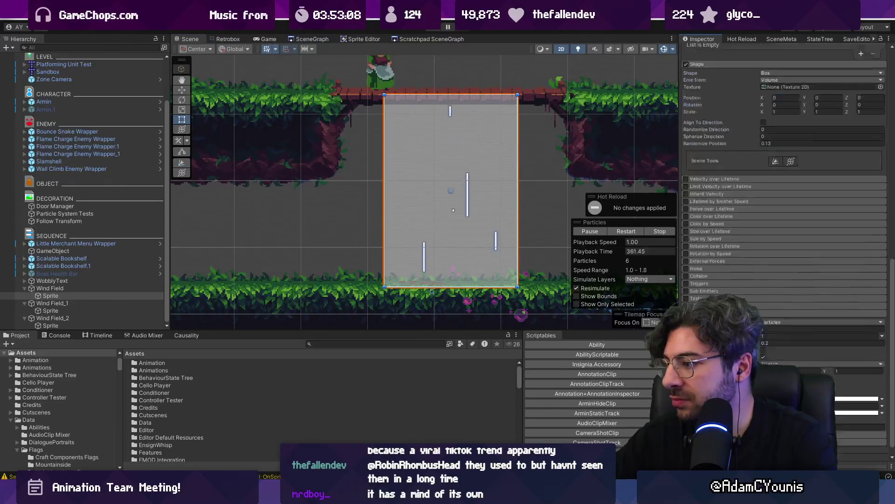
{"action": "left_click", "coordinate": [821, 393]}
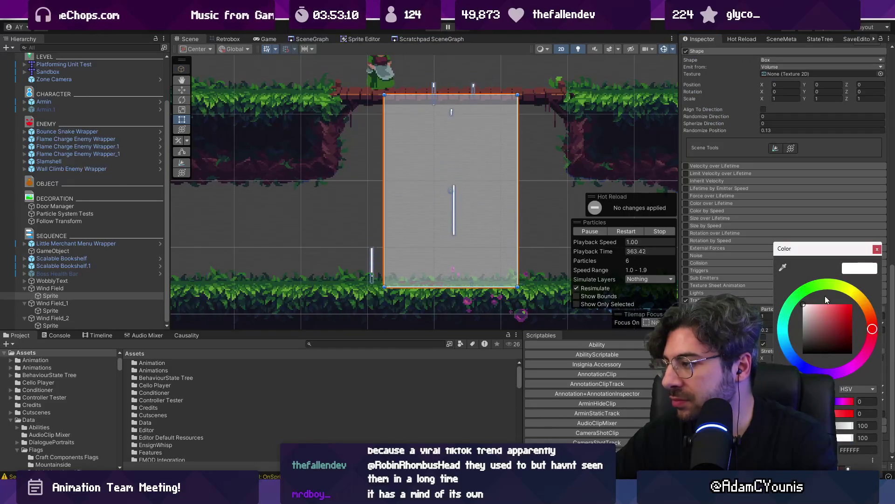
{"action": "key", "text": "Escape"}
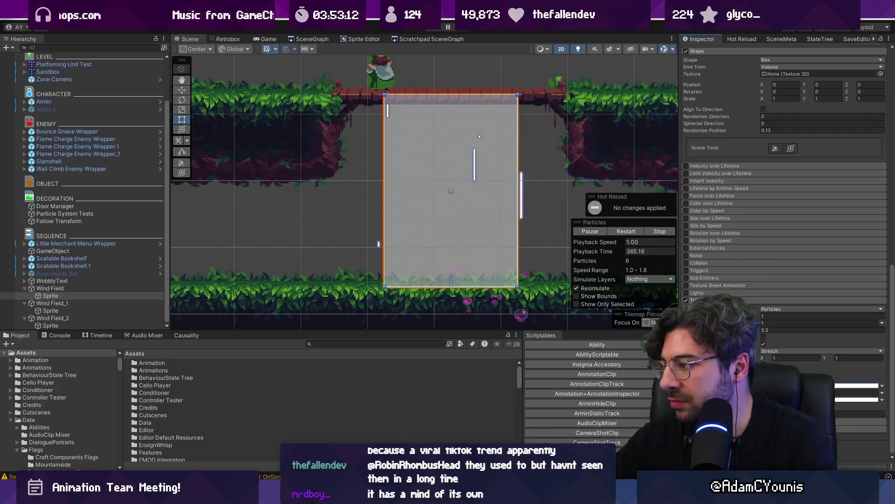
{"action": "left_click", "coordinate": [882, 386]}
{"action": "left_click", "coordinate": [869, 402]}
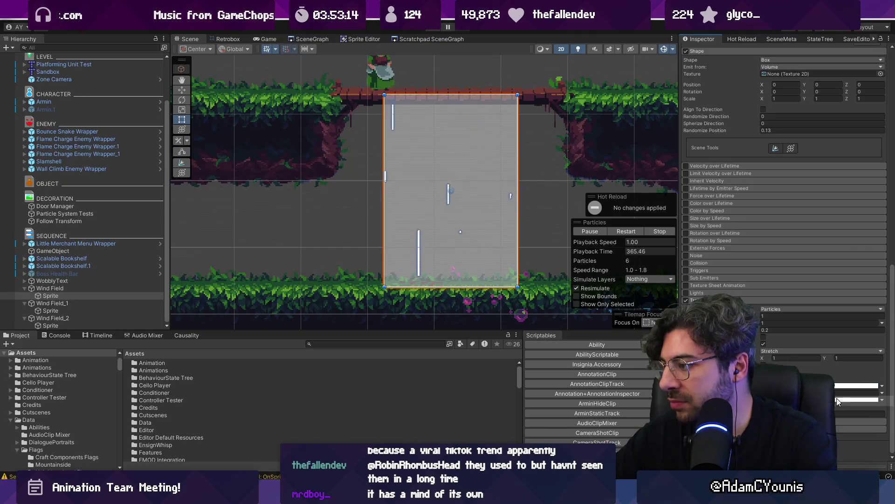
Set the trail gradient's right alpha key to 0 so it fades out.
{"action": "left_click", "coordinate": [857, 399]}
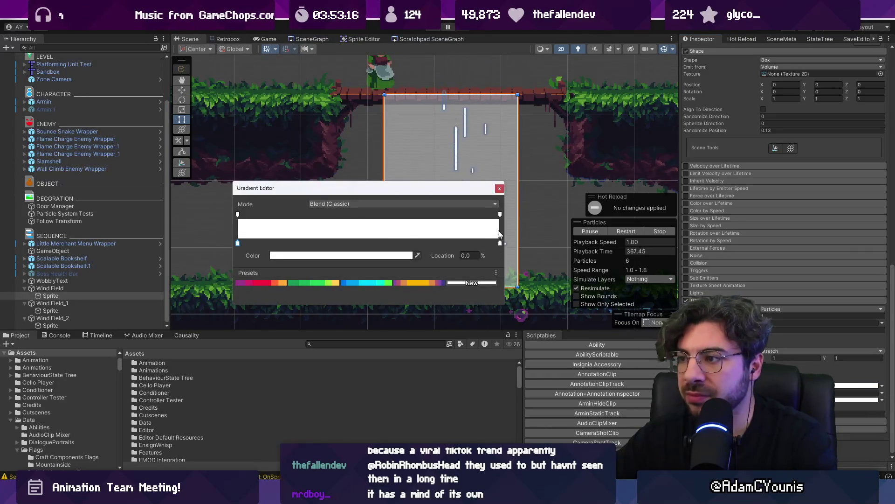
{"action": "left_click", "coordinate": [500, 215]}
{"action": "left_click_drag", "start_coordinate": [401, 257], "coordinate": [228, 239]}
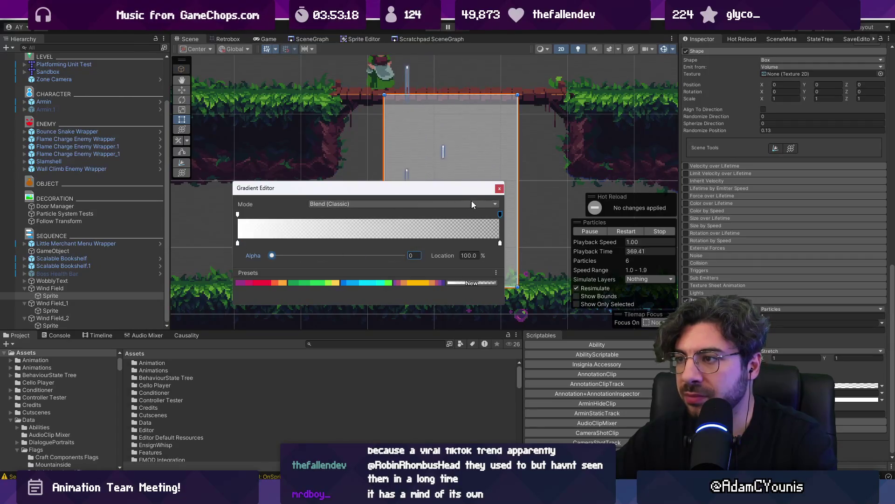
{"action": "left_click", "coordinate": [499, 189]}
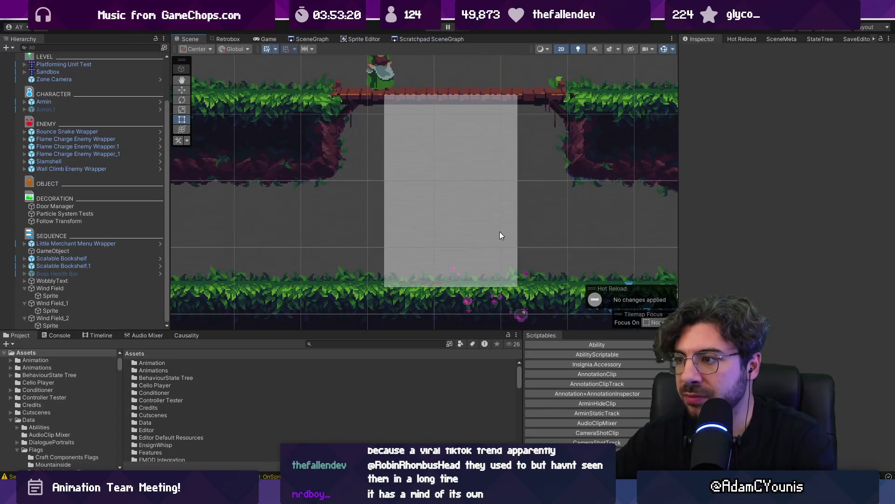
Orbit the Scene view in 3D perspective to inspect the Wind Field emitter plane.
{"action": "key", "text": "2"}
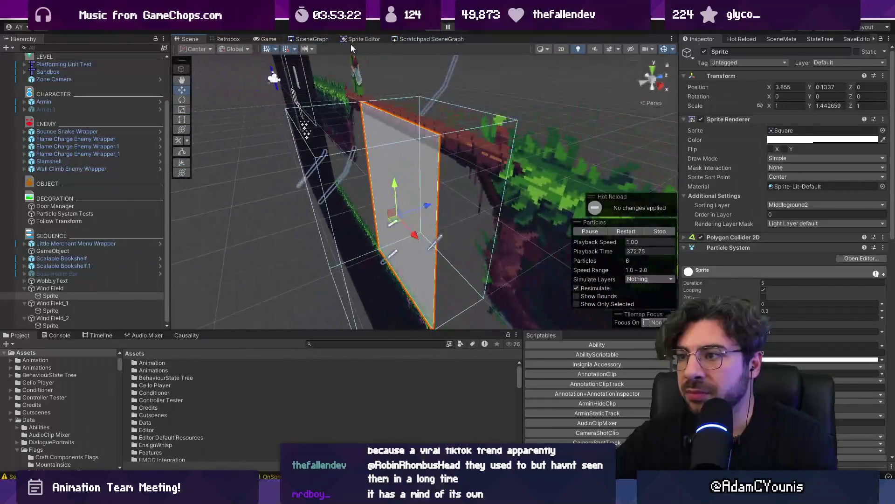
{"action": "key", "text": "2"}
{"action": "key", "text": "2"}
{"action": "mouse_move", "coordinate": [455, 153]}
{"action": "left_mouse_down"}
{"action": "mouse_move", "coordinate": [421, 156]}
{"action": "mouse_move", "coordinate": [431, 156]}
{"action": "left_mouse_up"}
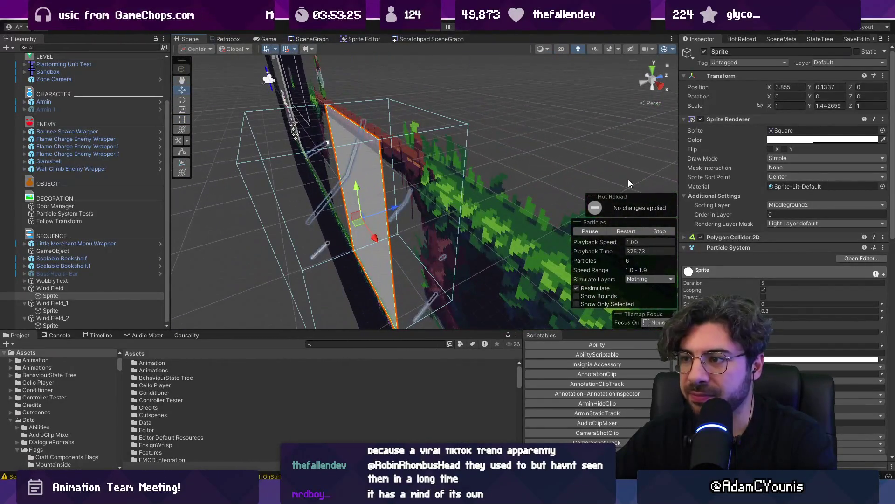
{"action": "left_click", "coordinate": [742, 248]}
{"action": "left_click", "coordinate": [742, 248]}
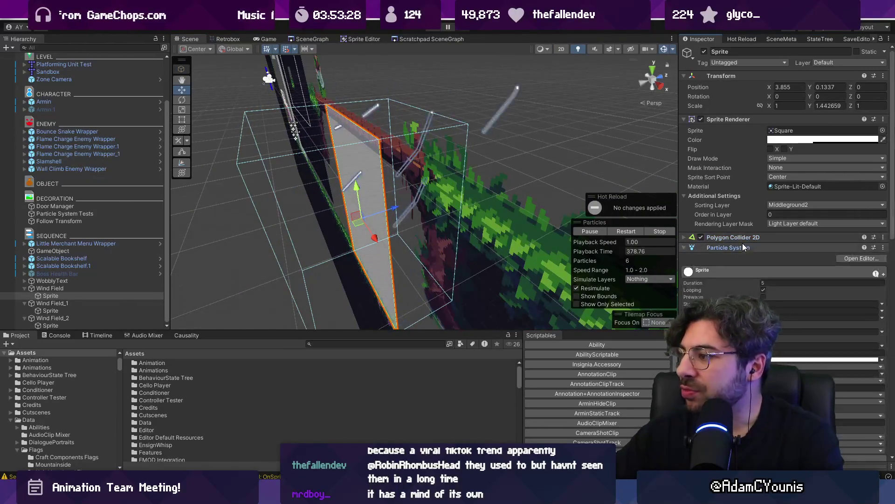
{"action": "scroll", "coordinate": [743, 242], "scroll_direction": "down", "scroll_amount": 5}
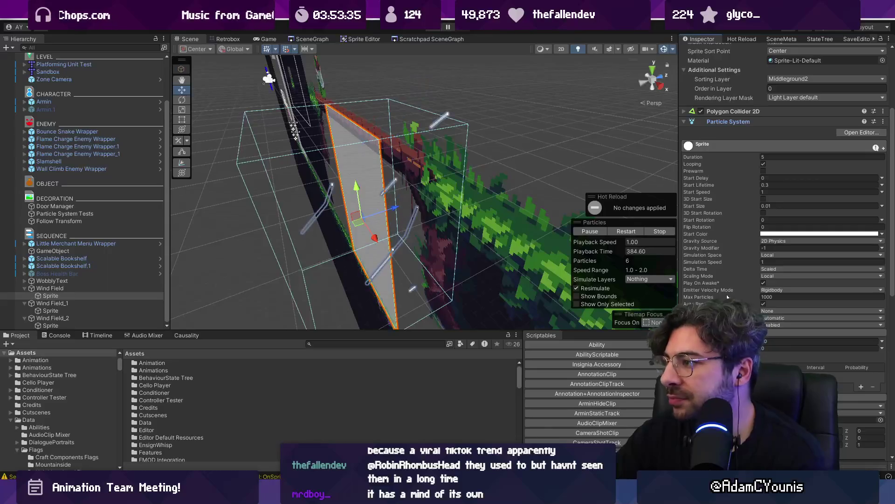
{"action": "scroll", "coordinate": [734, 262], "scroll_direction": "down", "scroll_amount": 4}
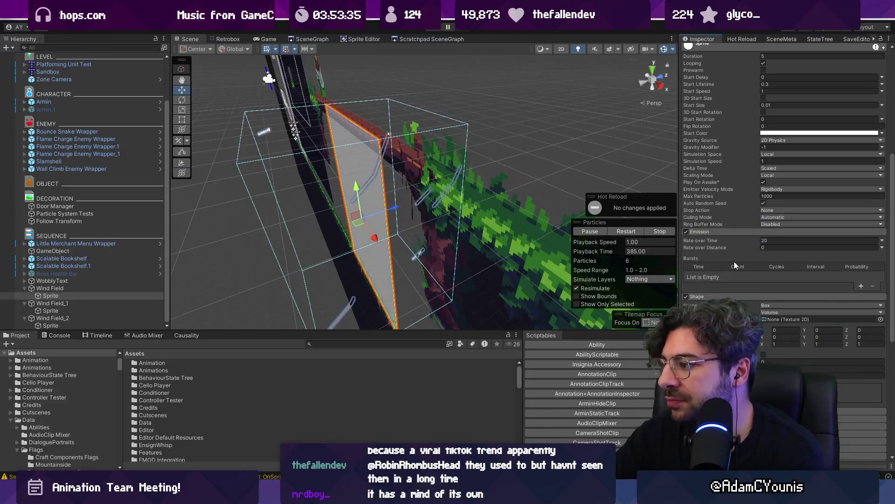
Change the emitter Shape from Box to Rectangle and orbit to face the plane.
{"action": "left_click", "coordinate": [767, 306]}
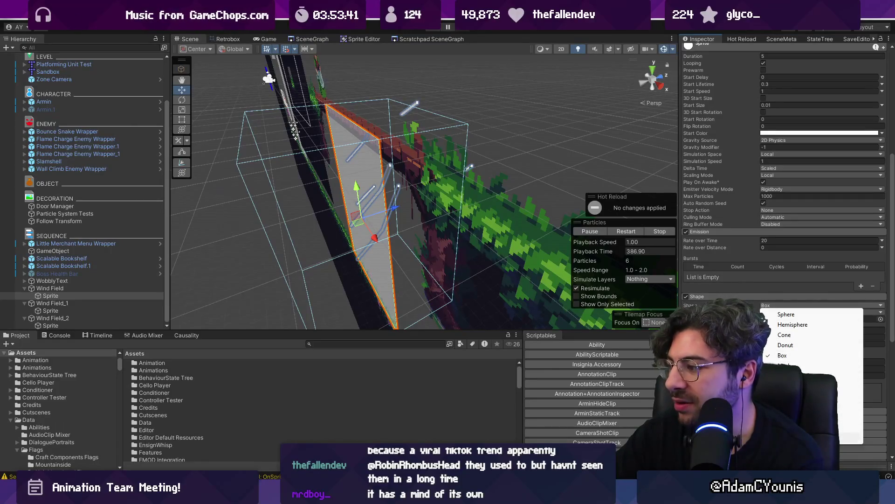
{"action": "left_click", "coordinate": [788, 437]}
{"action": "mouse_move", "coordinate": [502, 291]}
{"action": "left_mouse_down"}
{"action": "mouse_move", "coordinate": [420, 278]}
{"action": "mouse_move", "coordinate": [600, 236]}
{"action": "mouse_move", "coordinate": [580, 240]}
{"action": "left_mouse_up"}
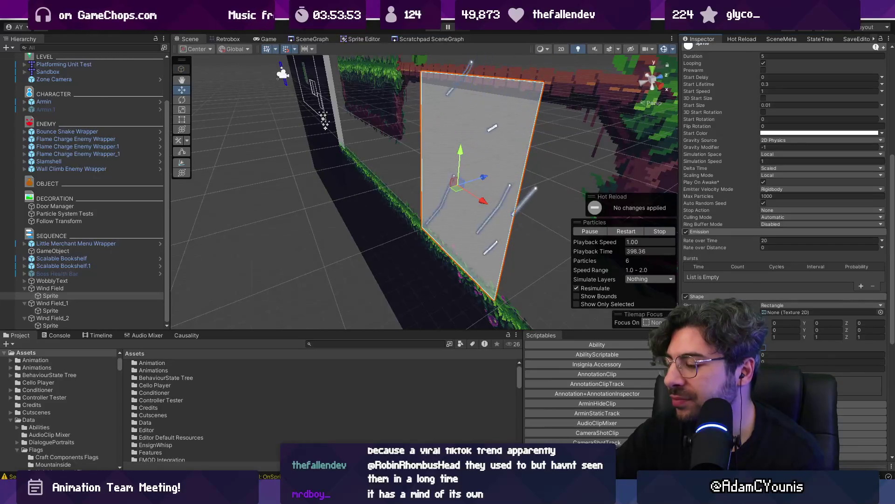
{"action": "scroll", "coordinate": [783, 187], "scroll_direction": "down", "scroll_amount": 4}
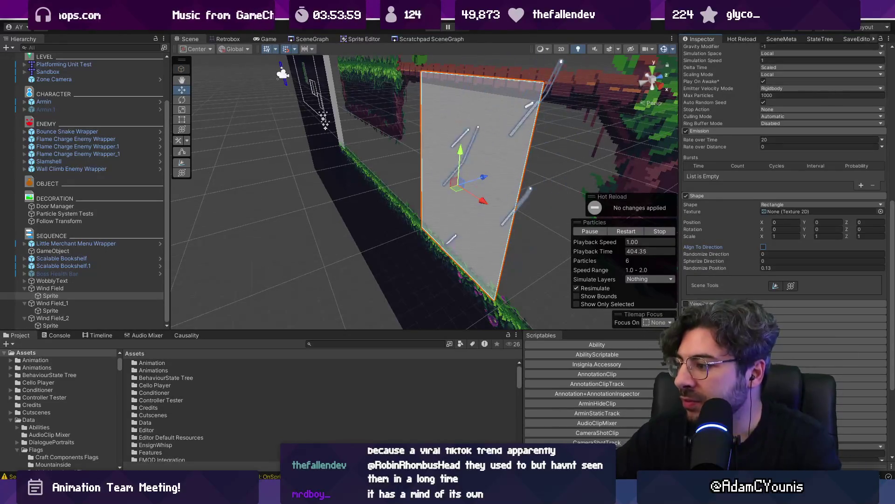
Return the Scene view to 2D with the Rect tool and review the main module settings.
{"action": "key", "text": "2"}
{"action": "key", "text": "t"}
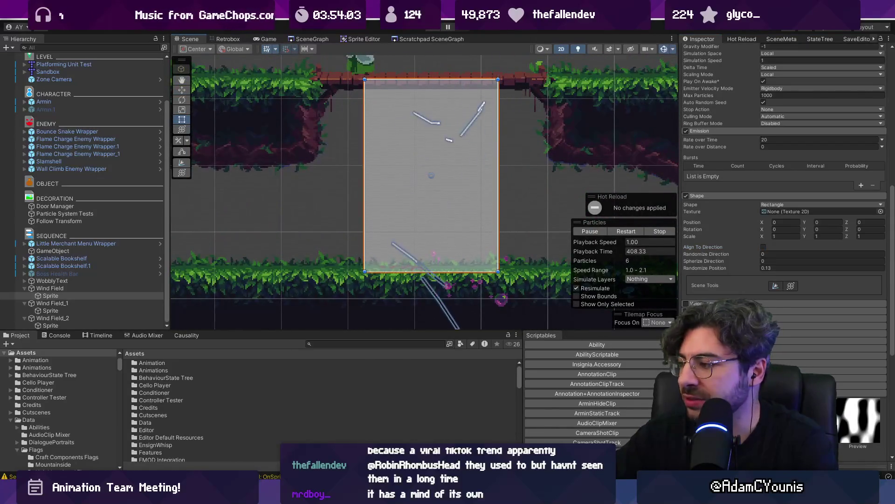
{"action": "scroll", "coordinate": [784, 187], "scroll_direction": "down", "scroll_amount": 3}
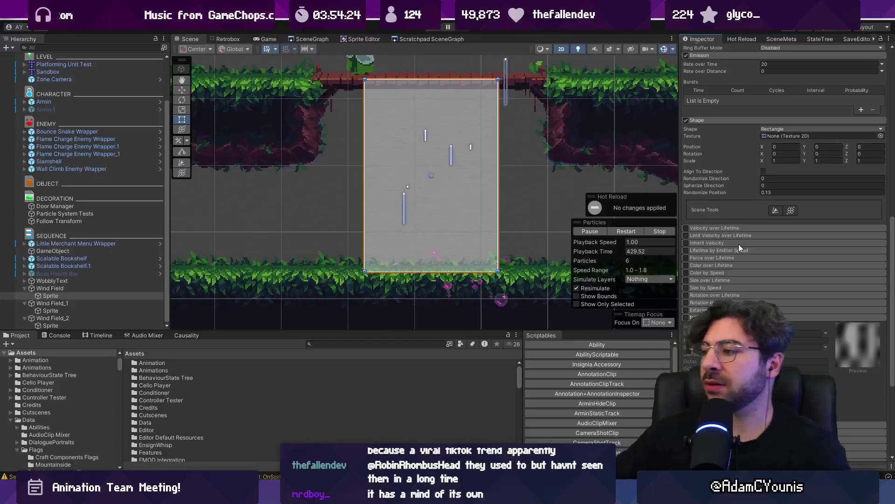
{"action": "scroll", "coordinate": [740, 245], "scroll_direction": "down", "scroll_amount": 5}
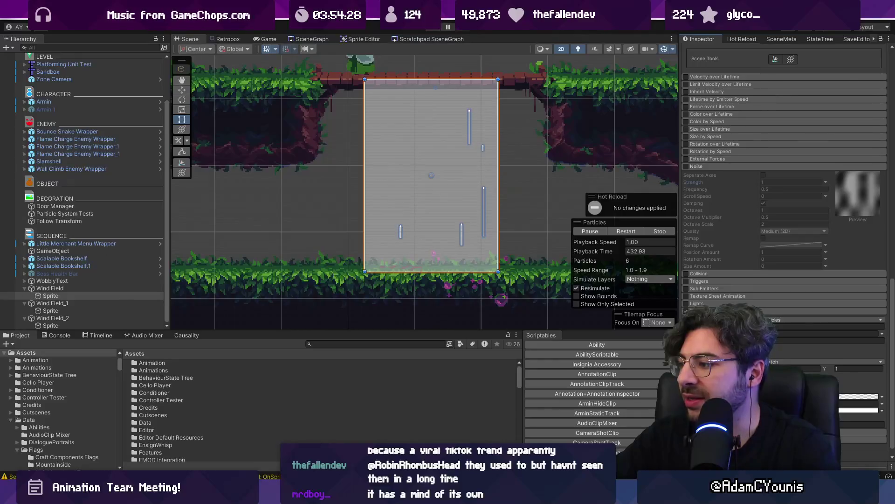
{"action": "scroll", "coordinate": [757, 221], "scroll_direction": "up", "scroll_amount": 10}
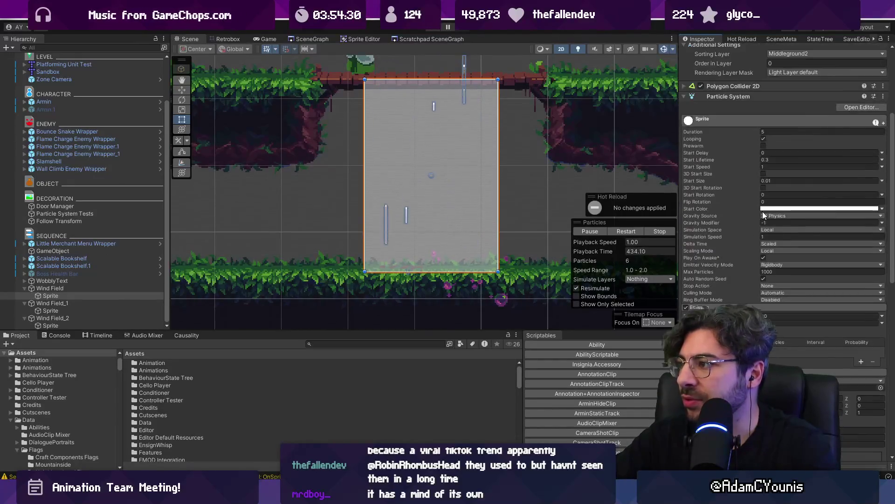
{"action": "right_click", "coordinate": [738, 210]}
{"action": "left_click", "coordinate": [707, 217]}
{"action": "scroll", "coordinate": [707, 217], "scroll_direction": "down", "scroll_amount": 6}
Collapse the Shape module and enable Color over Lifetime.
{"action": "left_click", "coordinate": [705, 196]}
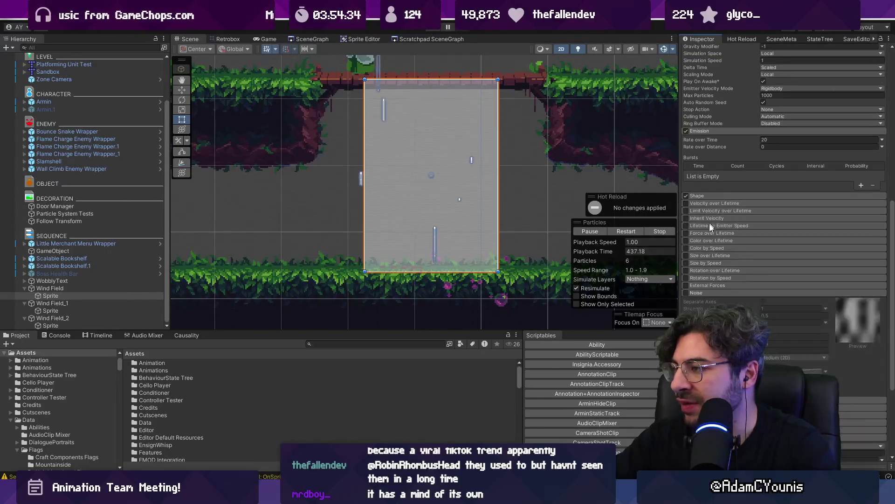
{"action": "left_click", "coordinate": [714, 240]}
{"action": "right_click", "coordinate": [710, 240]}
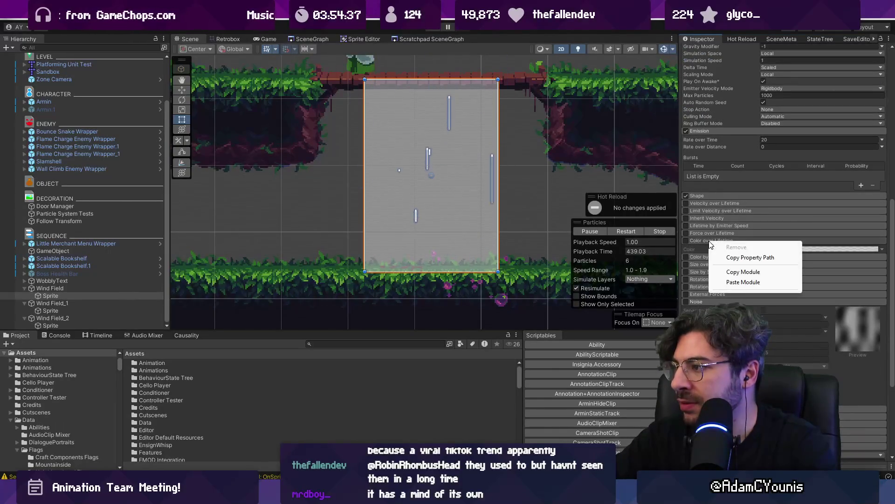
{"action": "left_click", "coordinate": [688, 240]}
{"action": "right_click", "coordinate": [732, 245]}
{"action": "left_click", "coordinate": [748, 278]}
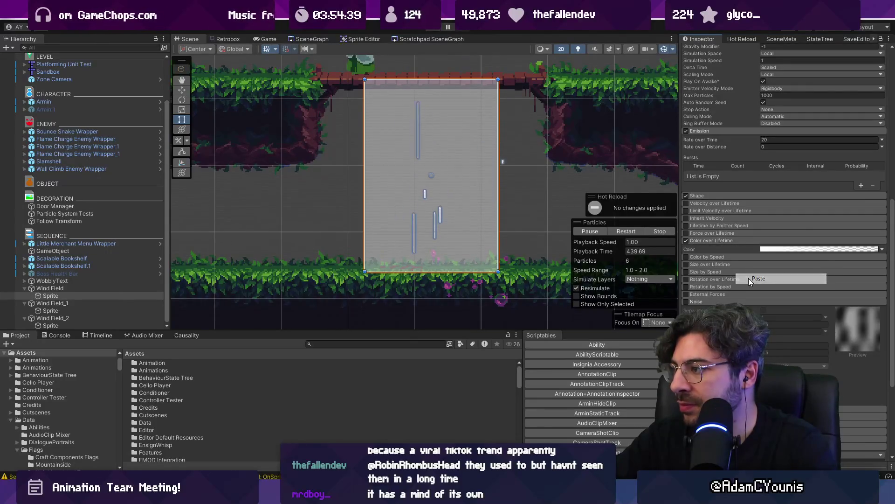
{"action": "scroll", "coordinate": [766, 283], "scroll_direction": "down", "scroll_amount": 5}
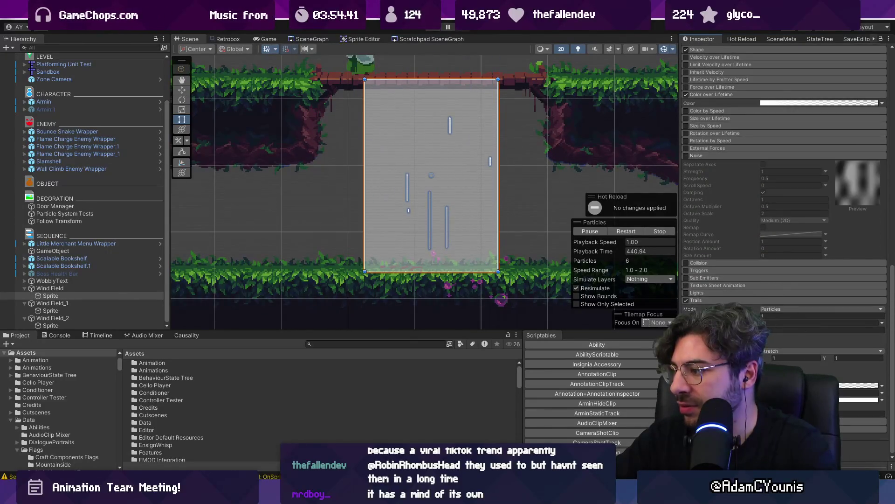
Set the Trails colour to Random Between Two Gradients and enter Play mode.
{"action": "left_click", "coordinate": [879, 387]}
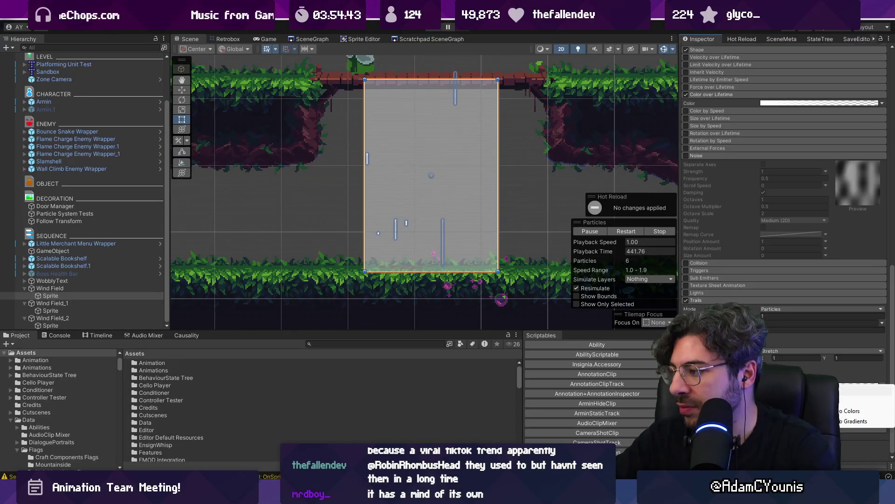
{"action": "left_click", "coordinate": [858, 421]}
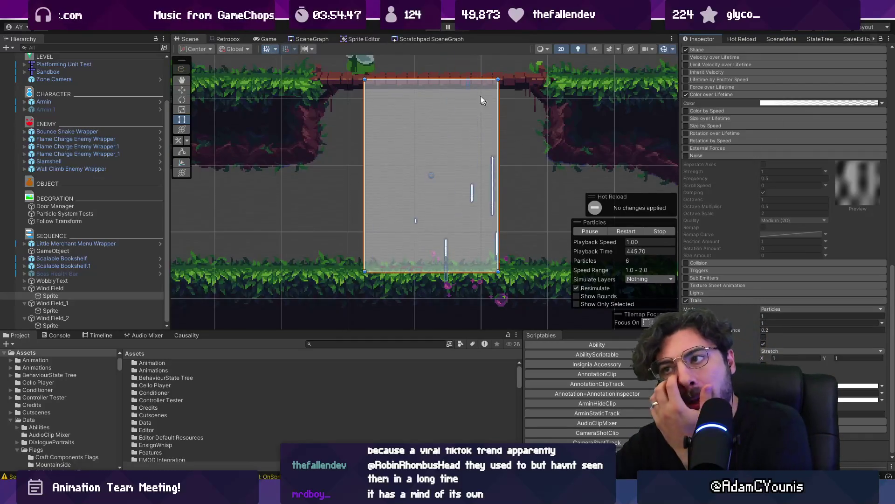
{"action": "left_click", "coordinate": [437, 28]}
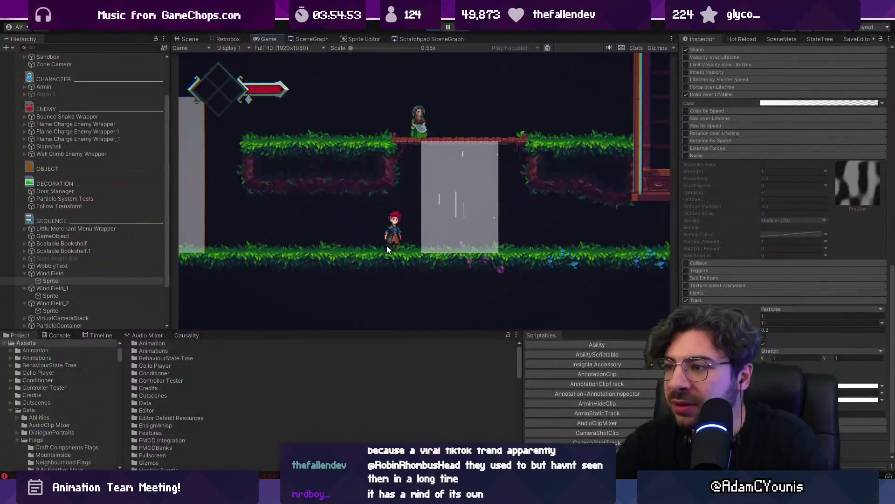
Change the Gravity Modifier from -1 to 0.
{"action": "scroll", "coordinate": [753, 197], "scroll_direction": "up", "scroll_amount": 10}
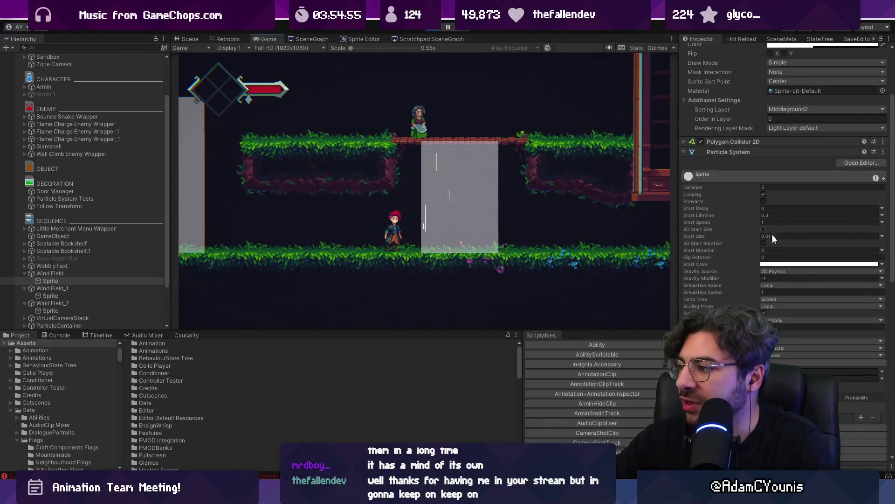
{"action": "left_click", "coordinate": [782, 278]}
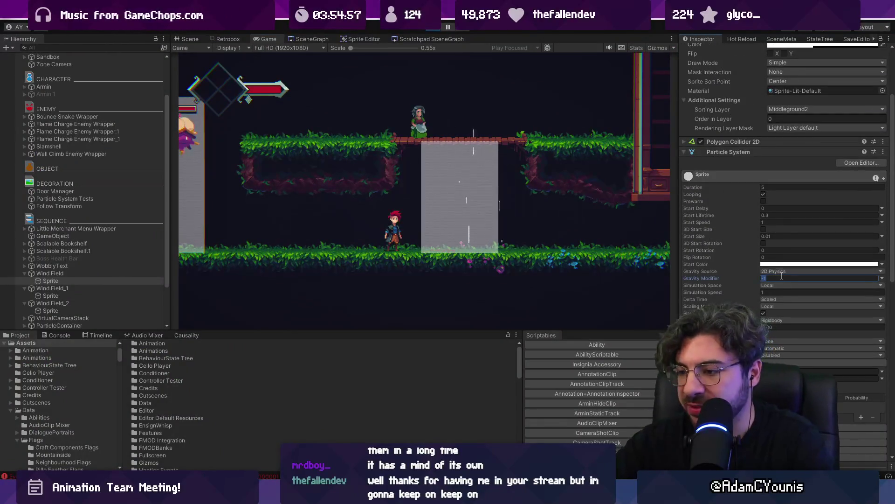
{"action": "type", "text": "009"}
{"action": "key", "text": "BackSpace"}
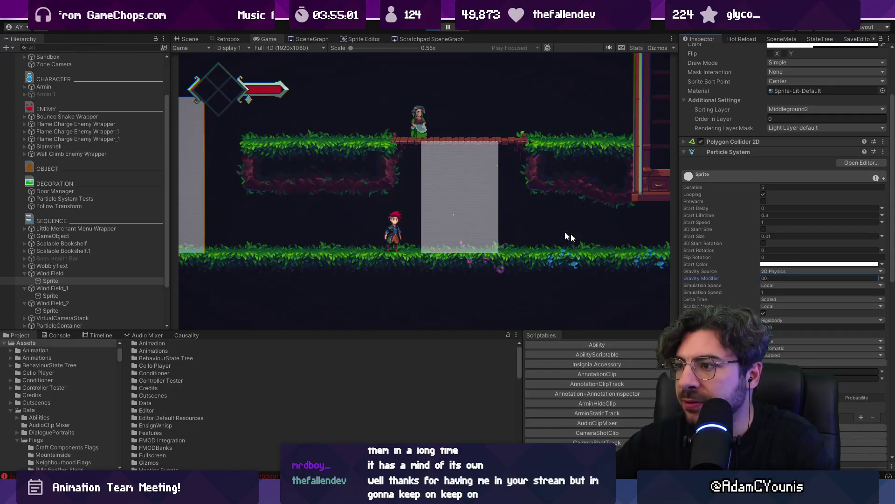
{"action": "scroll", "coordinate": [707, 294], "scroll_direction": "down", "scroll_amount": 5}
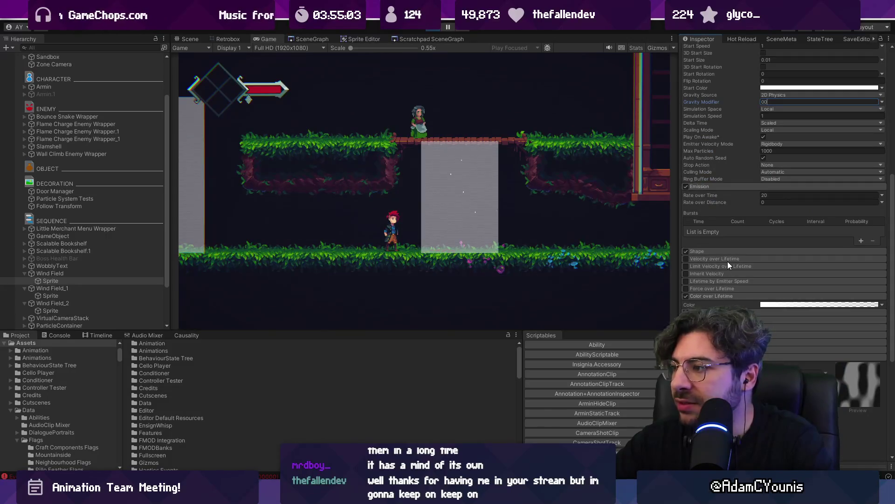
{"action": "scroll", "coordinate": [718, 194], "scroll_direction": "up", "scroll_amount": 4}
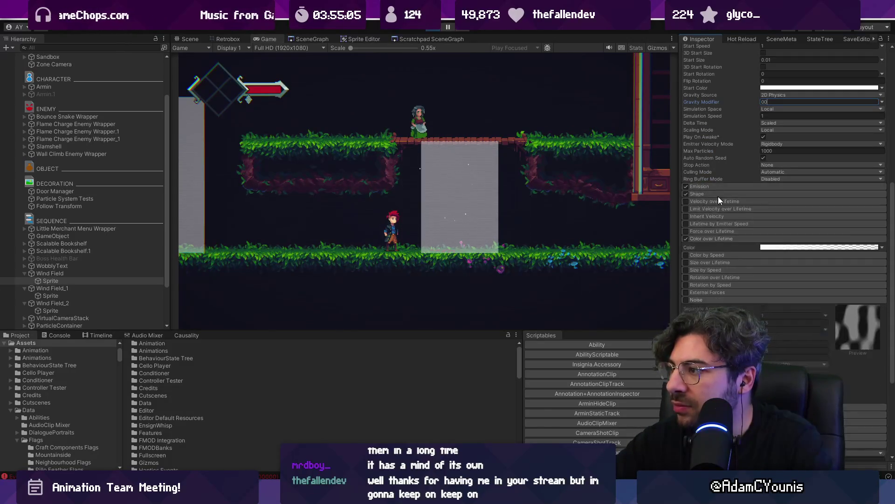
Keep Start Speed on Constant, collapse Emission and expand the Shape module.
{"action": "right_click", "coordinate": [734, 169]}
{"action": "key", "text": "Escape"}
{"action": "left_click", "coordinate": [882, 173]}
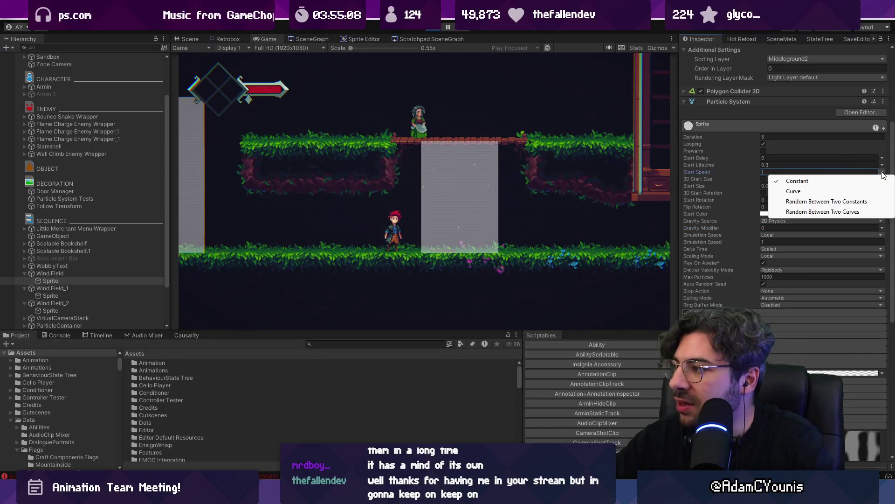
{"action": "left_click", "coordinate": [714, 175]}
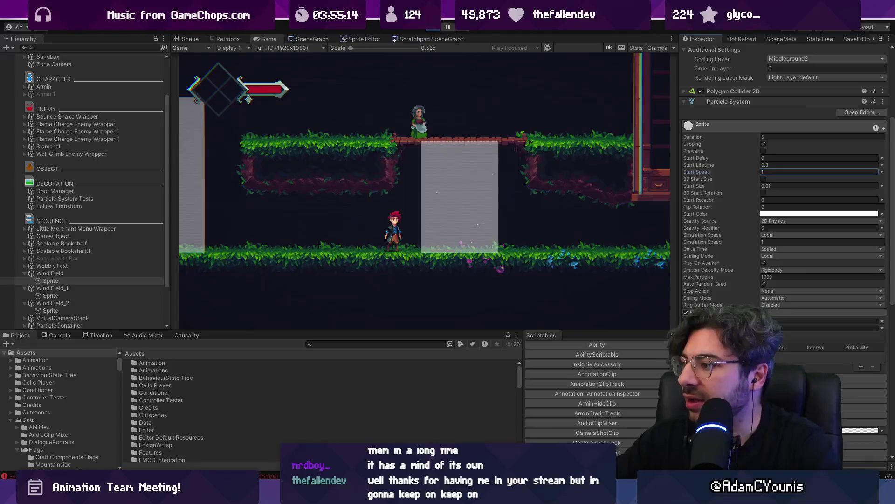
{"action": "scroll", "coordinate": [725, 281], "scroll_direction": "down", "scroll_amount": 3}
{"action": "left_click", "coordinate": [723, 262]}
{"action": "left_click", "coordinate": [721, 270]}
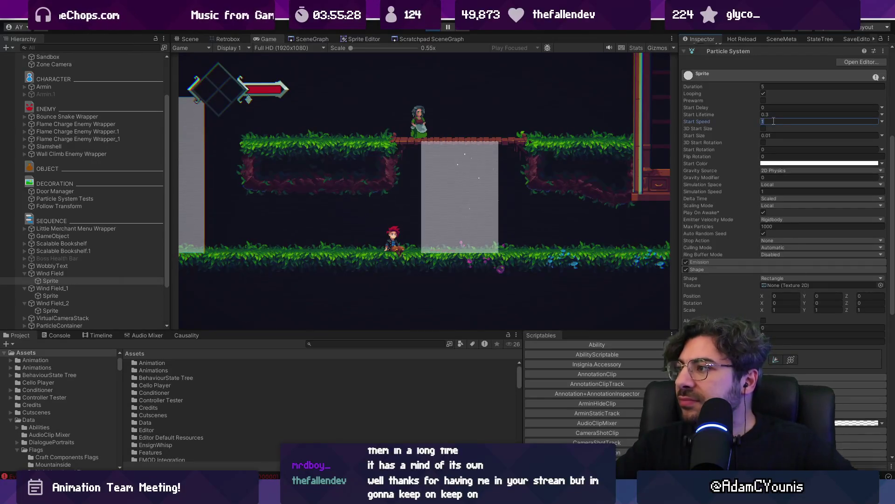
{"action": "left_click", "coordinate": [490, 171]}
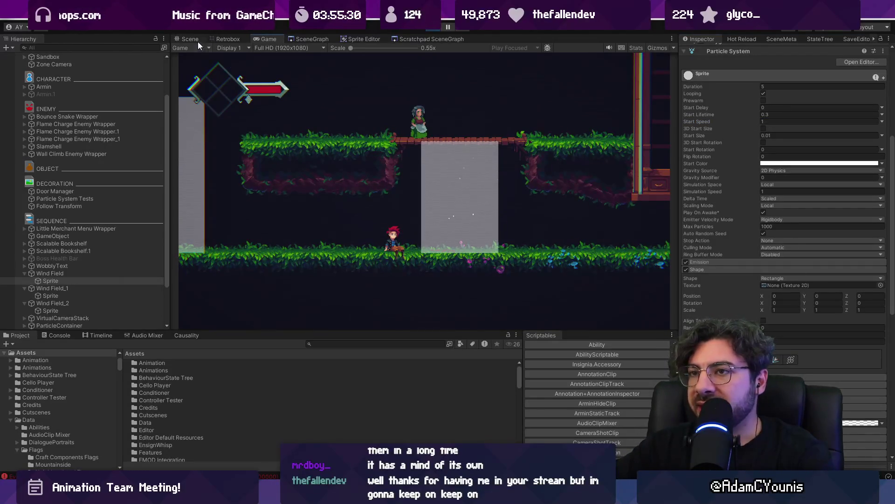
Back in the 3D Scene view, try Shape Rotation X 90, then revert it.
{"action": "left_click", "coordinate": [190, 39]}
{"action": "key", "text": "2"}
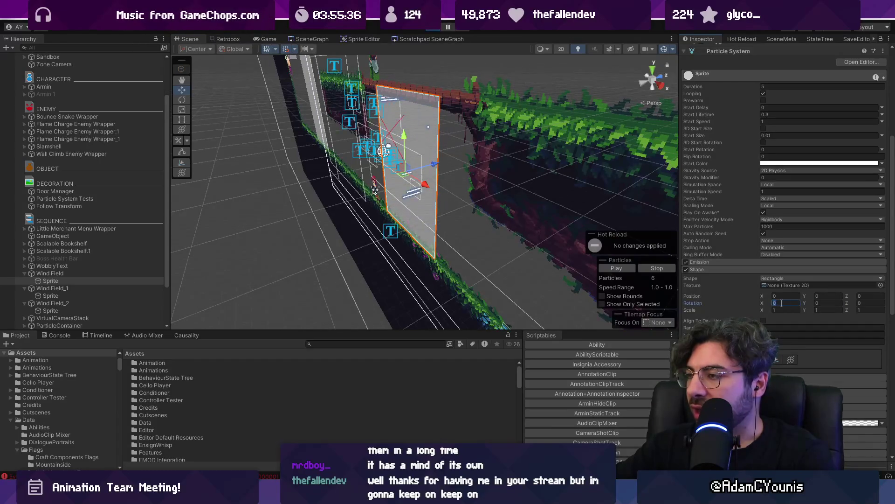
{"action": "type", "text": "90"}
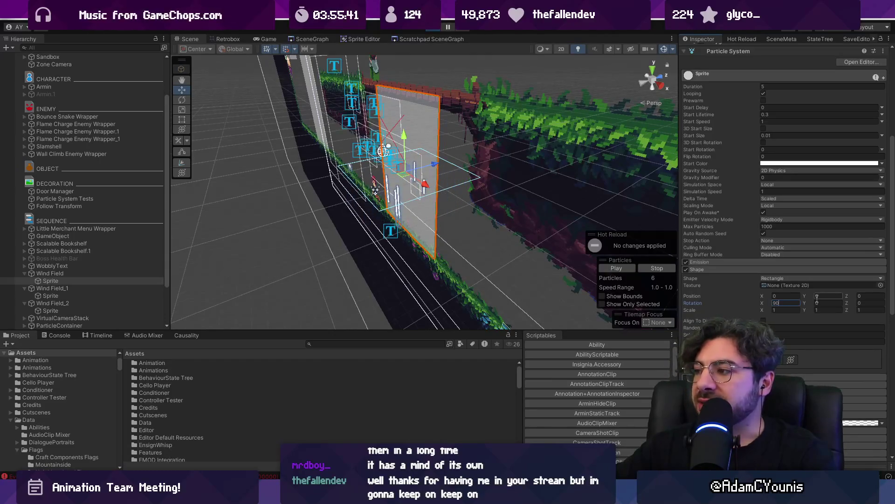
{"action": "key", "text": "Escape"}
Inspect the shape's Y rotation and Shape list, keep Rectangle, and return to 2D.
{"action": "left_click", "coordinate": [833, 304]}
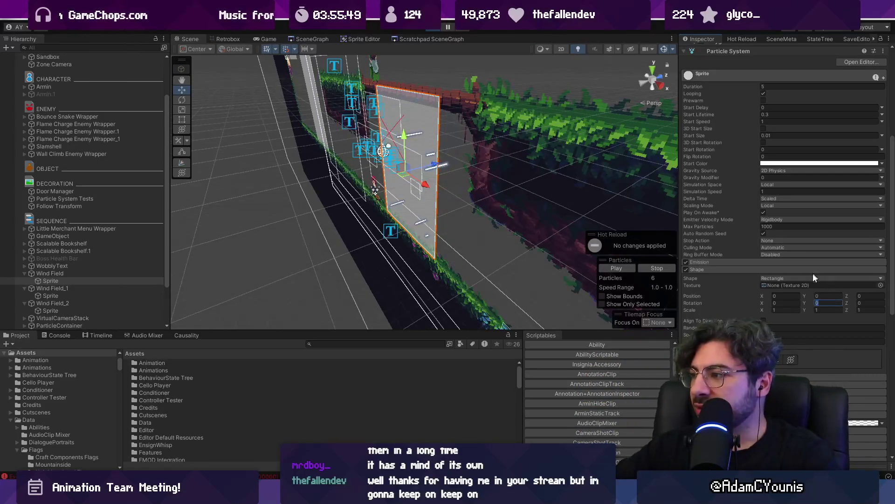
{"action": "left_click", "coordinate": [801, 278]}
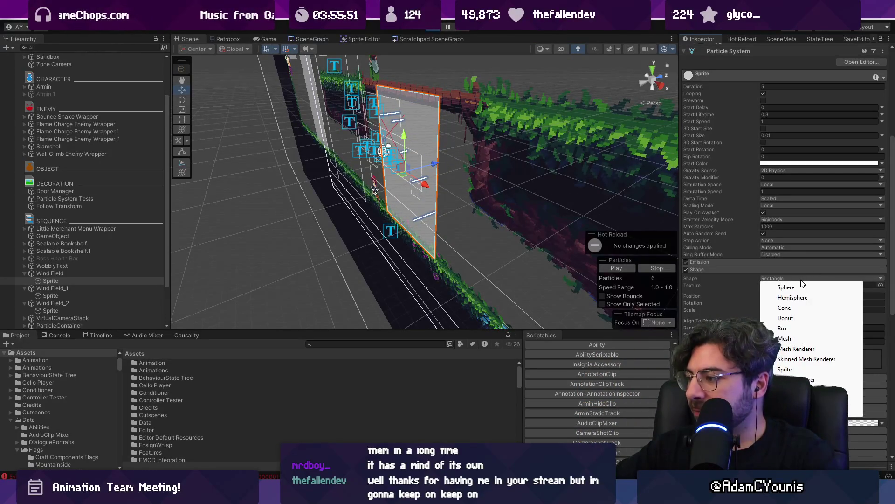
{"action": "left_click", "coordinate": [801, 280]}
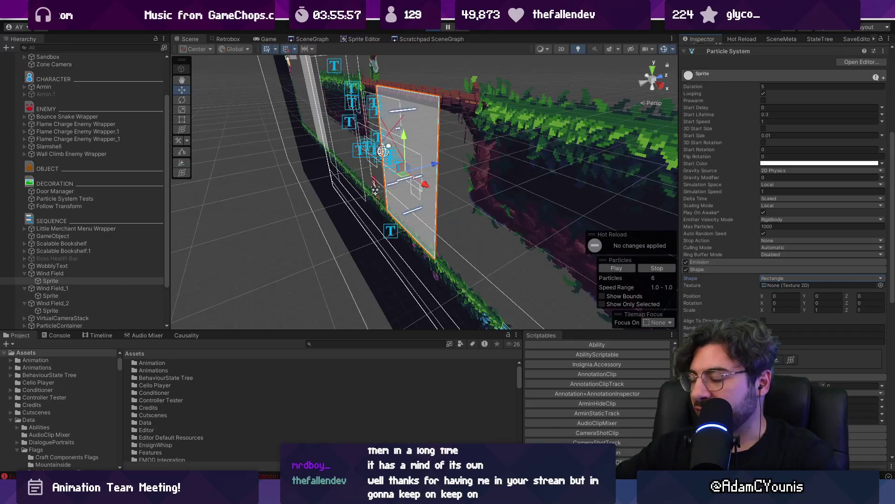
{"action": "scroll", "coordinate": [783, 186], "scroll_direction": "down", "scroll_amount": 2}
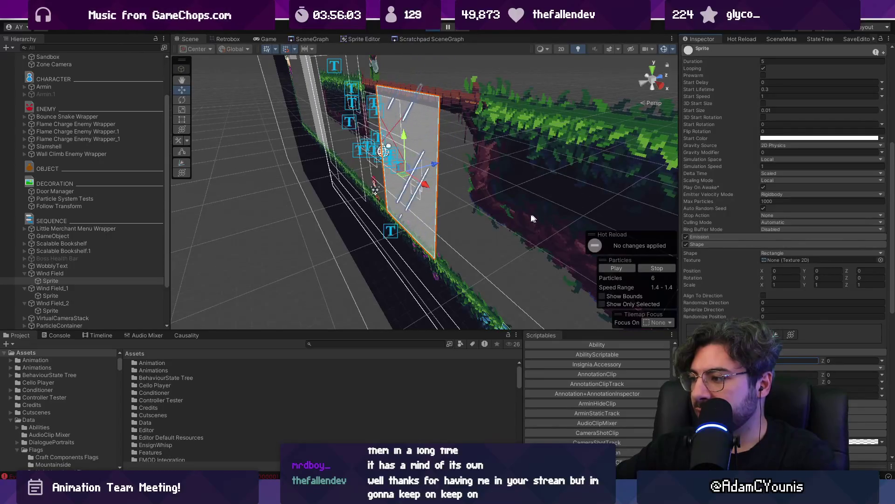
{"action": "key", "text": "2"}
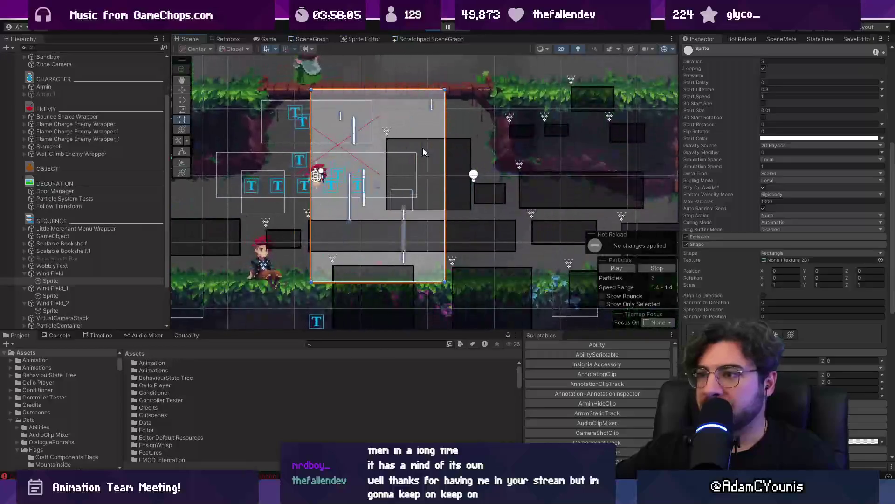
Preview the running Game view maximized, then restore the normal editor layout.
{"action": "key", "text": "ctrl+p"}
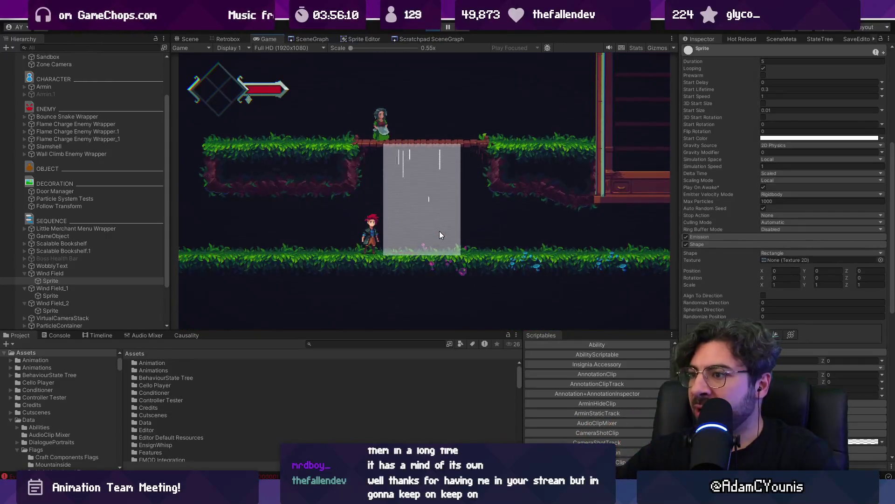
{"action": "key", "text": "shift+space"}
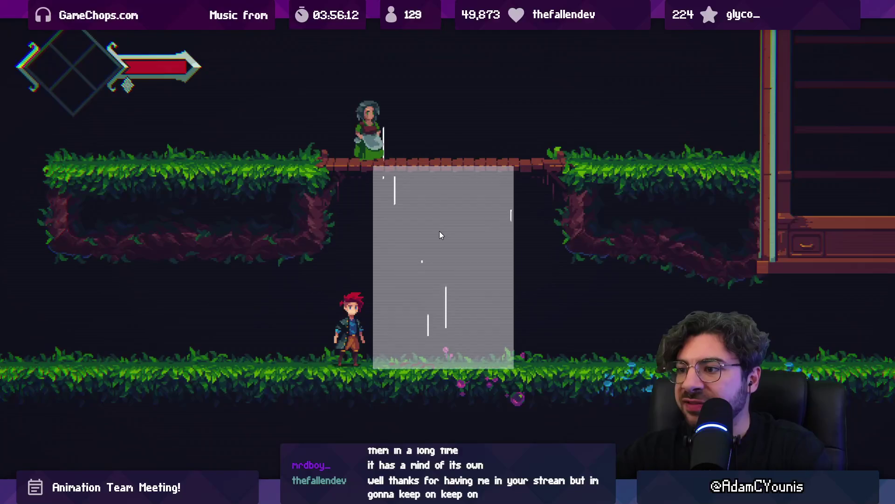
{"action": "key", "text": "F9"}
{"action": "key", "text": "Escape"}
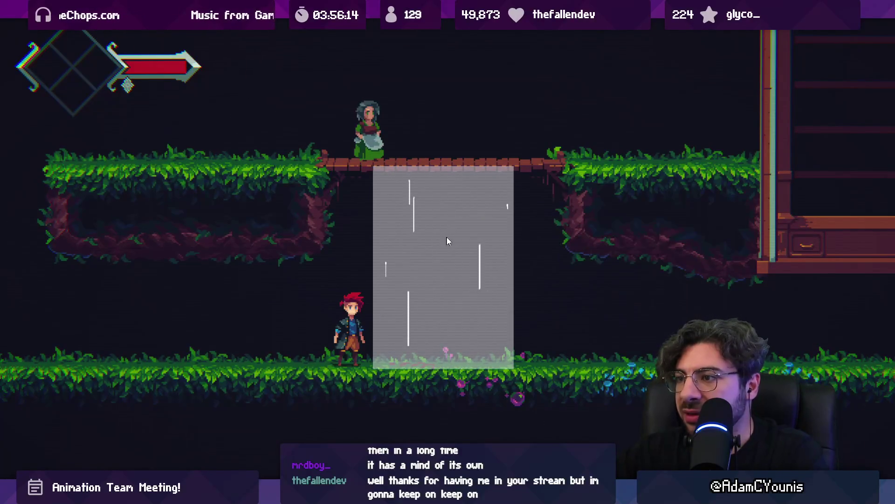
{"action": "key", "text": "shift+space"}
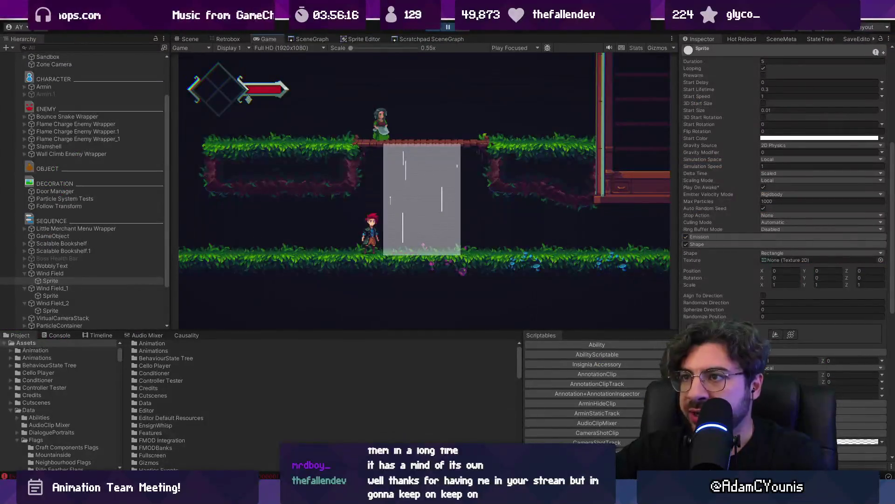
Orbit the Scene view around the Wind Field in 3D, then frame it again in 2D.
{"action": "left_click", "coordinate": [190, 39]}
{"action": "key", "text": "2"}
{"action": "left_click_drag", "start_coordinate": [361, 209], "coordinate": [391, 199]}
{"action": "key", "text": "2"}
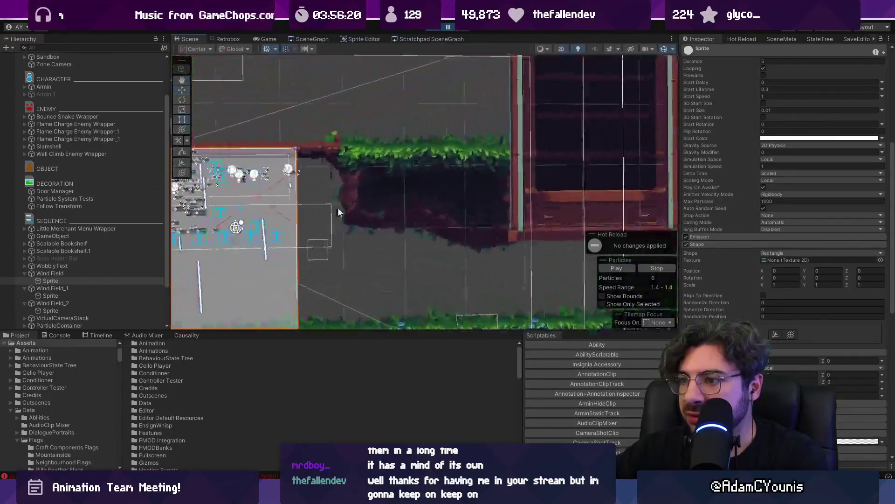
{"action": "key", "text": "f"}
{"action": "scroll", "coordinate": [338, 220], "scroll_direction": "up", "scroll_amount": 10}
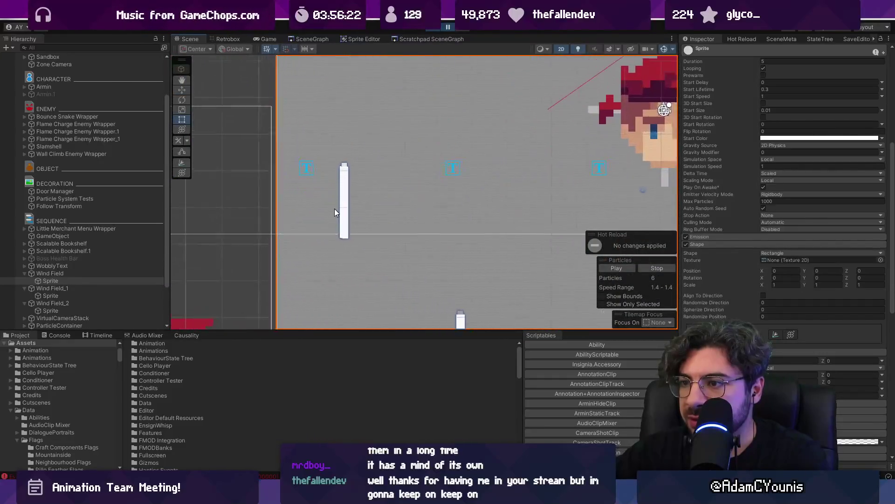
{"action": "scroll", "coordinate": [748, 245], "scroll_direction": "down", "scroll_amount": 10}
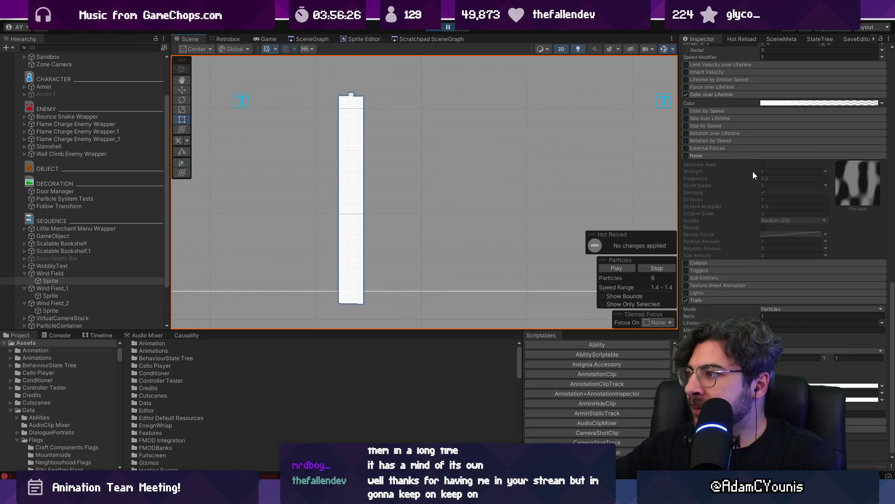
Collapse the Noise module and run the game in the Game view.
{"action": "left_click", "coordinate": [725, 157]}
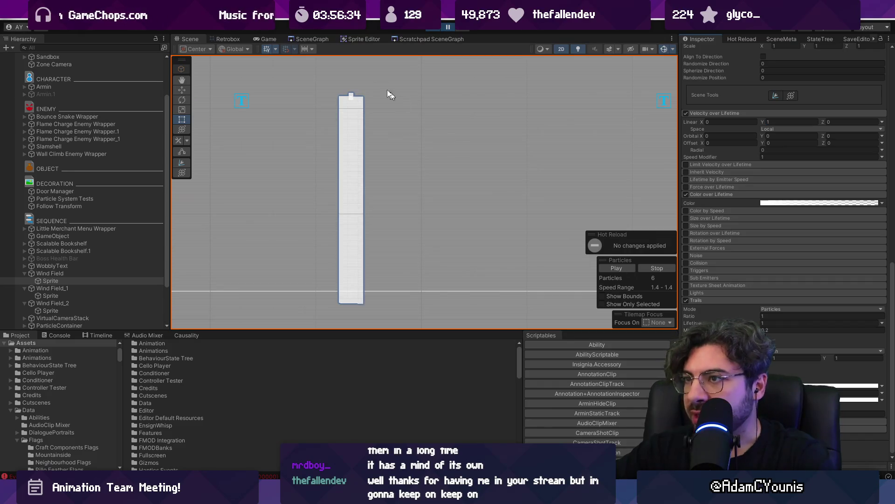
{"action": "left_click", "coordinate": [262, 39]}
{"action": "left_click", "coordinate": [446, 27]}
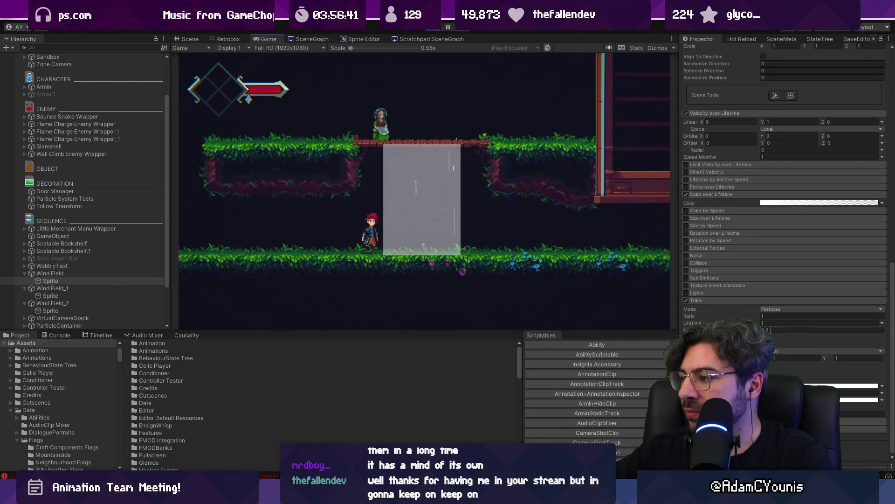
Raise the particles' Start Size from 0.01 to 0.02.
{"action": "scroll", "coordinate": [772, 337], "scroll_direction": "up", "scroll_amount": 5}
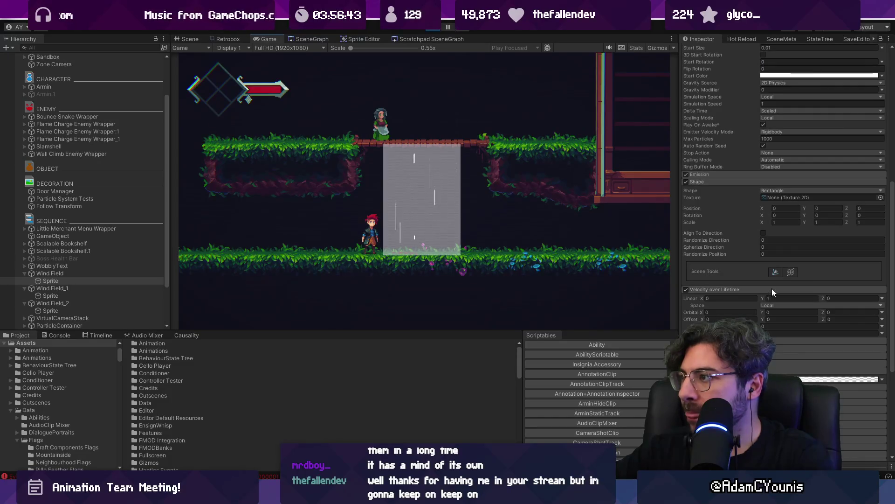
{"action": "scroll", "coordinate": [772, 293], "scroll_direction": "down", "scroll_amount": 5}
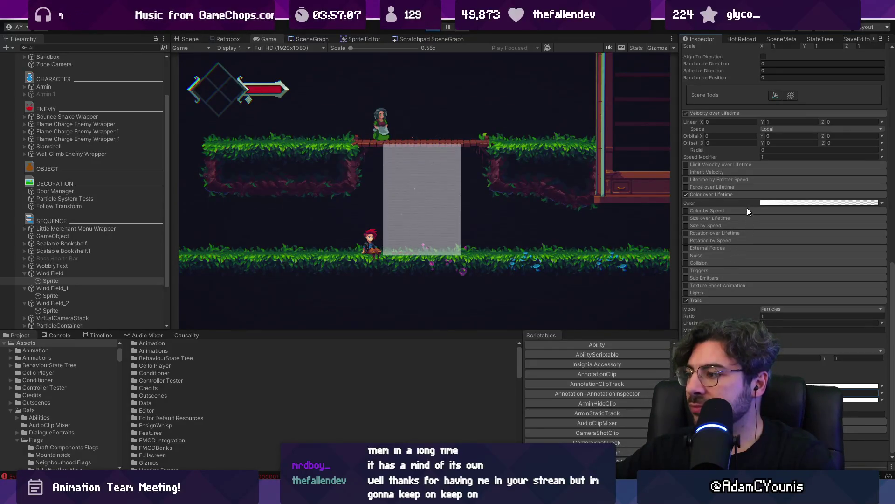
{"action": "scroll", "coordinate": [746, 210], "scroll_direction": "up", "scroll_amount": 8}
{"action": "scroll", "coordinate": [746, 210], "scroll_direction": "up", "scroll_amount": 4}
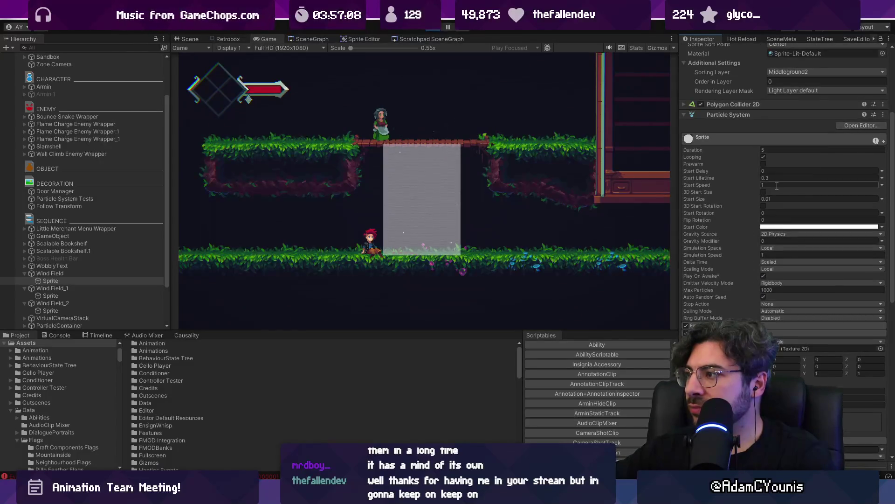
{"action": "left_click", "coordinate": [751, 199]}
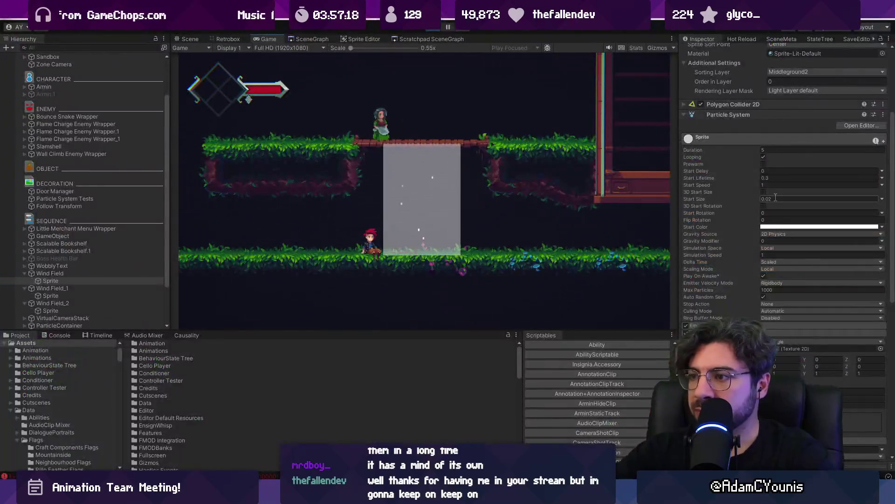
Check the emitter in the Scene view and pause the game.
{"action": "scroll", "coordinate": [758, 214], "scroll_direction": "down", "scroll_amount": 5}
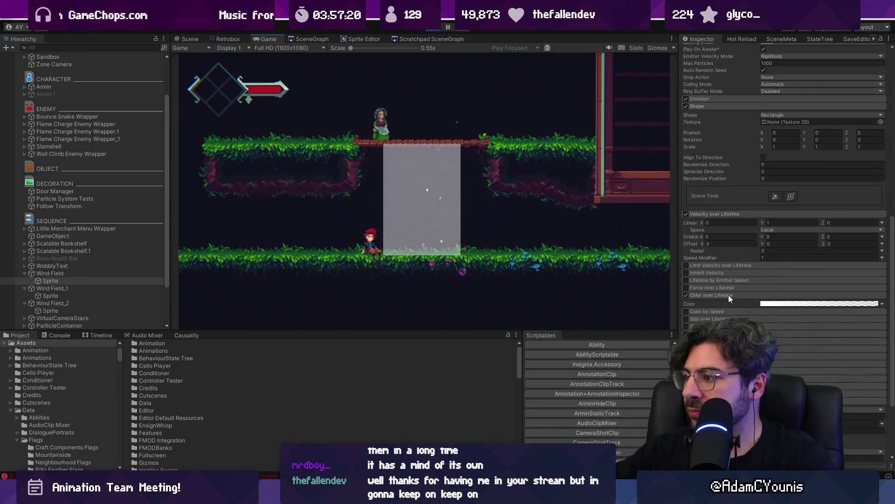
{"action": "scroll", "coordinate": [728, 295], "scroll_direction": "down", "scroll_amount": 2}
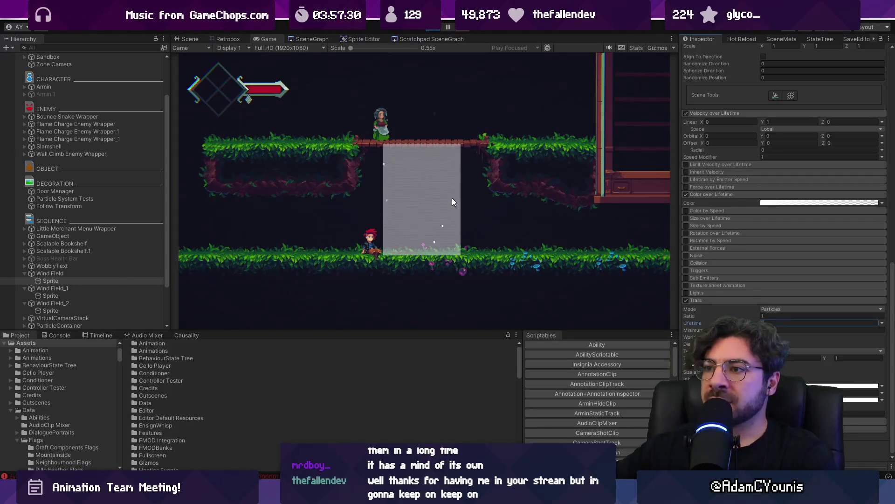
{"action": "left_click", "coordinate": [182, 40]}
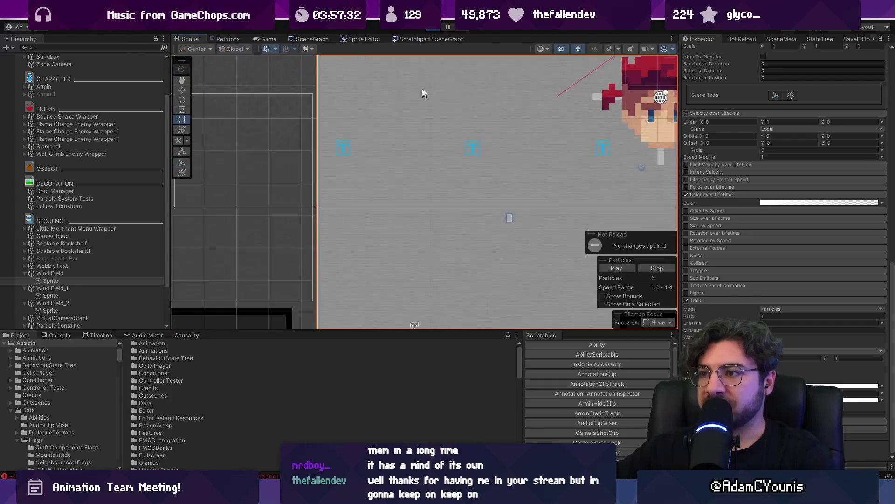
{"action": "left_click", "coordinate": [448, 28]}
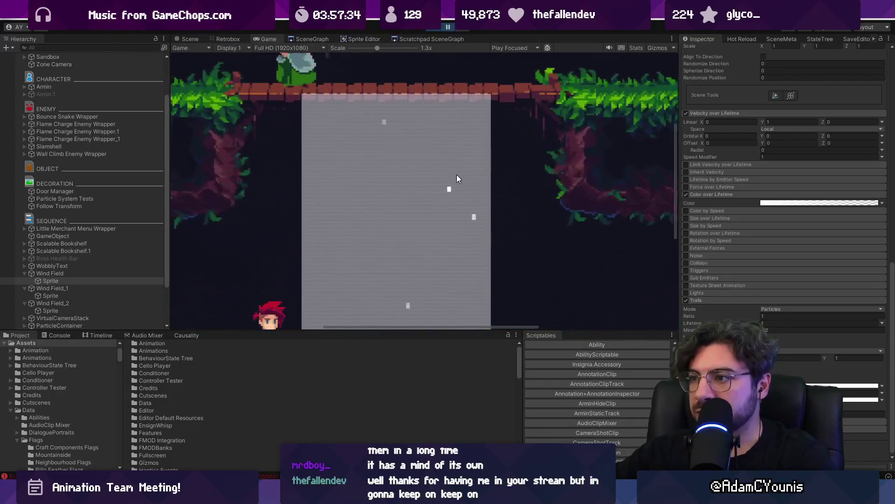
Adjust the Trails Minimum Vertex Distance value while resuming the game.
{"action": "scroll", "coordinate": [462, 181], "scroll_direction": "up", "scroll_amount": 1}
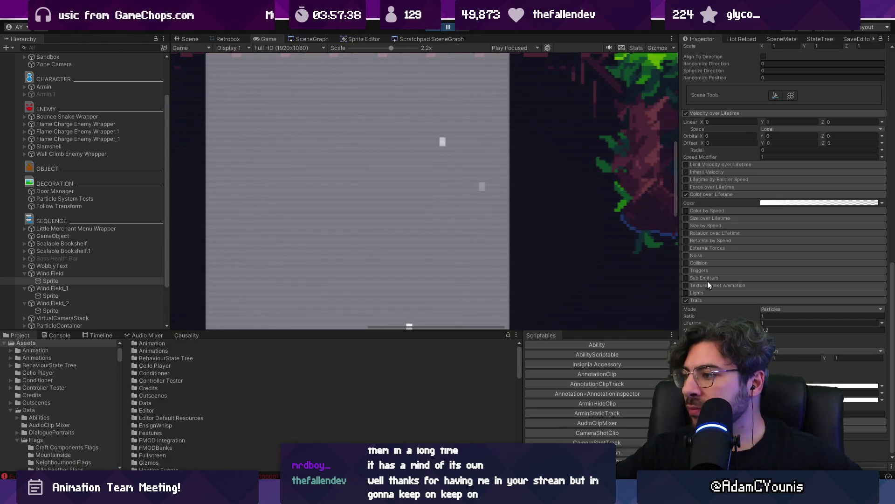
{"action": "left_click", "coordinate": [700, 330]}
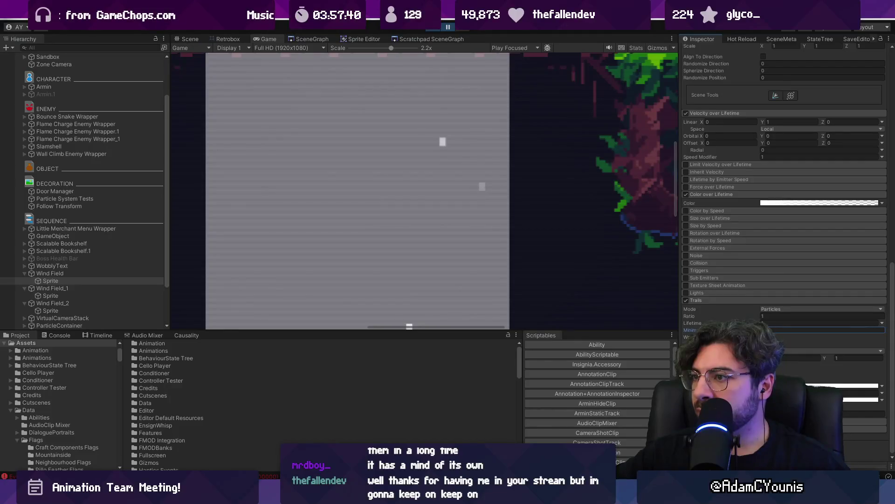
{"action": "left_click", "coordinate": [446, 27]}
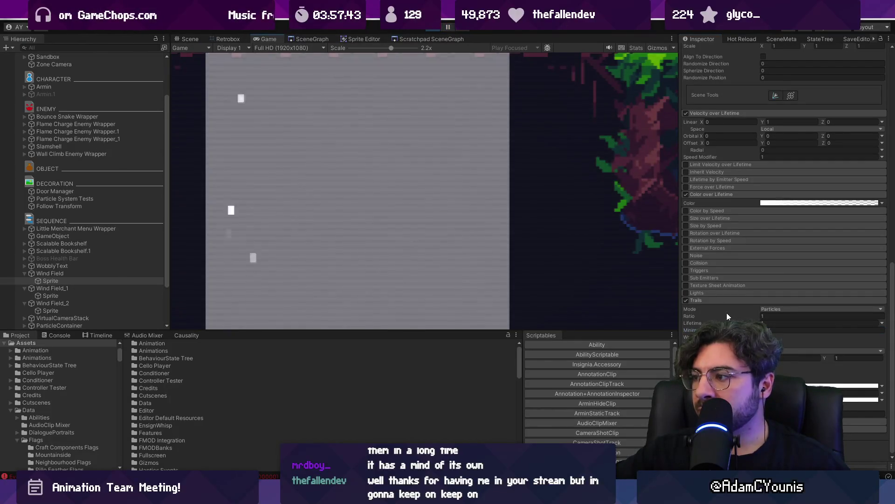
{"action": "type", "text": "0.15"}
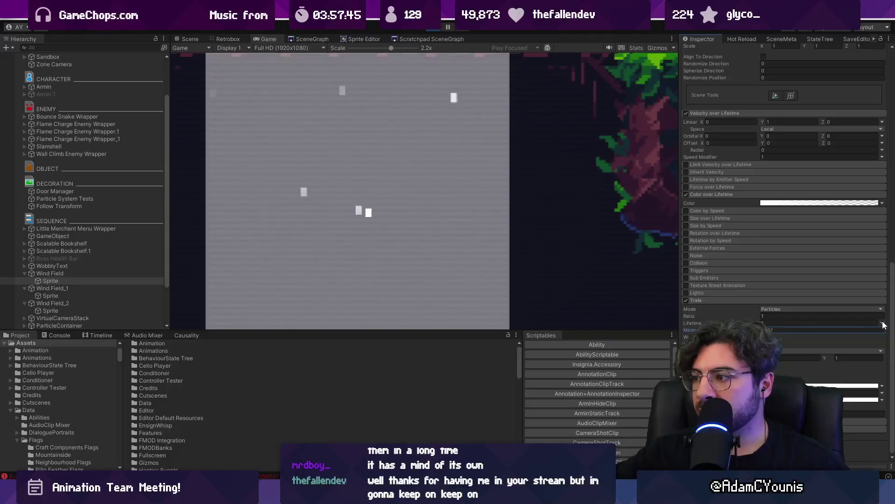
{"action": "key", "text": "BackSpace"}
{"action": "key", "text": "BackSpace"}
{"action": "type", "text": "95"}
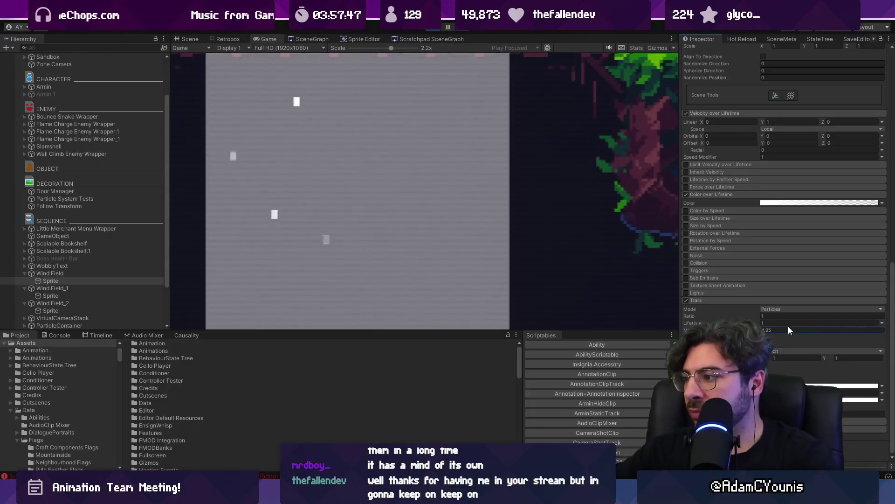
{"action": "key", "text": "BackSpace"}
{"action": "key", "text": "BackSpace"}
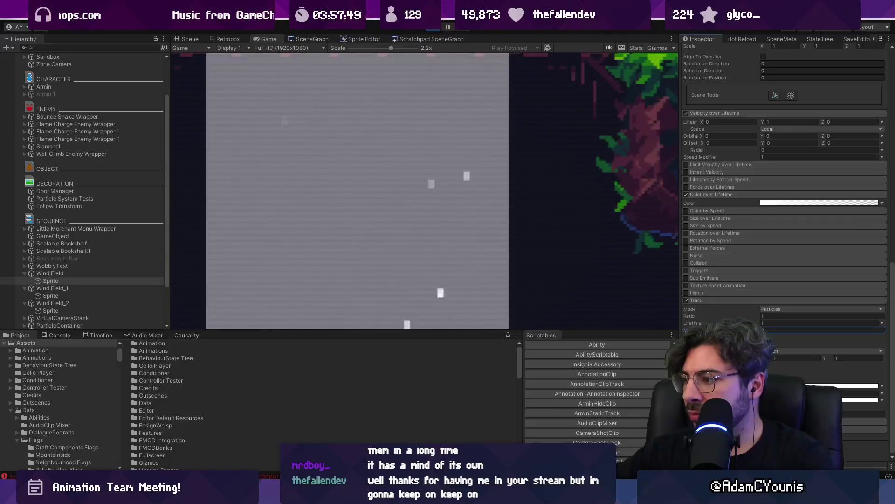
Set the Trail Lifetime to 1 and return to the Scene view.
{"action": "left_click", "coordinate": [765, 323]}
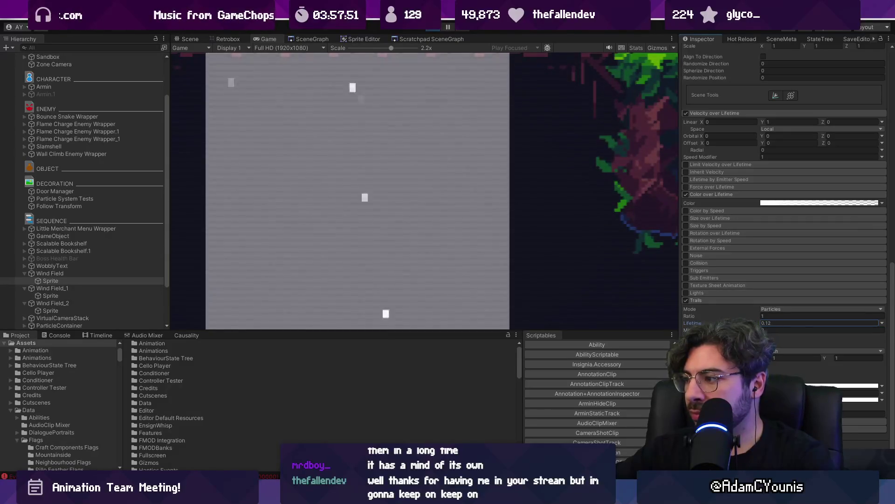
{"action": "type", "text": "1"}
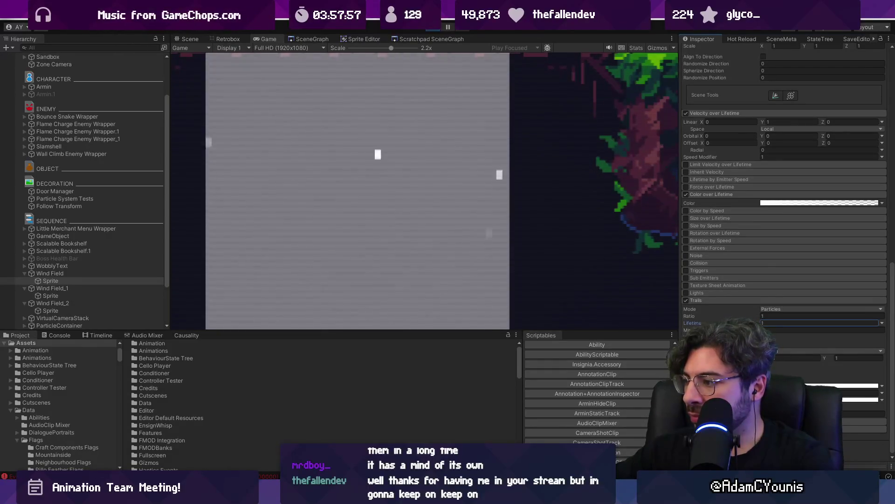
{"action": "key", "text": "Return"}
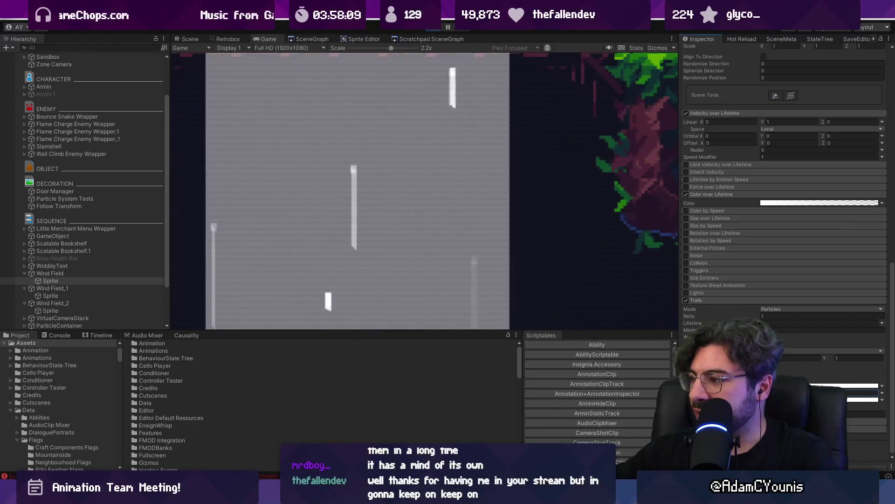
{"action": "left_click", "coordinate": [195, 39]}
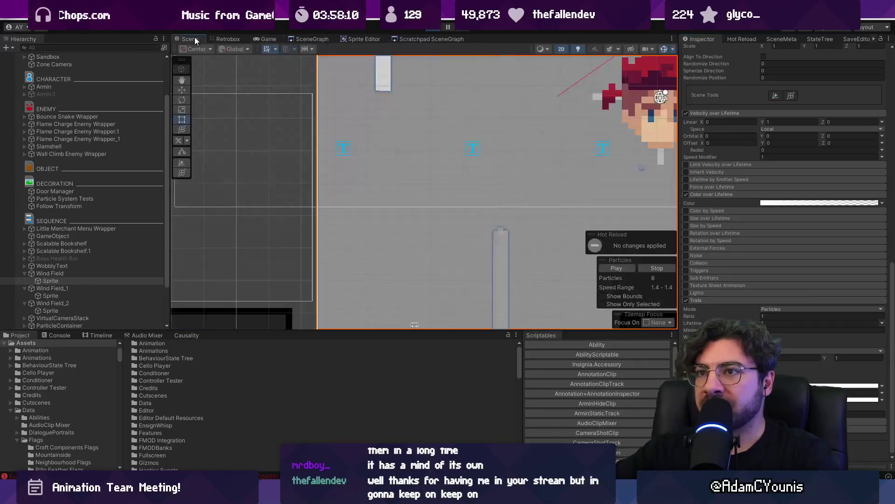
{"action": "key", "text": "ctrl+2"}
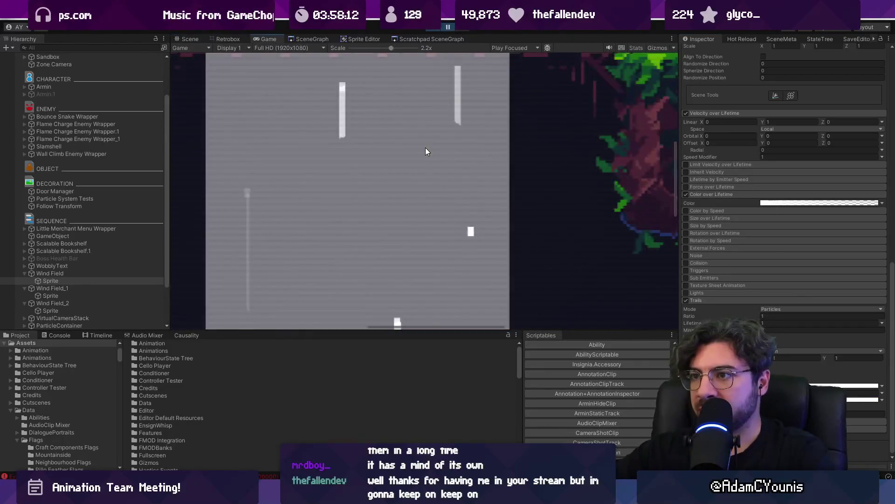
{"action": "key", "text": "ctrl+1"}
{"action": "mouse_move", "coordinate": [431, 178]}
{"action": "left_mouse_down"}
{"action": "mouse_move", "coordinate": [384, 183]}
{"action": "mouse_move", "coordinate": [382, 214]}
{"action": "mouse_move", "coordinate": [448, 212]}
{"action": "mouse_move", "coordinate": [244, 222]}
{"action": "mouse_move", "coordinate": [336, 194]}
{"action": "mouse_move", "coordinate": [517, 180]}
{"action": "mouse_move", "coordinate": [355, 179]}
{"action": "mouse_move", "coordinate": [425, 200]}
{"action": "mouse_move", "coordinate": [500, 191]}
{"action": "mouse_move", "coordinate": [464, 215]}
{"action": "mouse_move", "coordinate": [445, 242]}
{"action": "left_mouse_up"}
{"action": "key", "text": "2"}
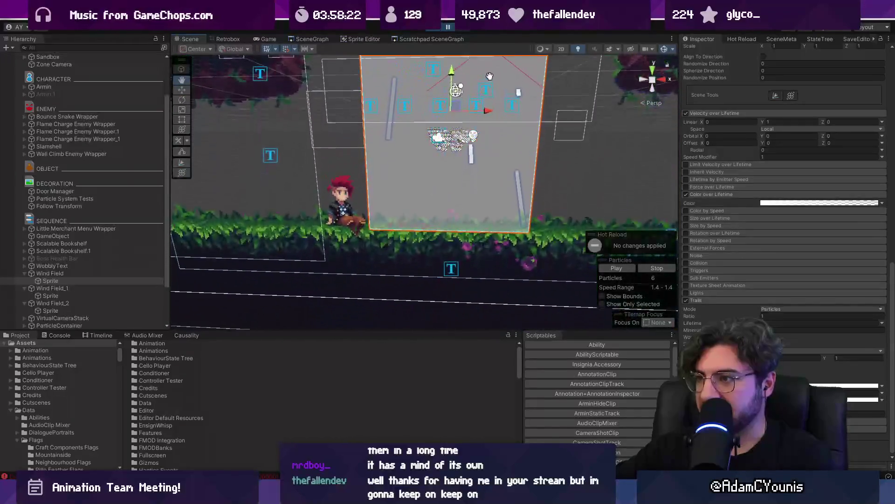
{"action": "scroll", "coordinate": [475, 128], "scroll_direction": "up", "scroll_amount": 3}
{"action": "left_click_drag", "start_coordinate": [475, 128], "coordinate": [463, 257]}
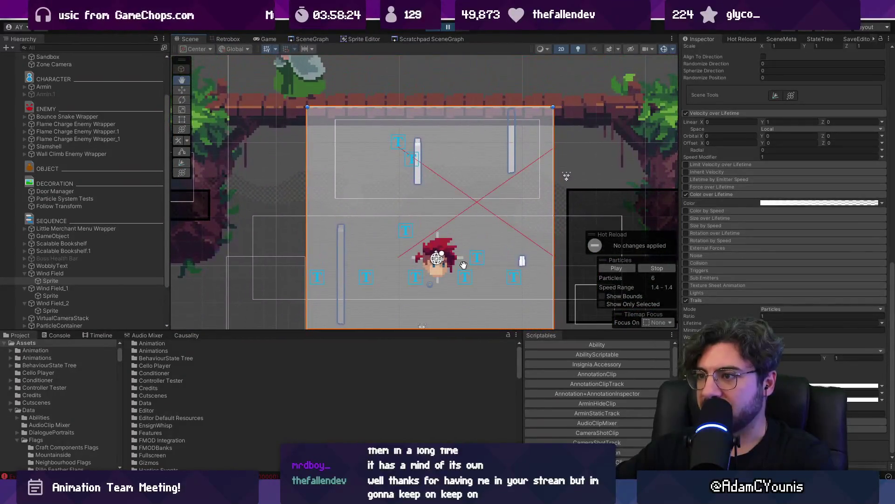
{"action": "left_click", "coordinate": [265, 39]}
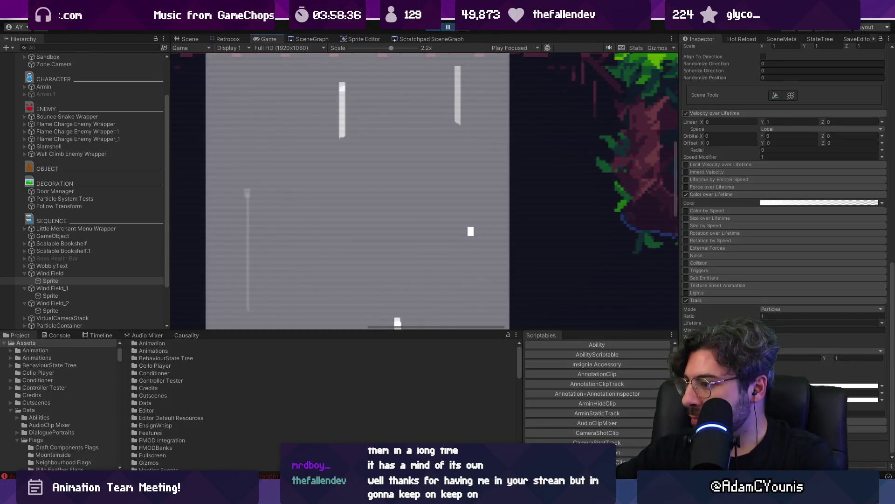
{"action": "scroll", "coordinate": [720, 303], "scroll_direction": "up", "scroll_amount": 5}
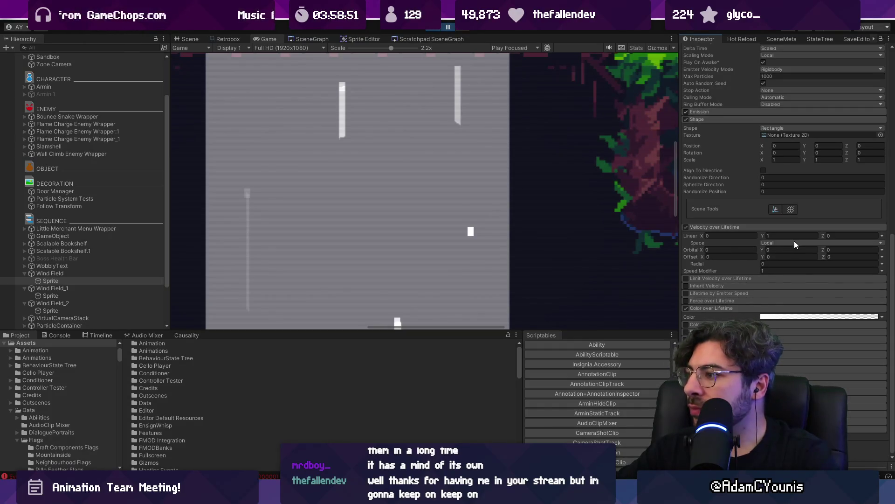
Try per-axis 3D Start Rotation, then turn it back off while pausing the preview.
{"action": "scroll", "coordinate": [794, 241], "scroll_direction": "up", "scroll_amount": 6}
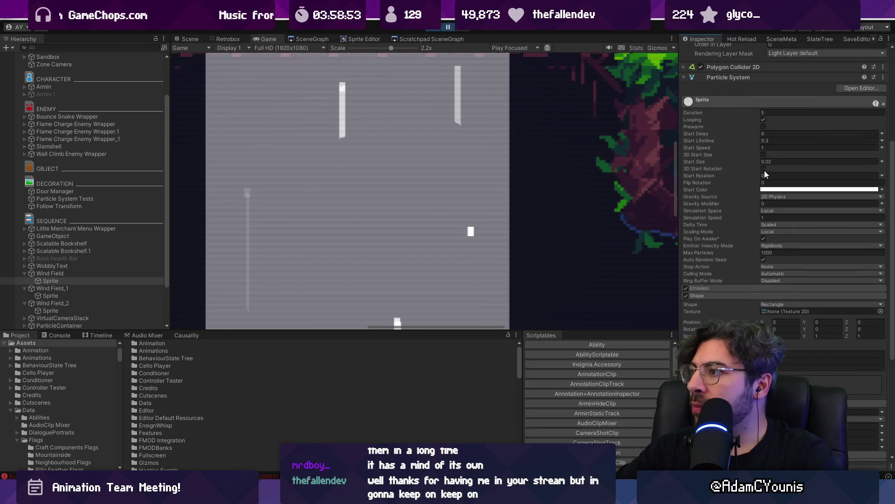
{"action": "left_click", "coordinate": [731, 174]}
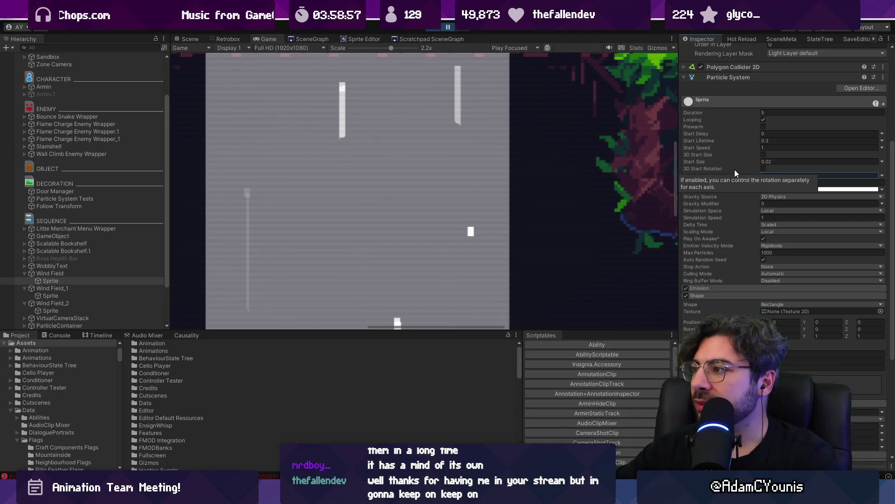
{"action": "left_click", "coordinate": [763, 168]}
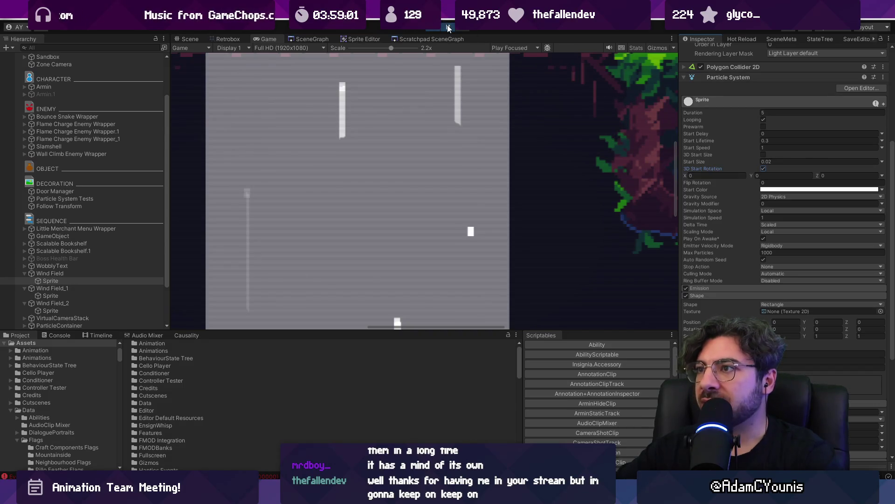
{"action": "left_click", "coordinate": [447, 24]}
{"action": "left_click", "coordinate": [448, 26]}
{"action": "left_click", "coordinate": [449, 27]}
{"action": "left_click", "coordinate": [763, 169]}
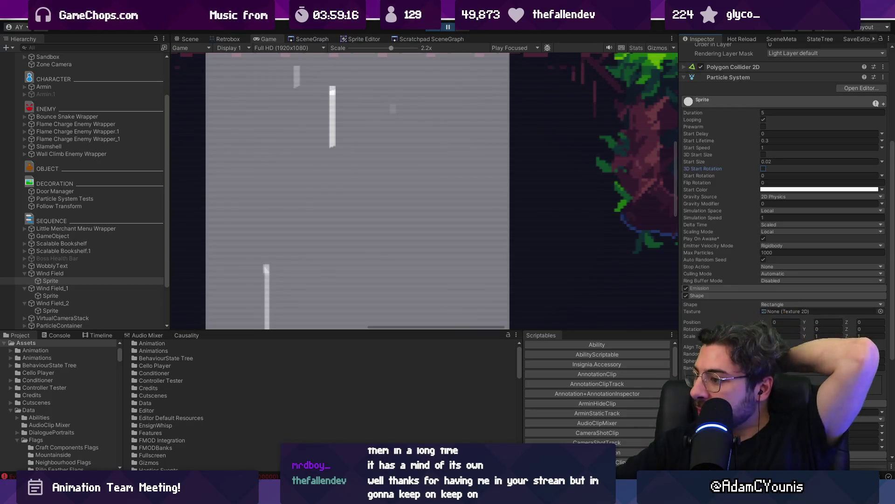
{"action": "left_click", "coordinate": [449, 27]}
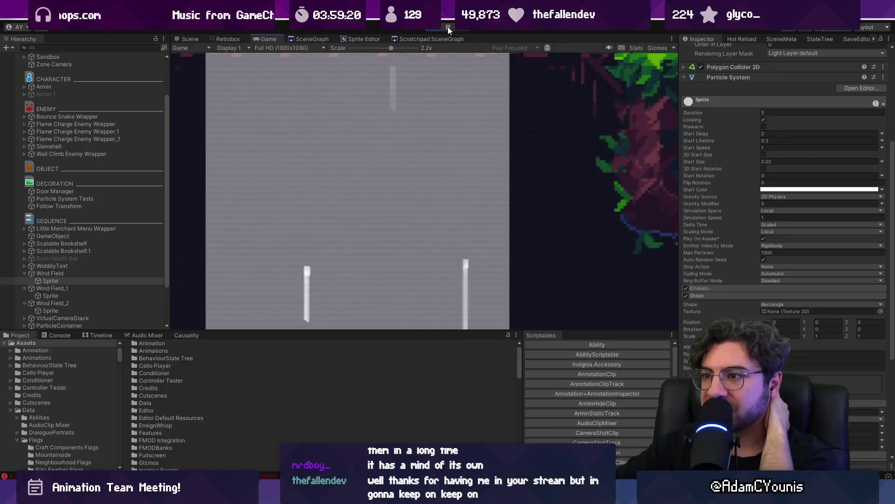
{"action": "left_click", "coordinate": [448, 27]}
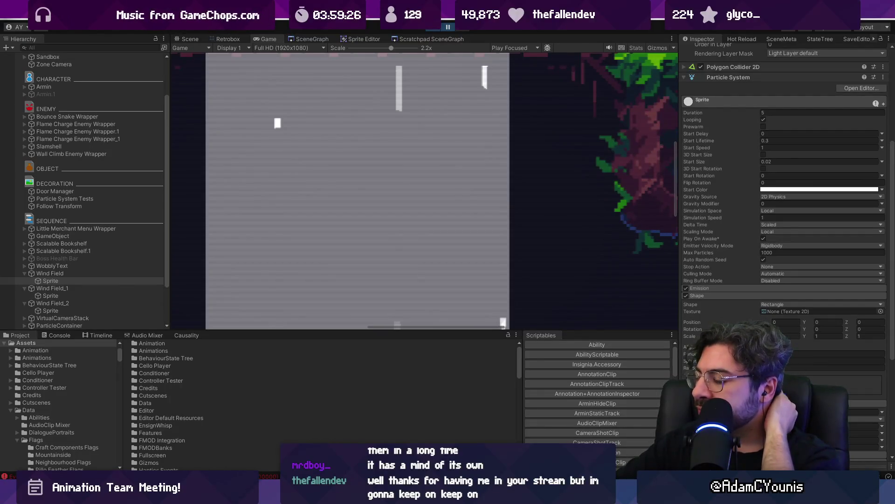
Set the emitter Shape to Edge and zoom the Game view out to 0.76x.
{"action": "left_click", "coordinate": [779, 304]}
{"action": "left_click", "coordinate": [783, 424]}
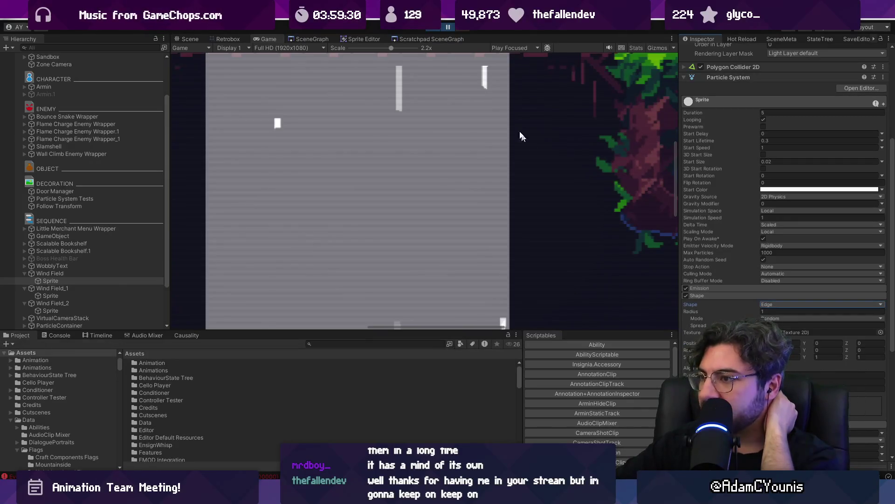
{"action": "left_click", "coordinate": [469, 104]}
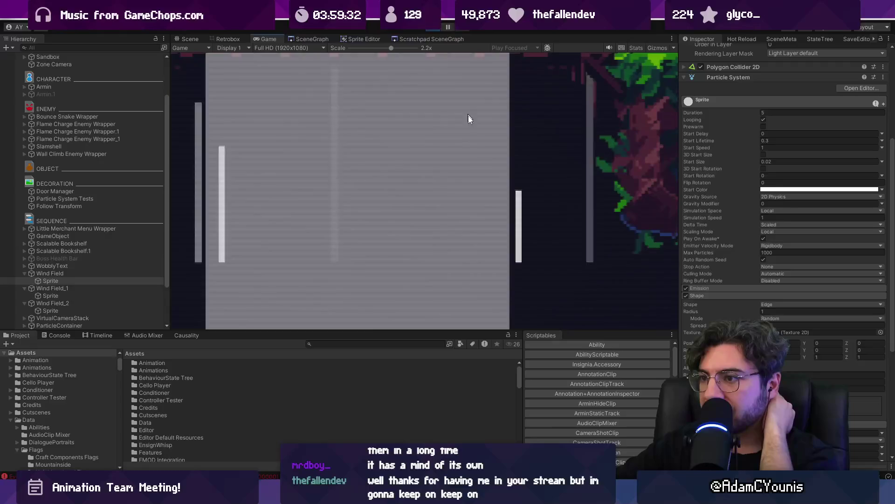
{"action": "left_click_drag", "start_coordinate": [407, 328], "coordinate": [406, 369]}
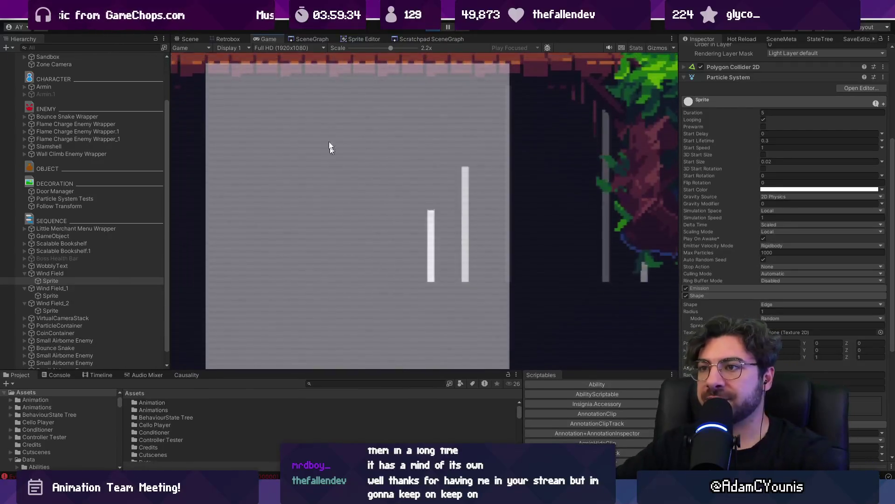
{"action": "left_click_drag", "start_coordinate": [391, 48], "coordinate": [359, 48]}
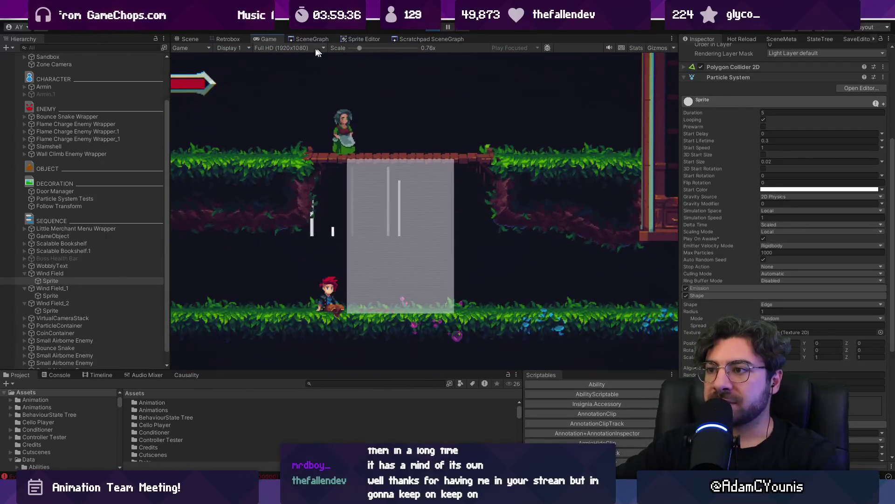
Set the Edge emitter Radius to 0.5.
{"action": "left_click", "coordinate": [189, 40]}
{"action": "scroll", "coordinate": [441, 197], "scroll_direction": "down", "scroll_amount": 5}
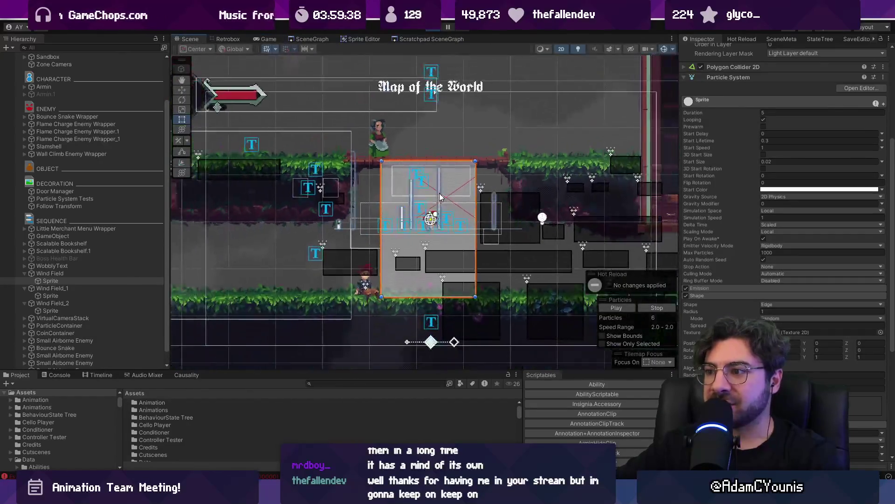
{"action": "scroll", "coordinate": [441, 197], "scroll_direction": "up", "scroll_amount": 2}
{"action": "left_click_drag", "start_coordinate": [750, 311], "coordinate": [739, 310]}
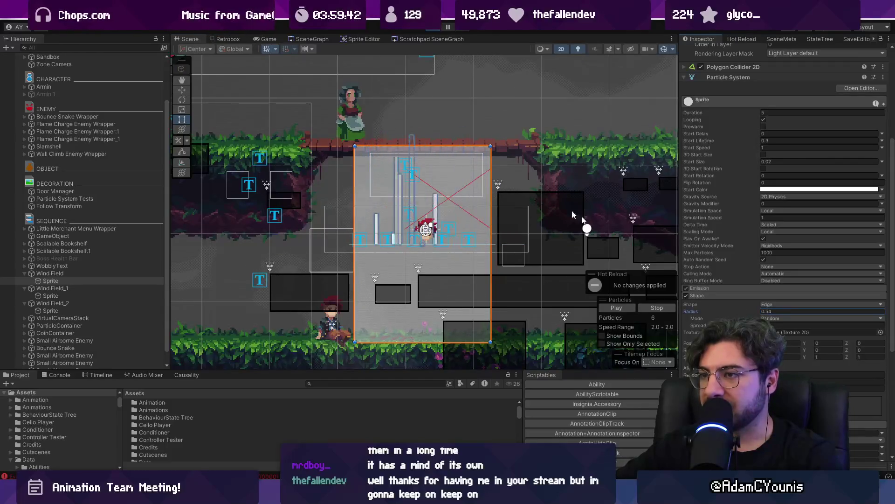
{"action": "left_click", "coordinate": [267, 39]}
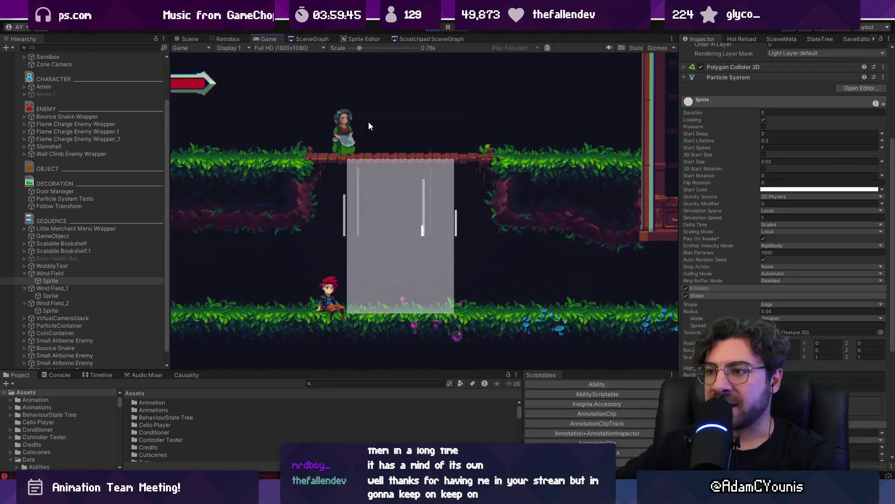
{"action": "left_click", "coordinate": [775, 311]}
{"action": "type", "text": "0.50"}
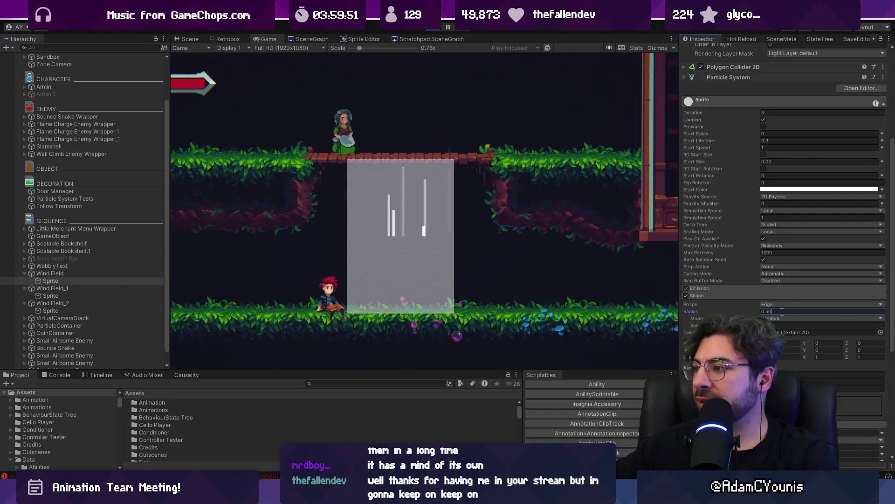
{"action": "key", "text": "Return"}
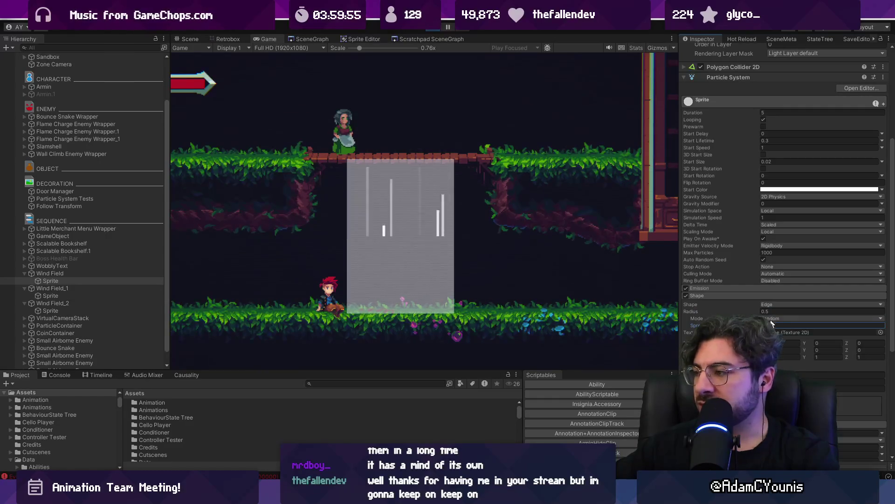
{"action": "left_click", "coordinate": [787, 305]}
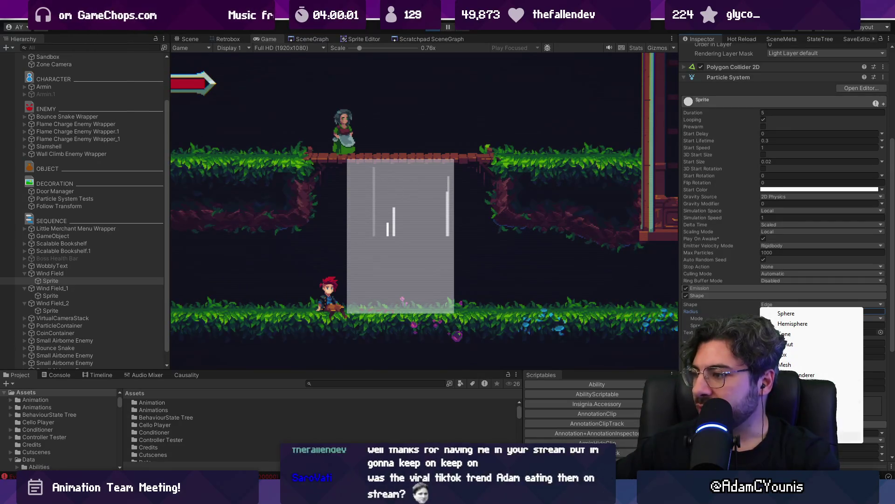
Change the Wind Field emitter's Shape from Edge back to Rectangle so streaks span the column.
{"action": "left_click", "coordinate": [803, 436]}
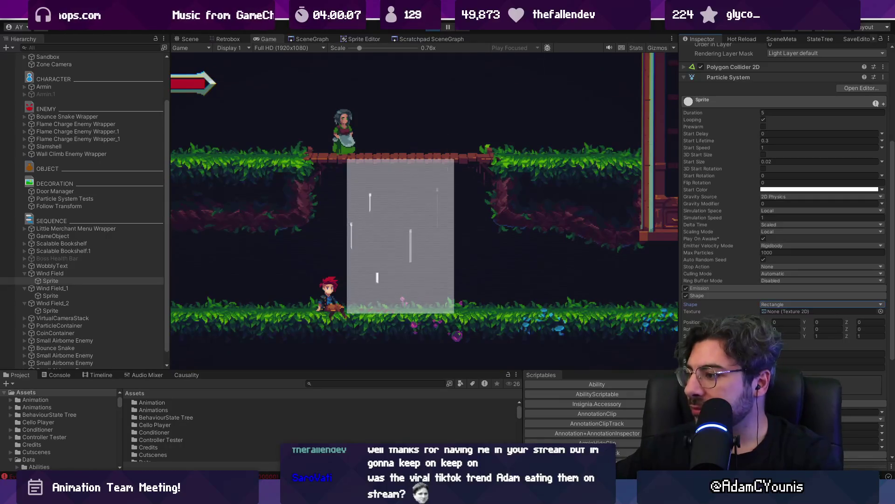
{"action": "left_click", "coordinate": [793, 355]}
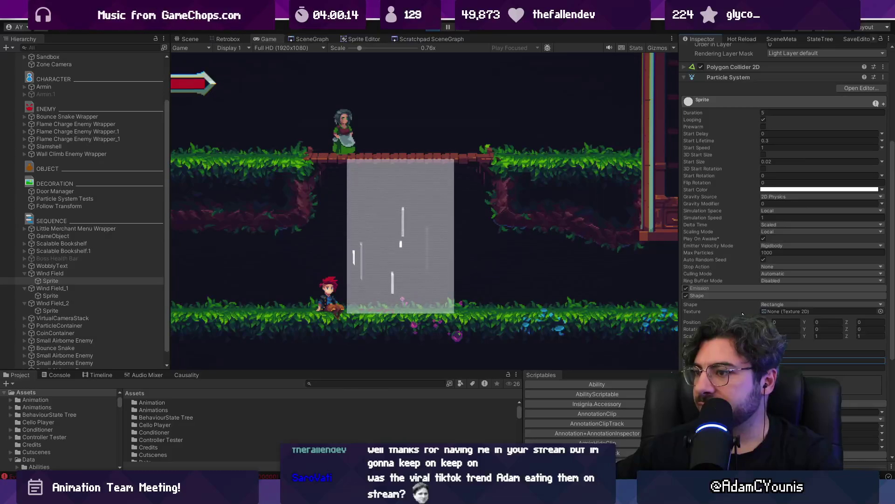
{"action": "left_click", "coordinate": [775, 306]}
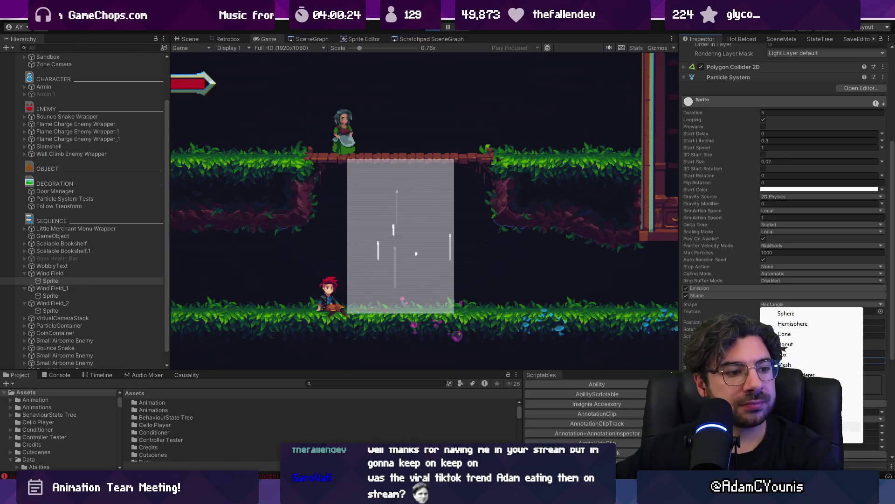
{"action": "left_click", "coordinate": [681, 341]}
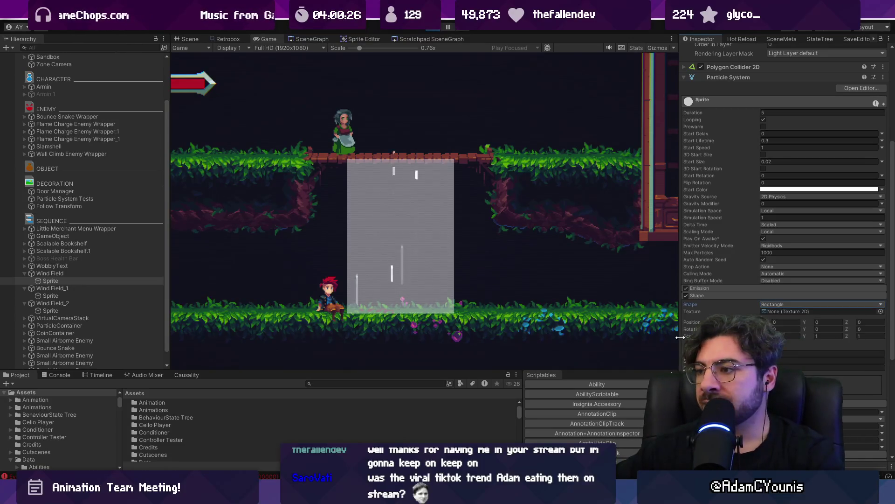
{"action": "scroll", "coordinate": [720, 311], "scroll_direction": "down", "scroll_amount": 5}
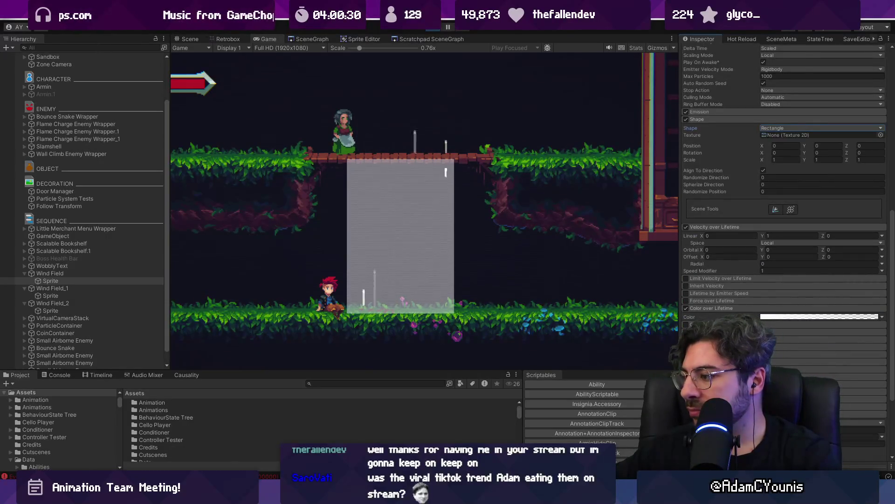
Try Horizontal, Vertical and Stretched Billboard render modes, settling on Vertical Billboard.
{"action": "scroll", "coordinate": [783, 210], "scroll_direction": "down", "scroll_amount": 5}
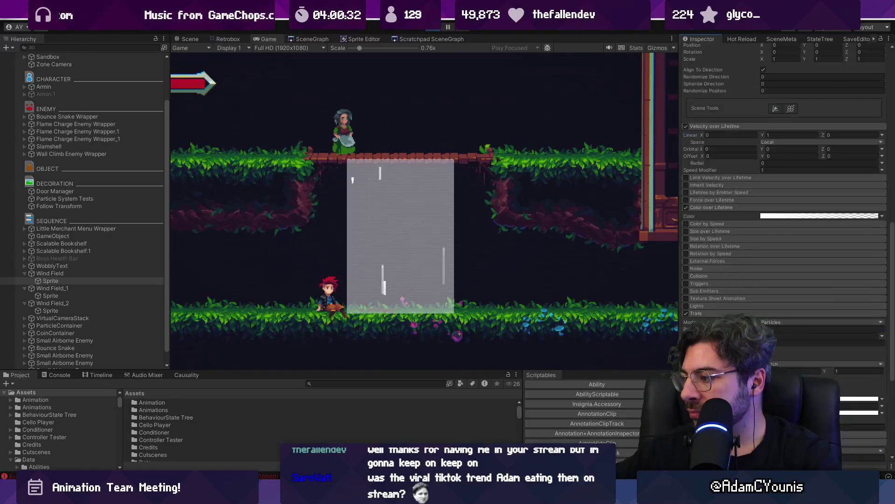
{"action": "scroll", "coordinate": [783, 210], "scroll_direction": "down", "scroll_amount": 2}
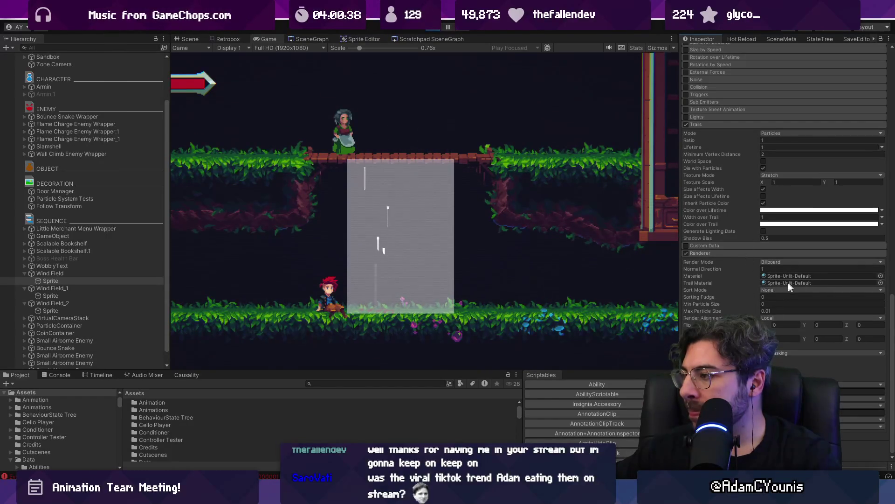
{"action": "left_click", "coordinate": [779, 264]}
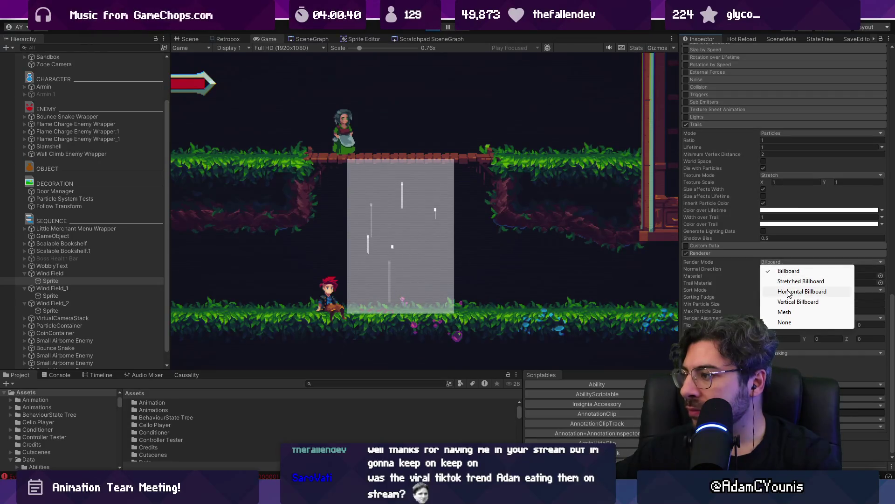
{"action": "left_click", "coordinate": [789, 292]}
{"action": "left_click", "coordinate": [781, 274]}
{"action": "left_click", "coordinate": [790, 316]}
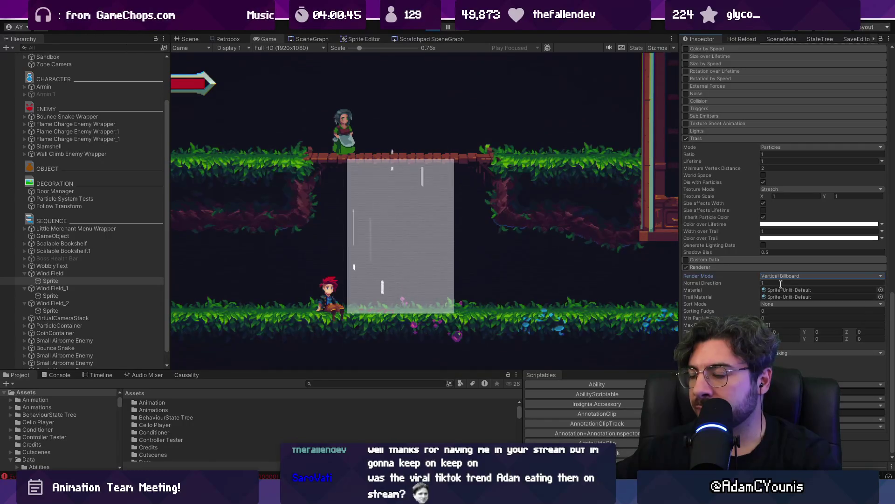
{"action": "left_click", "coordinate": [779, 276]}
{"action": "left_click", "coordinate": [784, 290]}
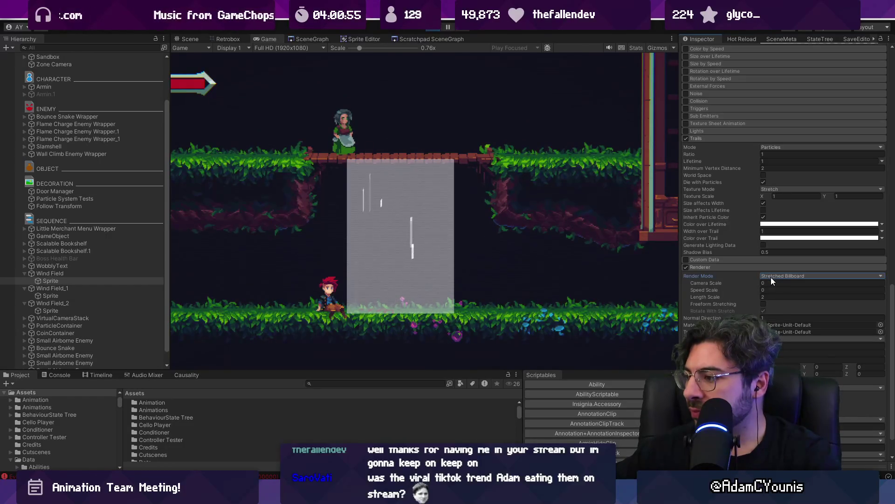
{"action": "left_click", "coordinate": [771, 277]}
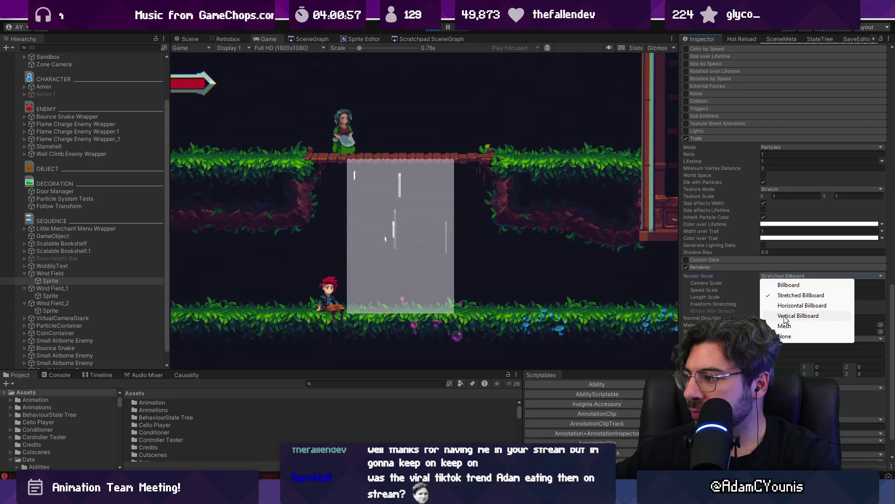
{"action": "left_click", "coordinate": [786, 317]}
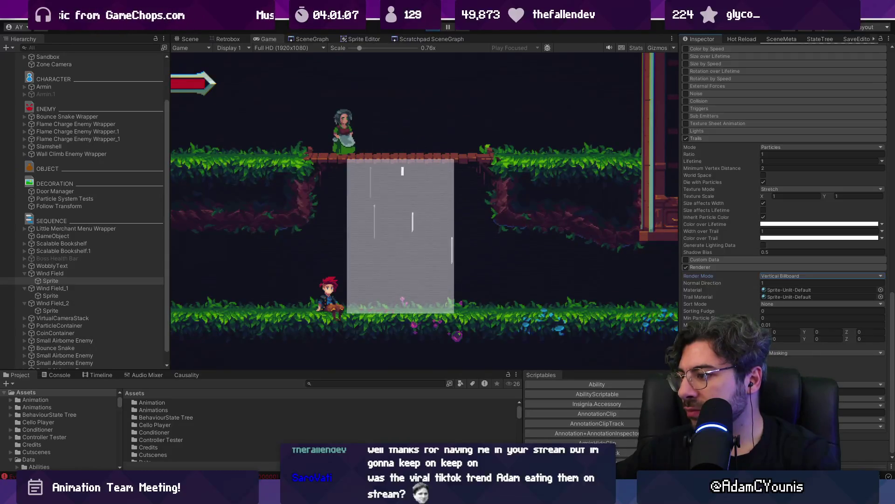
Nudge the renderer pivot X to 0.06 and collapse the Trails and Color over Lifetime modules.
{"action": "left_click_drag", "start_coordinate": [765, 332], "coordinate": [767, 332]}
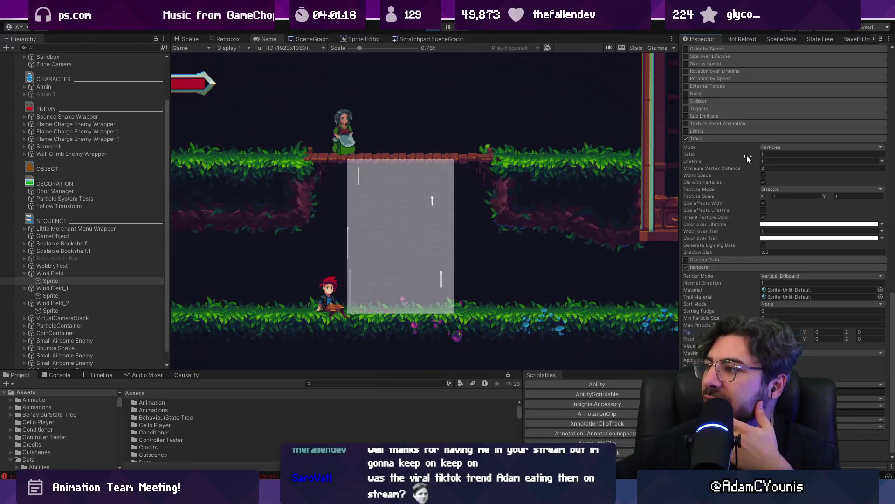
{"action": "left_click", "coordinate": [739, 140]}
{"action": "left_click", "coordinate": [713, 147]}
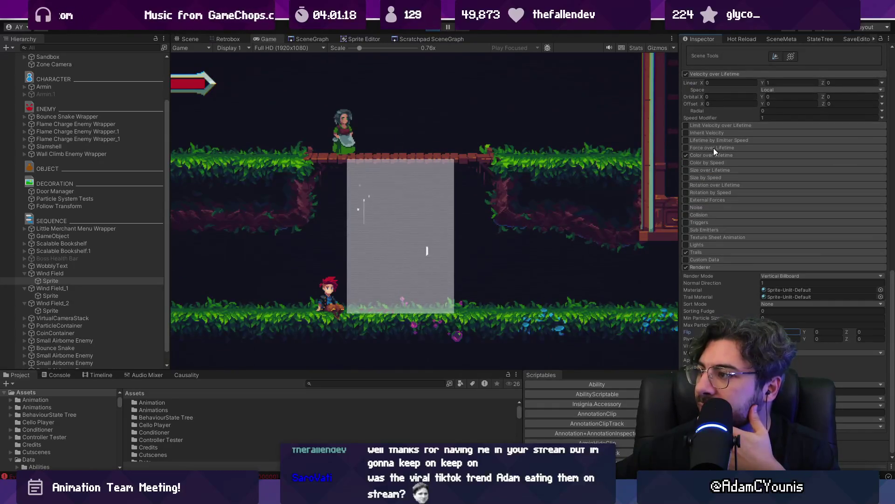
Turn off 2D mode in the Scene view and orbit around the wind field.
{"action": "left_click", "coordinate": [189, 39]}
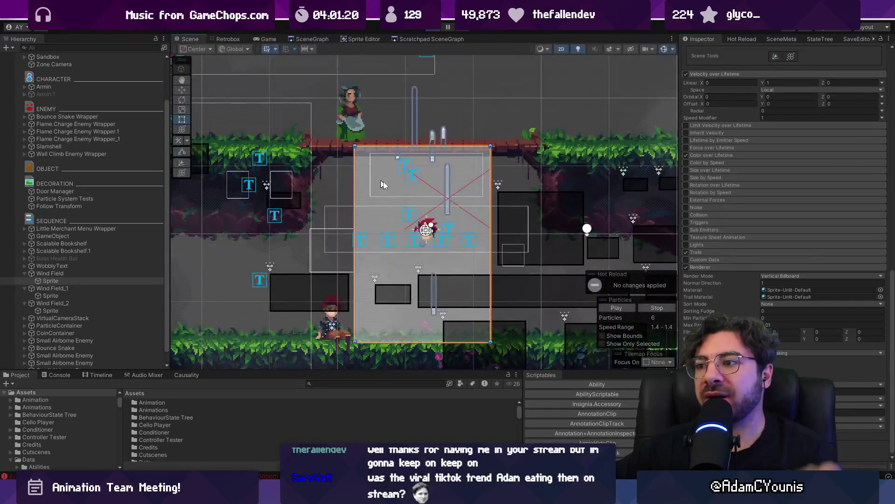
{"action": "scroll", "coordinate": [430, 224], "scroll_direction": "up", "scroll_amount": 5}
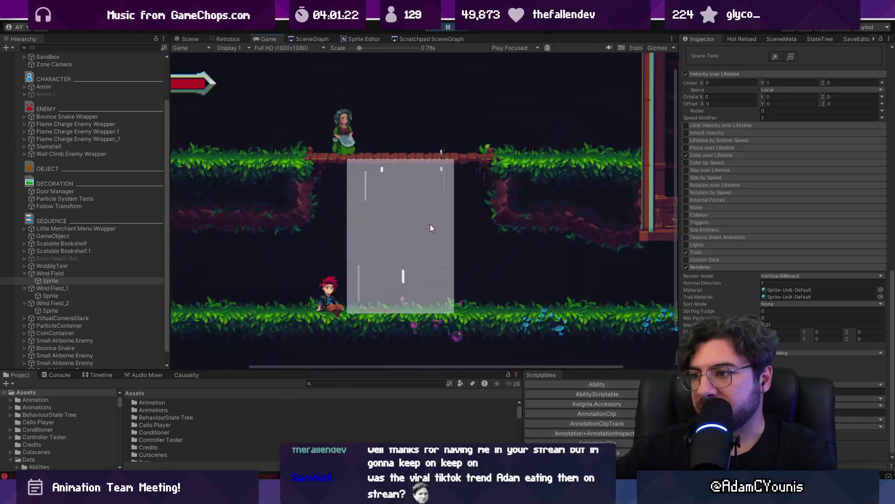
{"action": "left_click", "coordinate": [189, 39]}
{"action": "key", "text": "2"}
{"action": "mouse_move", "coordinate": [301, 141]}
{"action": "left_mouse_down"}
{"action": "mouse_move", "coordinate": [357, 289]}
{"action": "mouse_move", "coordinate": [321, 235]}
{"action": "mouse_move", "coordinate": [232, 224]}
{"action": "mouse_move", "coordinate": [365, 239]}
{"action": "mouse_move", "coordinate": [289, 286]}
{"action": "mouse_move", "coordinate": [376, 236]}
{"action": "mouse_move", "coordinate": [410, 272]}
{"action": "mouse_move", "coordinate": [428, 257]}
{"action": "mouse_move", "coordinate": [400, 262]}
{"action": "mouse_move", "coordinate": [434, 256]}
{"action": "left_mouse_up"}
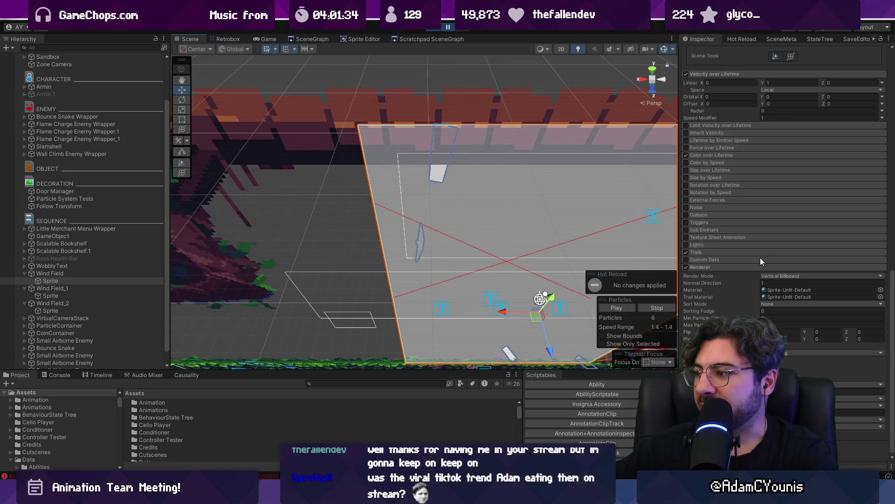
Try Stretched Billboard, then settle the Render Mode on plain Billboard.
{"action": "left_click", "coordinate": [790, 276]}
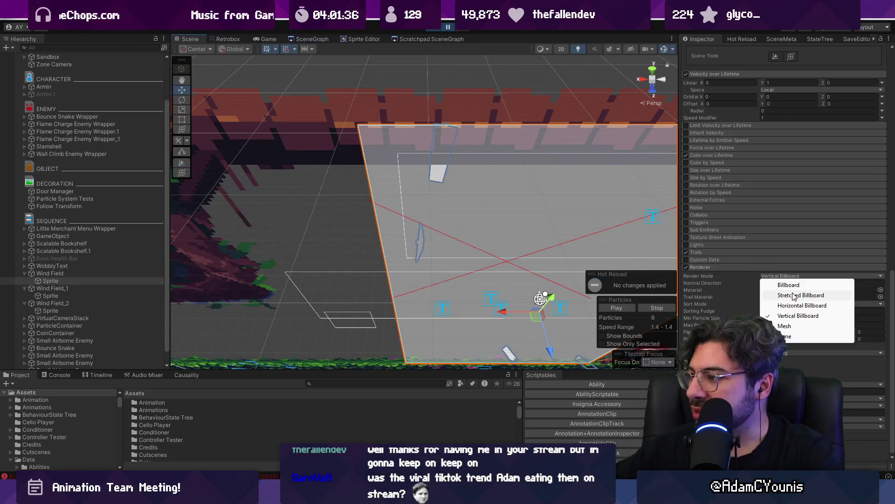
{"action": "left_click", "coordinate": [801, 295]}
{"action": "left_click", "coordinate": [791, 278]}
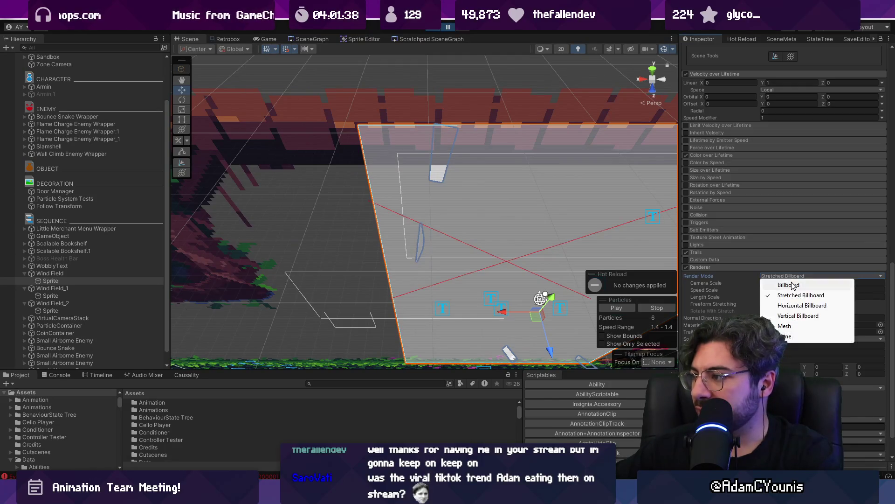
{"action": "left_click", "coordinate": [792, 283]}
{"action": "left_click", "coordinate": [792, 277]}
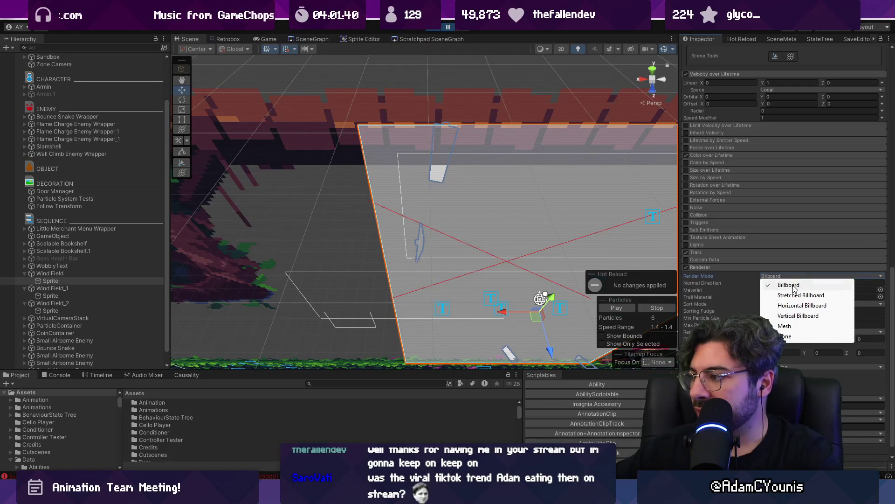
{"action": "left_click", "coordinate": [795, 288]}
{"action": "scroll", "coordinate": [557, 247], "scroll_direction": "up", "scroll_amount": 3}
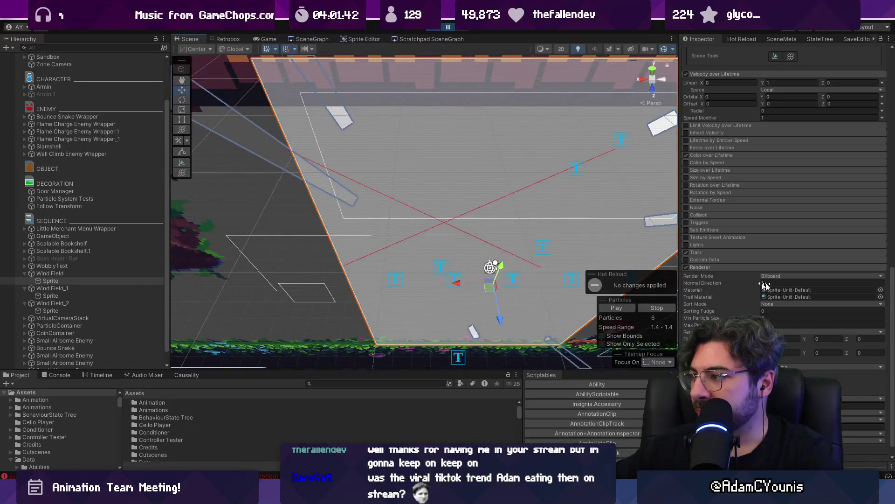
{"action": "left_click", "coordinate": [881, 290]}
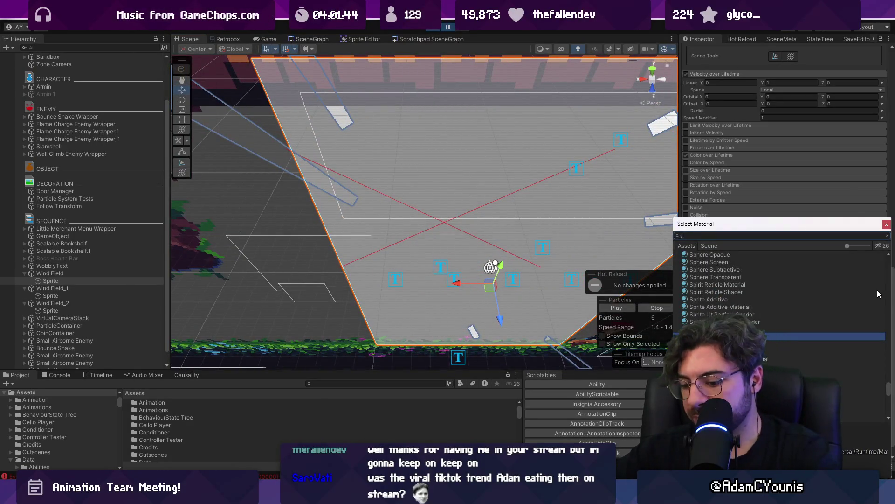
Search 'sprite lit' and apply the SpriteLit material to the particles.
{"action": "type", "text": "sprite lit"}
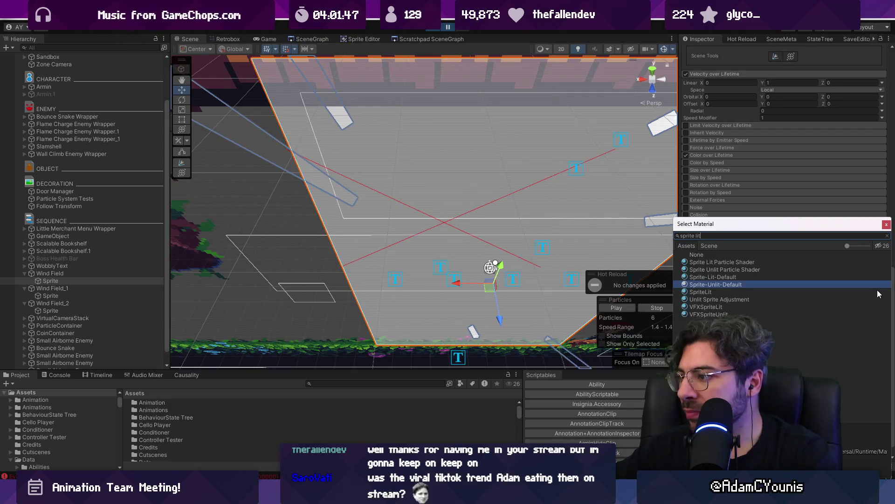
{"action": "left_click", "coordinate": [878, 294]}
{"action": "double_click", "coordinate": [879, 294]}
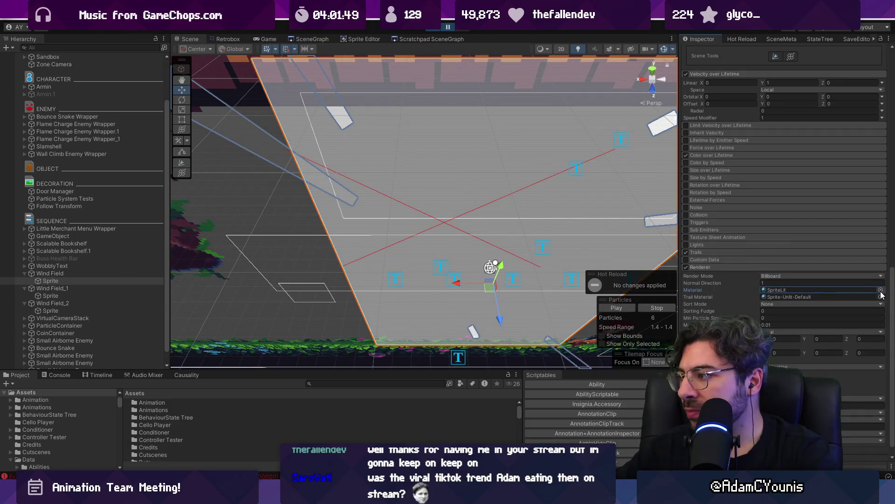
Set the Trail Material to Sprite-Lit-Default and return the Scene view to 2D.
{"action": "left_click", "coordinate": [881, 290]}
{"action": "type", "text": "sprite lit"}
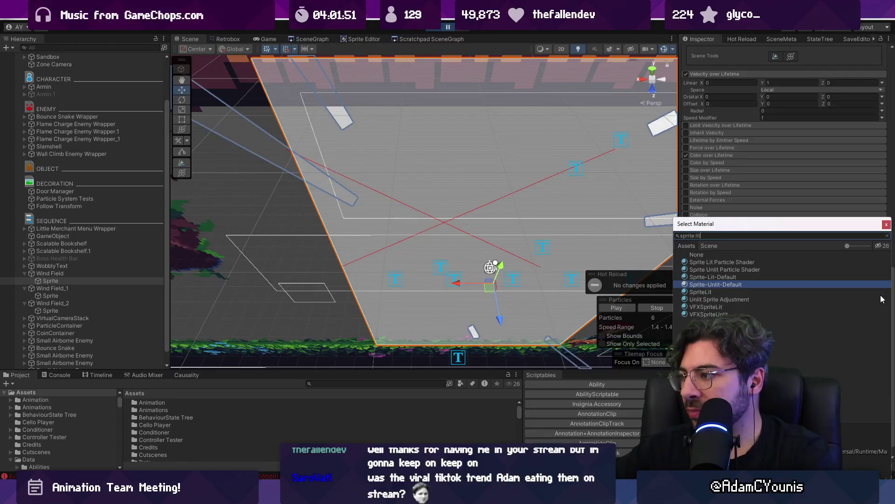
{"action": "key", "text": "Down"}
{"action": "key", "text": "Up"}
{"action": "key", "text": "Up"}
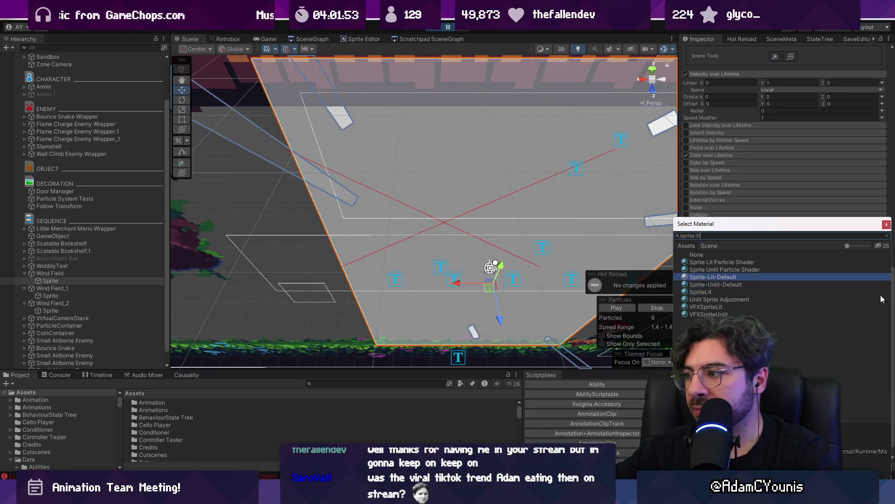
{"action": "key", "text": "Return"}
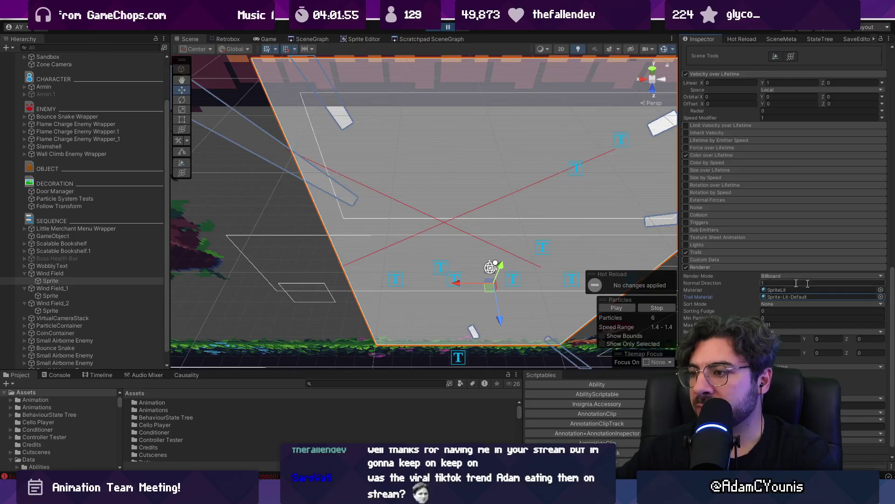
{"action": "key", "text": "2"}
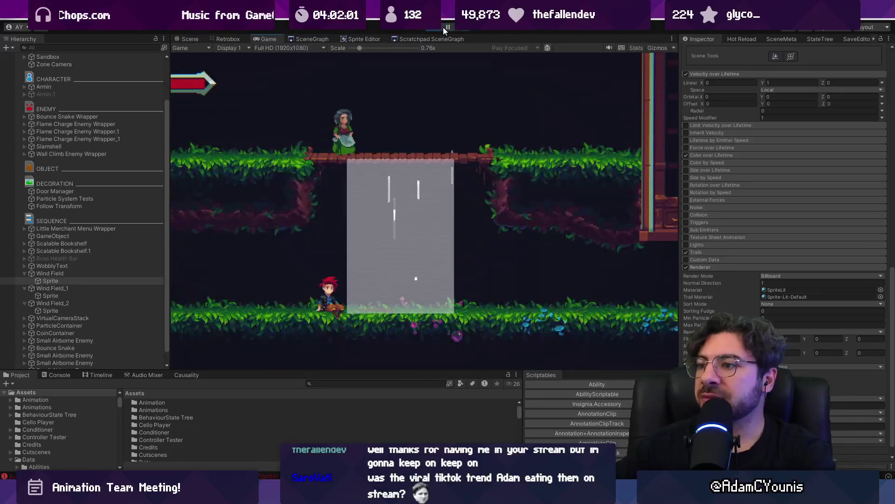
Watch the rising streaks in the Game view, return to the Scene view and expand the Trails module.
{"action": "left_click", "coordinate": [443, 27]}
{"action": "scroll", "coordinate": [384, 248], "scroll_direction": "up", "scroll_amount": 5}
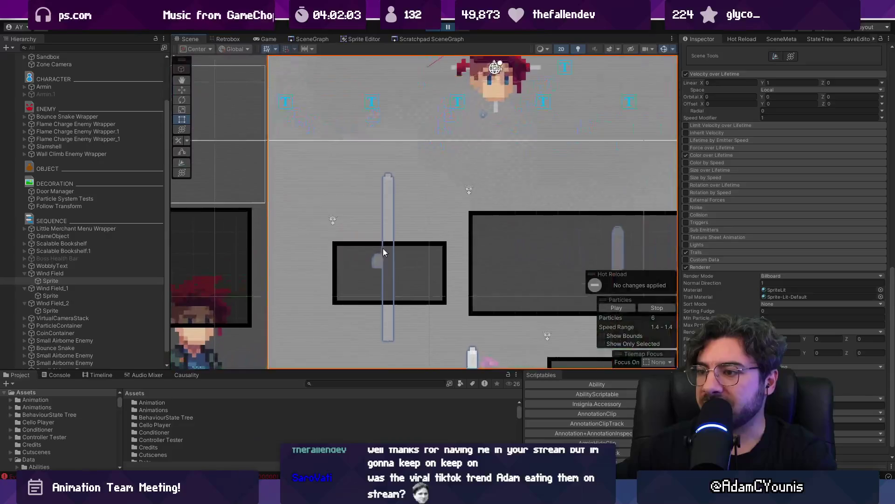
{"action": "left_click", "coordinate": [259, 39]}
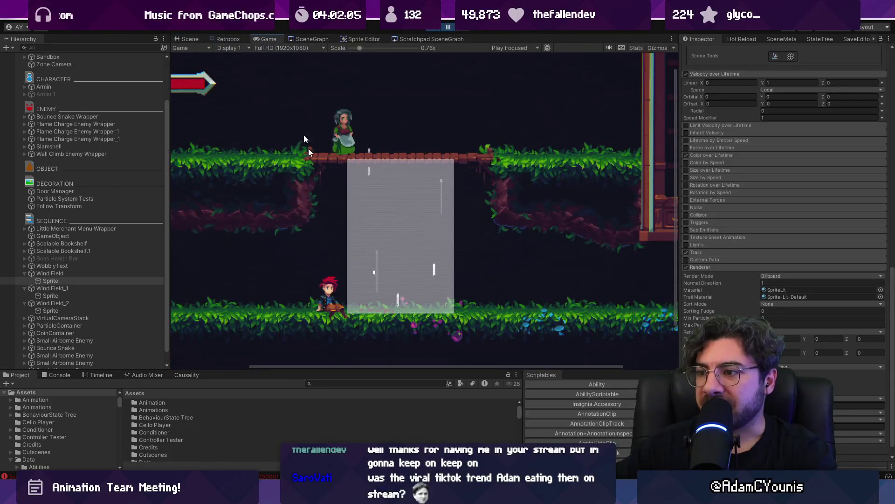
{"action": "scroll", "coordinate": [393, 268], "scroll_direction": "up", "scroll_amount": 2}
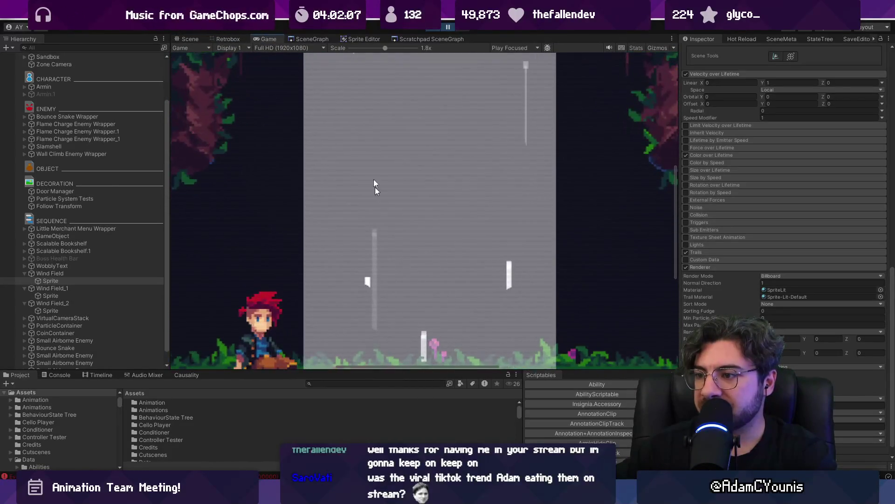
{"action": "left_click", "coordinate": [225, 39]}
{"action": "left_click", "coordinate": [202, 39]}
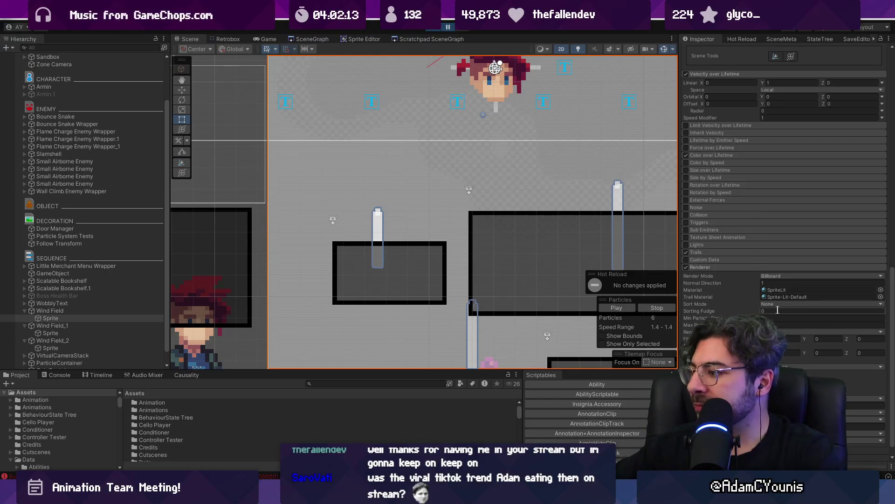
{"action": "left_click", "coordinate": [756, 253]}
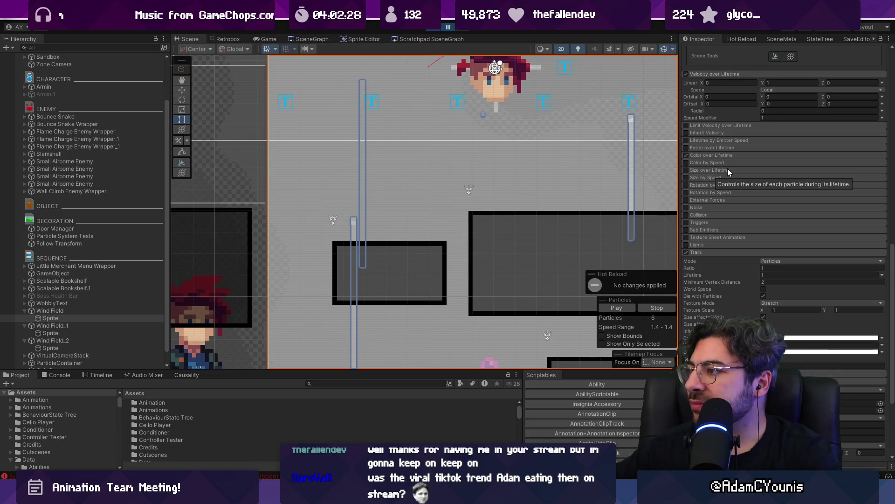
Keep the Trails Mode on Particles and enable World Space for the trails.
{"action": "left_click", "coordinate": [777, 262]}
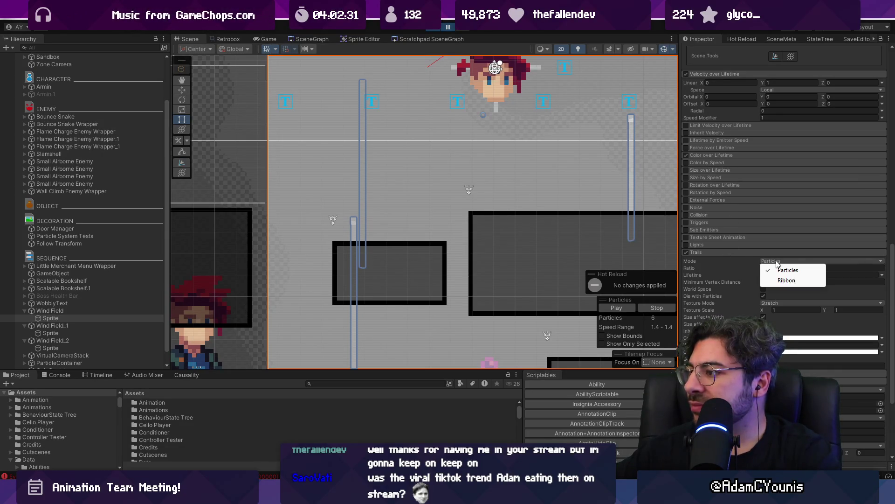
{"action": "left_click", "coordinate": [738, 269]}
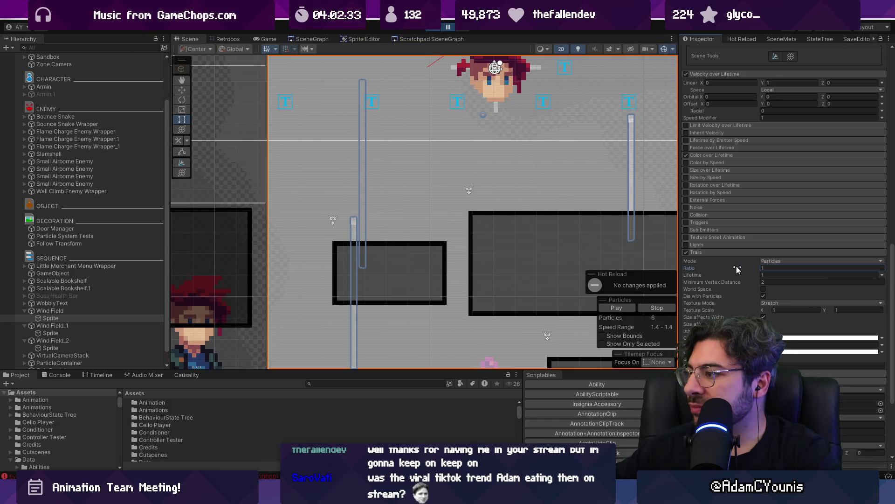
{"action": "left_click", "coordinate": [764, 290]}
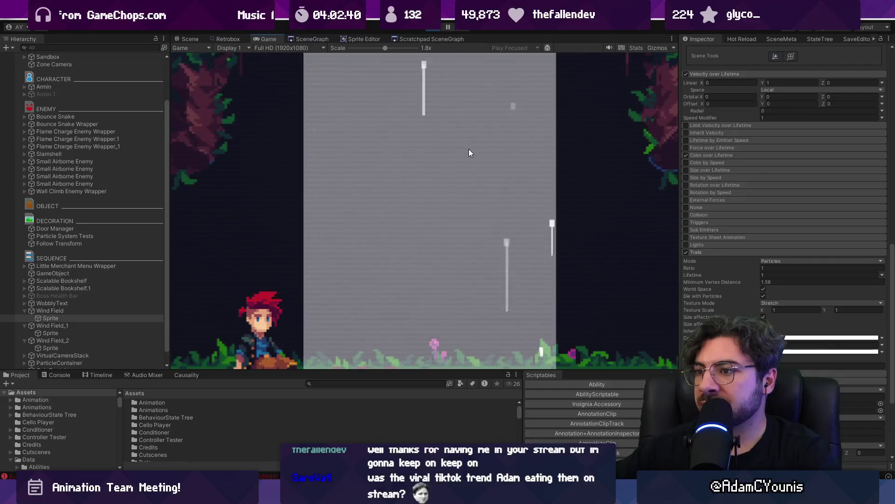
Switch the Scene view to 3D, frame the Wind Field and orbit around its plane.
{"action": "left_click", "coordinate": [201, 39]}
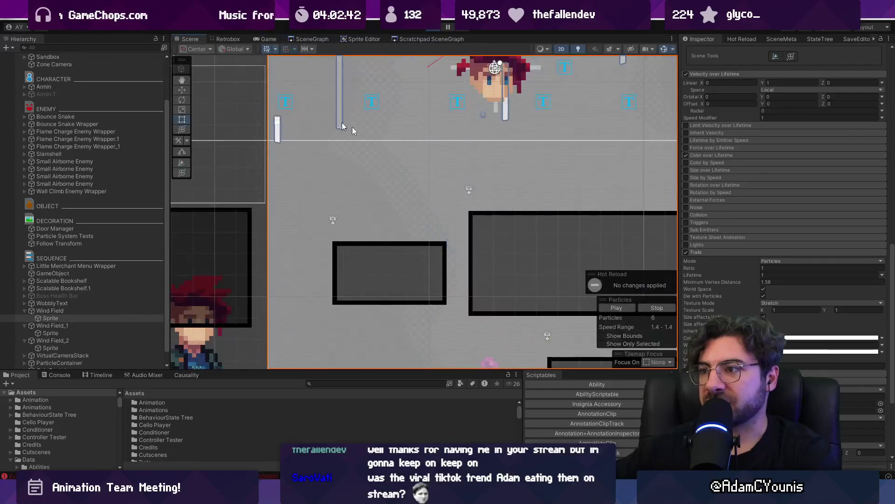
{"action": "key", "text": "2"}
{"action": "key", "text": "f"}
{"action": "mouse_move", "coordinate": [468, 175]}
{"action": "left_mouse_down"}
{"action": "mouse_move", "coordinate": [194, 194]}
{"action": "mouse_move", "coordinate": [277, 155]}
{"action": "left_mouse_up"}
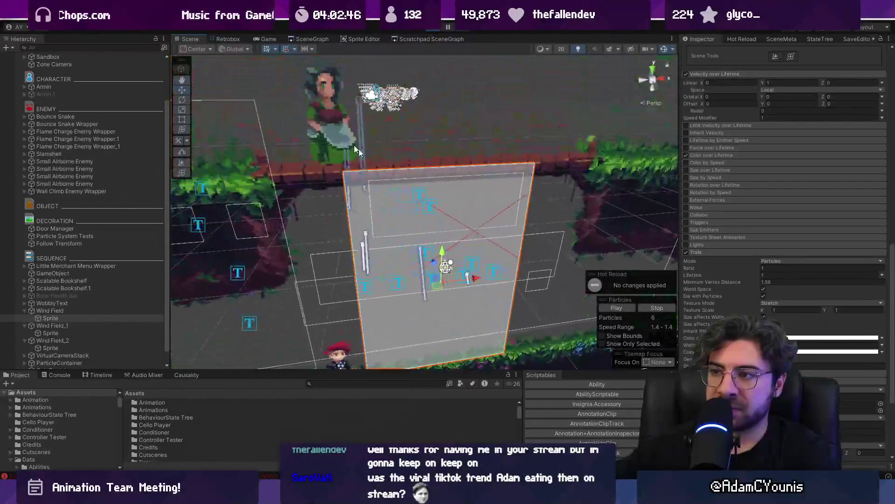
{"action": "scroll", "coordinate": [397, 216], "scroll_direction": "up", "scroll_amount": 3}
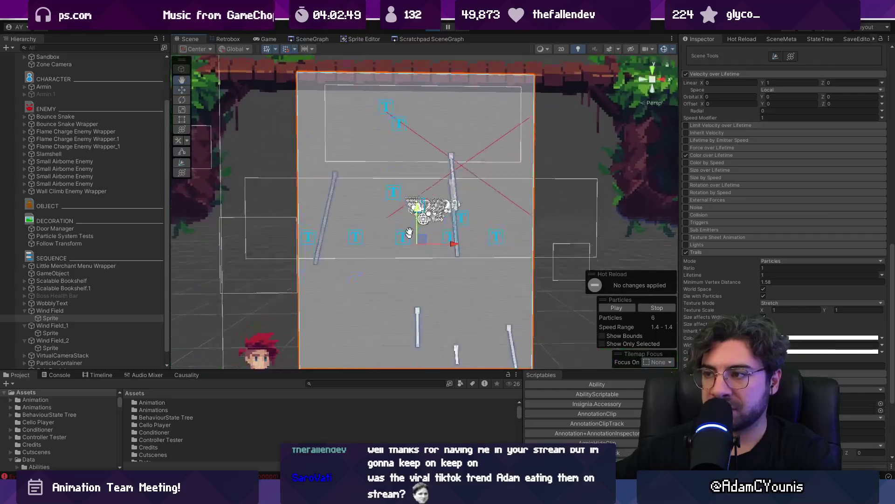
Collapse the Trails settings, set the Scene view back to flat 2D and watch the game.
{"action": "mouse_move", "coordinate": [632, 232]}
{"action": "left_mouse_down"}
{"action": "mouse_move", "coordinate": [533, 238]}
{"action": "mouse_move", "coordinate": [459, 290]}
{"action": "mouse_move", "coordinate": [314, 272]}
{"action": "mouse_move", "coordinate": [348, 248]}
{"action": "mouse_move", "coordinate": [583, 261]}
{"action": "left_mouse_up"}
{"action": "left_click", "coordinate": [717, 252]}
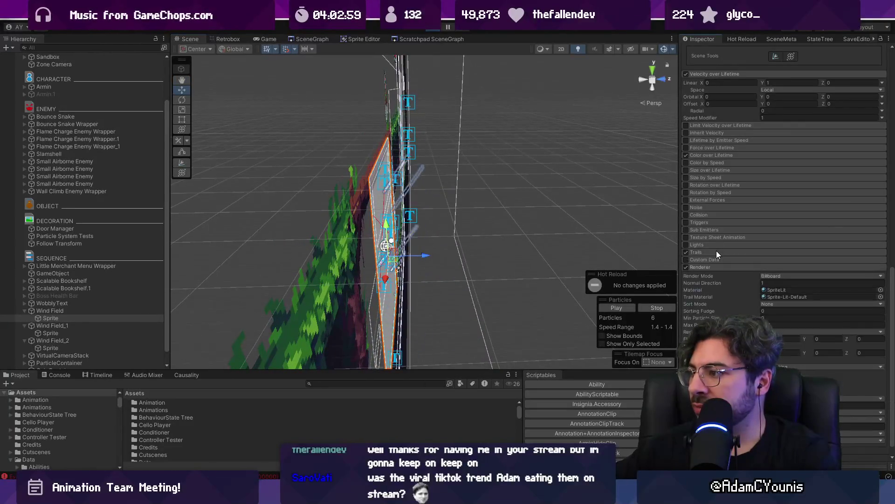
{"action": "key", "text": "2"}
{"action": "key", "text": "t"}
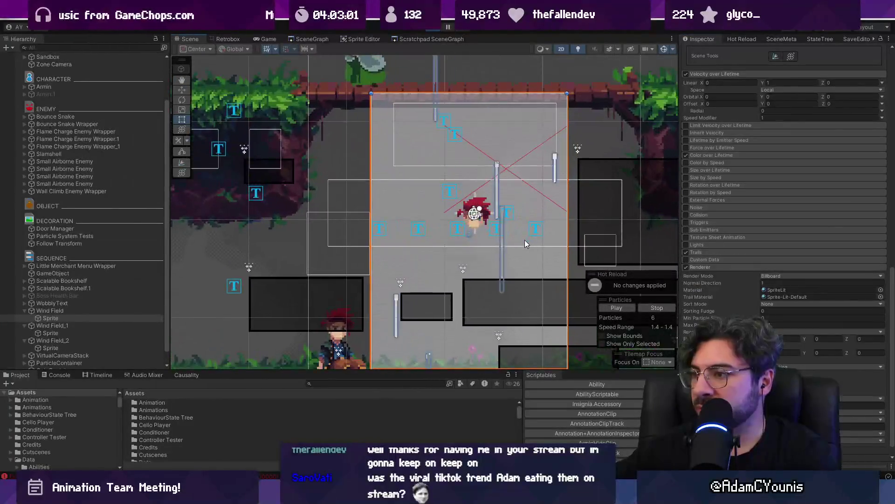
{"action": "left_click", "coordinate": [264, 38]}
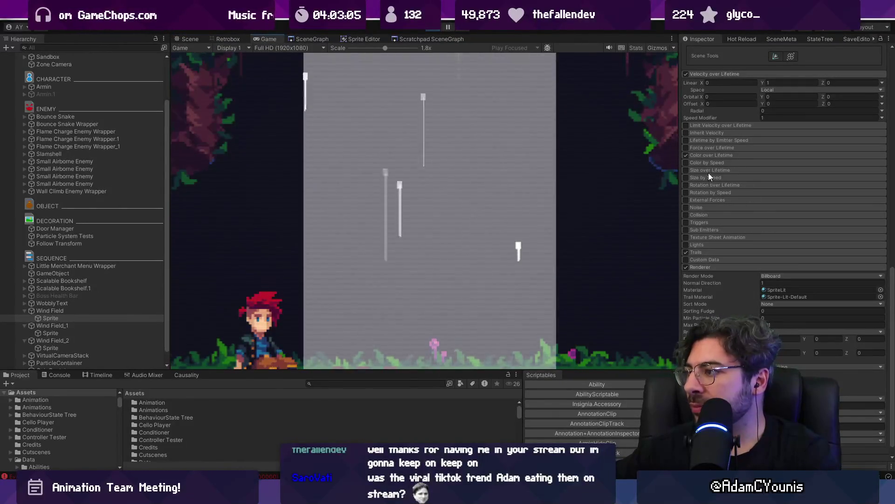
Lower the Velocity over Lifetime speed modifier to 0.05, disable Trails and collapse Shape.
{"action": "scroll", "coordinate": [707, 132], "scroll_direction": "up", "scroll_amount": 1}
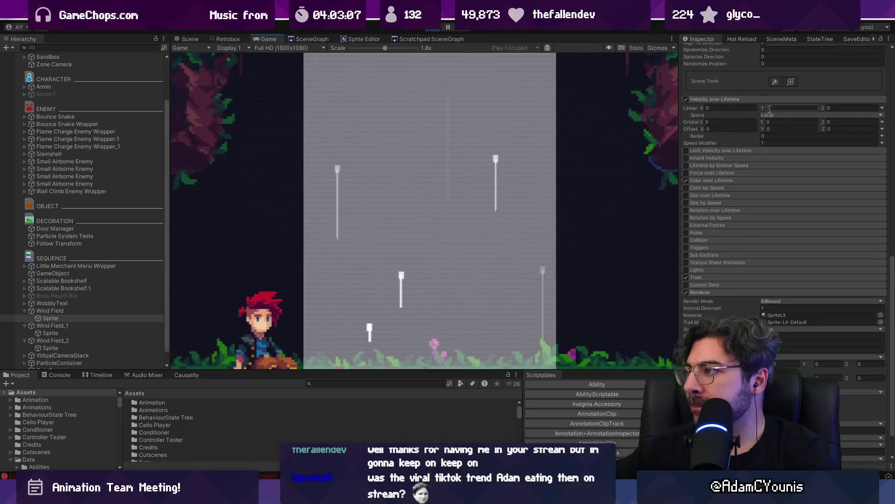
{"action": "scroll", "coordinate": [764, 125], "scroll_direction": "up", "scroll_amount": 1}
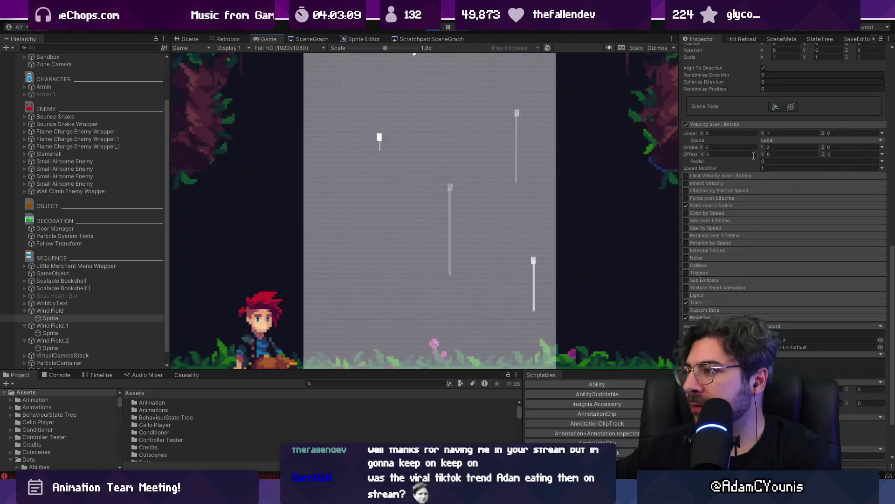
{"action": "mouse_move", "coordinate": [755, 167]}
{"action": "left_mouse_down"}
{"action": "mouse_move", "coordinate": [662, 166]}
{"action": "mouse_move", "coordinate": [741, 167]}
{"action": "left_mouse_up"}
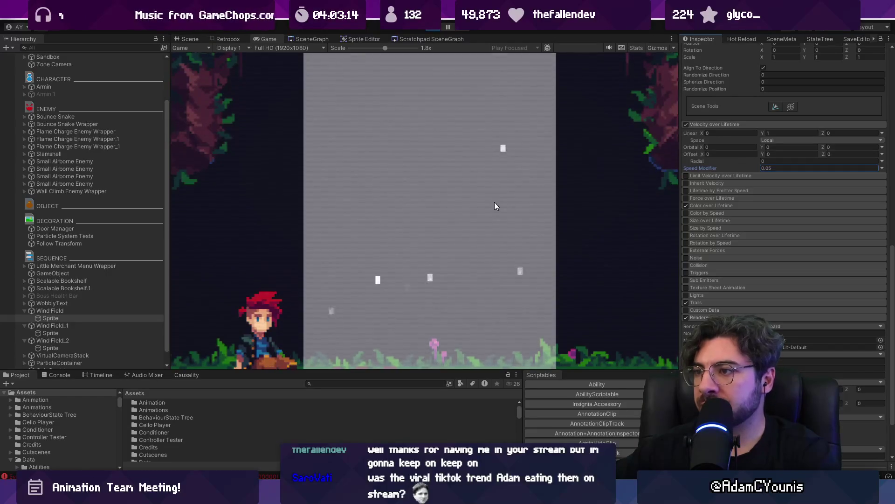
{"action": "left_click", "coordinate": [686, 302]}
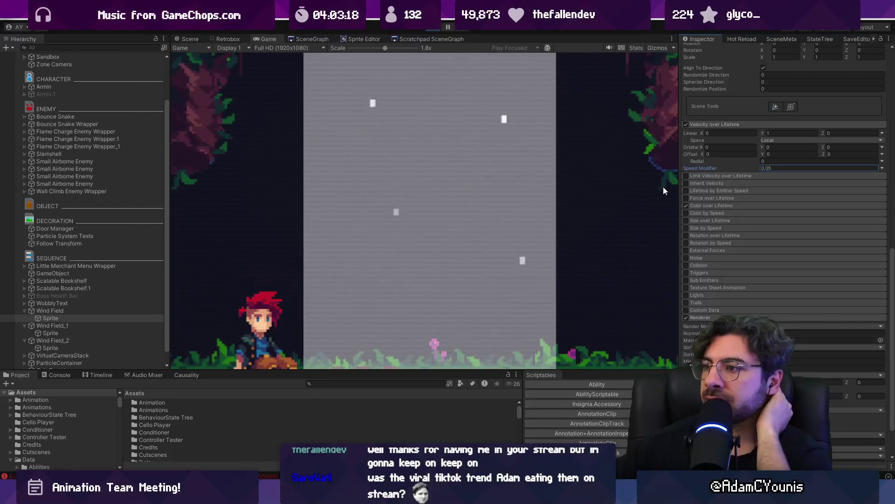
{"action": "scroll", "coordinate": [748, 185], "scroll_direction": "down", "scroll_amount": 2}
{"action": "scroll", "coordinate": [748, 181], "scroll_direction": "up", "scroll_amount": 10}
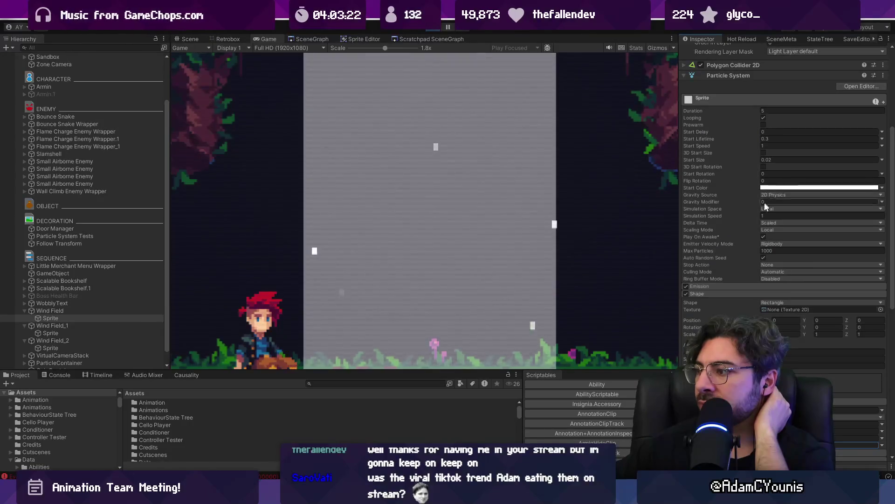
{"action": "left_click", "coordinate": [729, 293]}
Enable Color over Lifetime with a gradient fading alpha in from 8 to solid white at 50%.
{"action": "left_click", "coordinate": [718, 338]}
{"action": "left_click", "coordinate": [835, 347]}
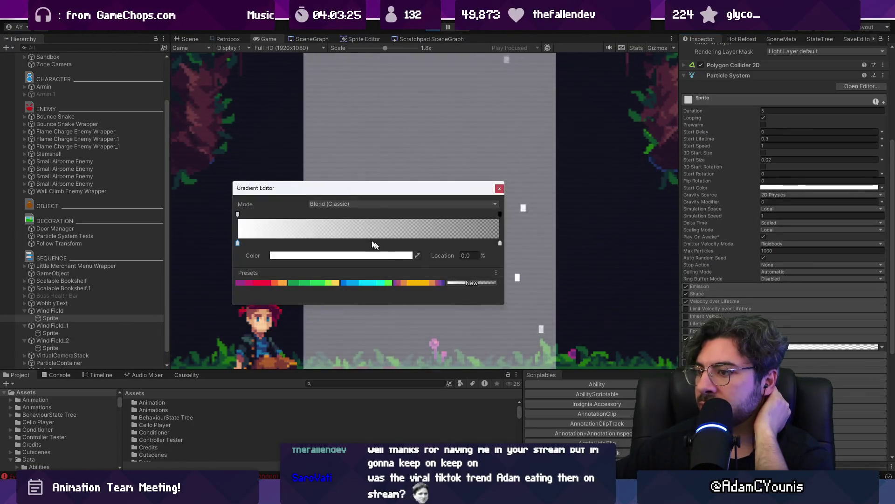
{"action": "left_click", "coordinate": [491, 215]}
{"action": "left_click_drag", "start_coordinate": [491, 215], "coordinate": [336, 214]}
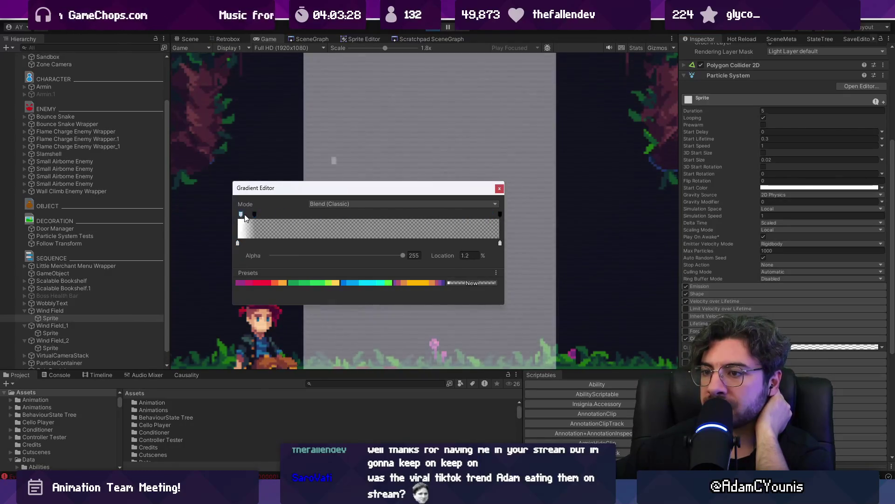
{"action": "left_click_drag", "start_coordinate": [242, 216], "coordinate": [360, 215]}
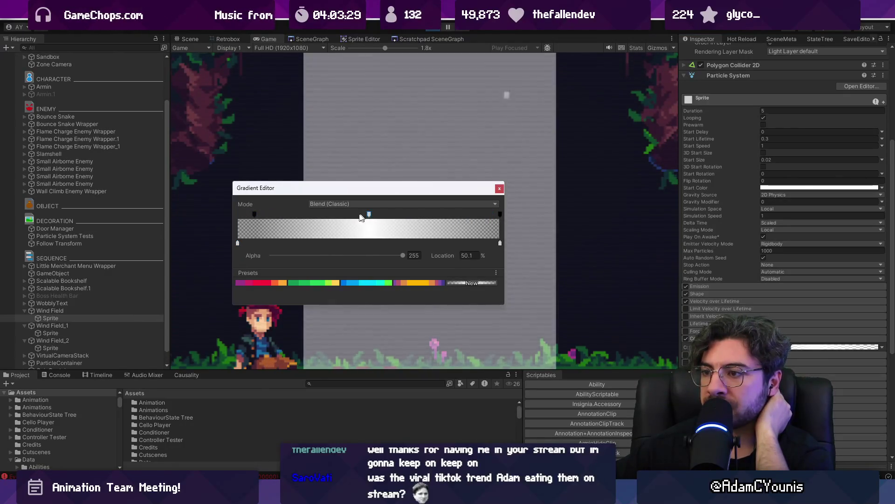
{"action": "left_click", "coordinate": [500, 189]}
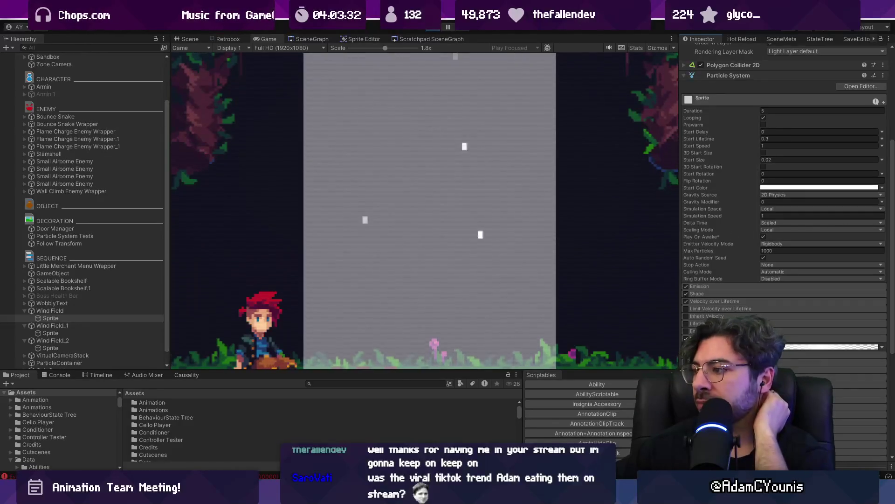
{"action": "scroll", "coordinate": [783, 210], "scroll_direction": "down", "scroll_amount": 3}
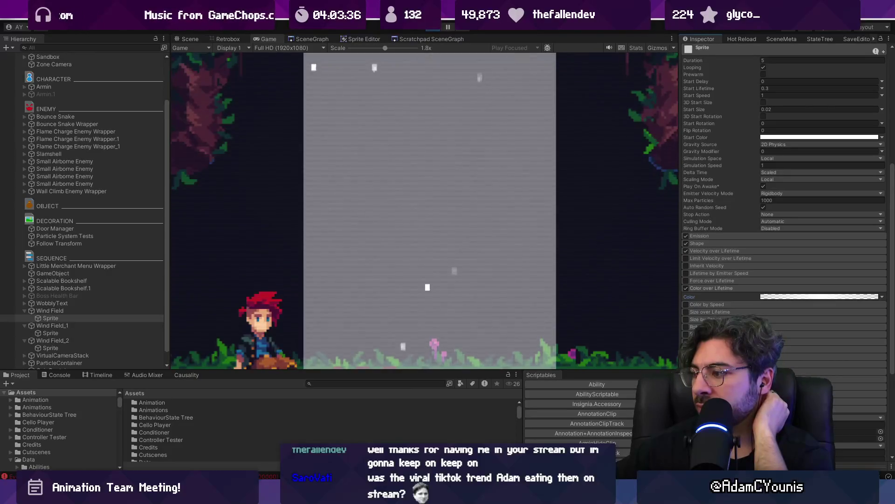
{"action": "scroll", "coordinate": [783, 210], "scroll_direction": "down", "scroll_amount": 5}
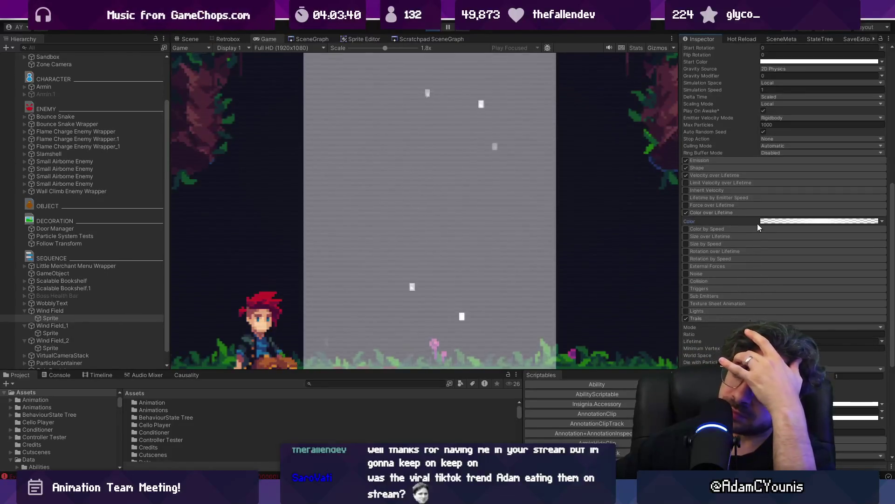
{"action": "scroll", "coordinate": [757, 223], "scroll_direction": "up", "scroll_amount": 10}
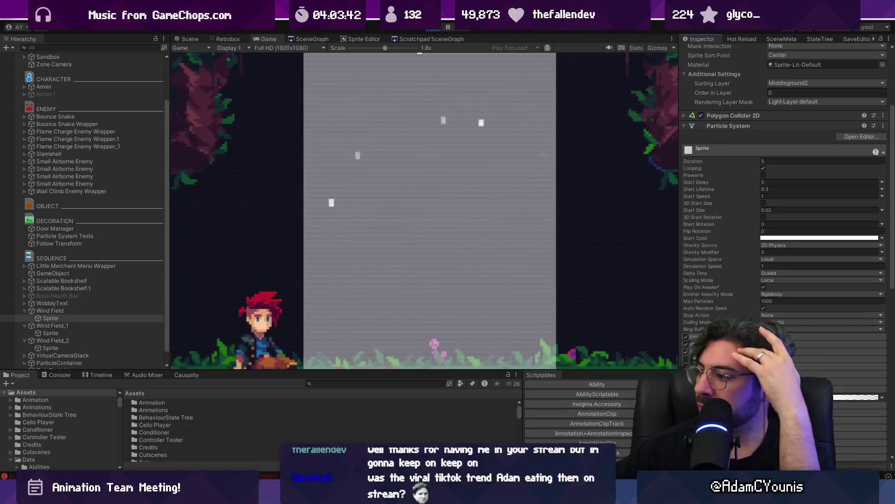
Set Velocity over Lifetime Linear Y to 7 and collapse that module.
{"action": "scroll", "coordinate": [784, 210], "scroll_direction": "down", "scroll_amount": 2}
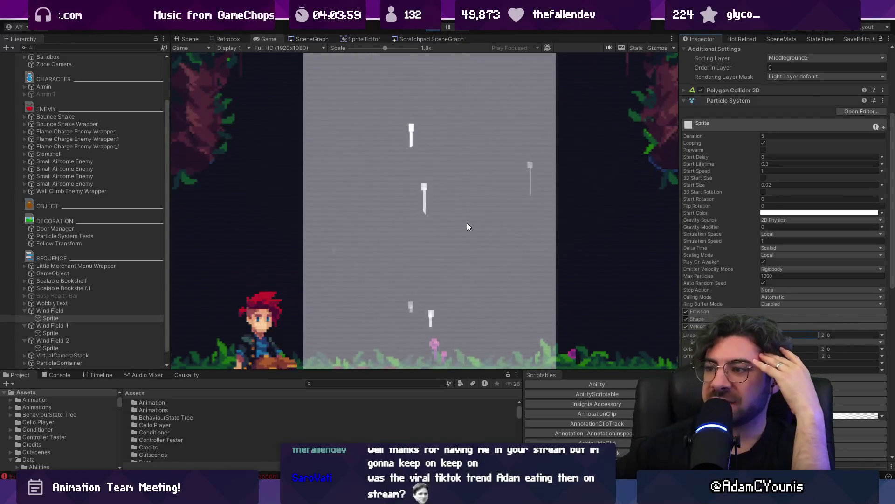
{"action": "scroll", "coordinate": [777, 270], "scroll_direction": "down", "scroll_amount": 8}
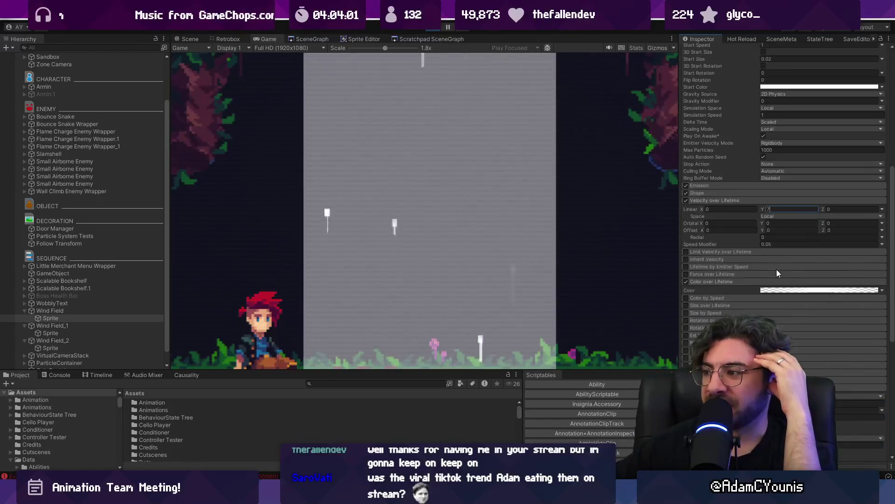
{"action": "scroll", "coordinate": [770, 312], "scroll_direction": "down", "scroll_amount": 2}
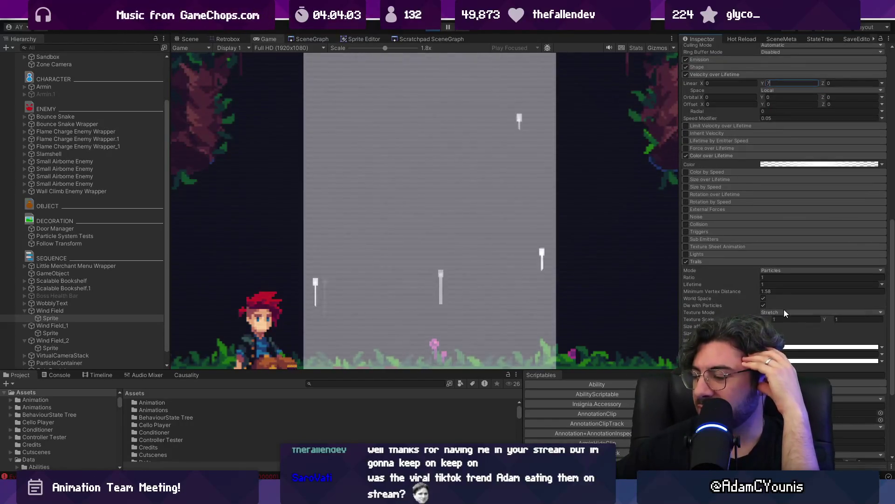
{"action": "key", "text": "Return"}
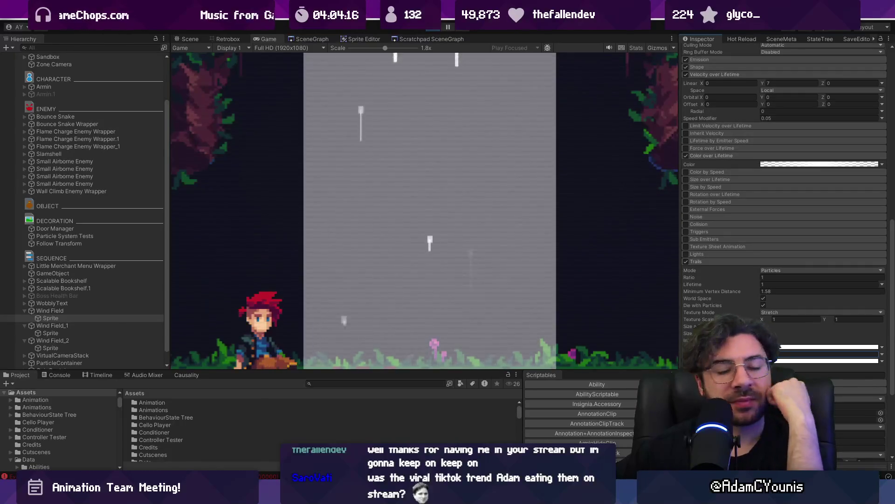
{"action": "left_click", "coordinate": [705, 75]}
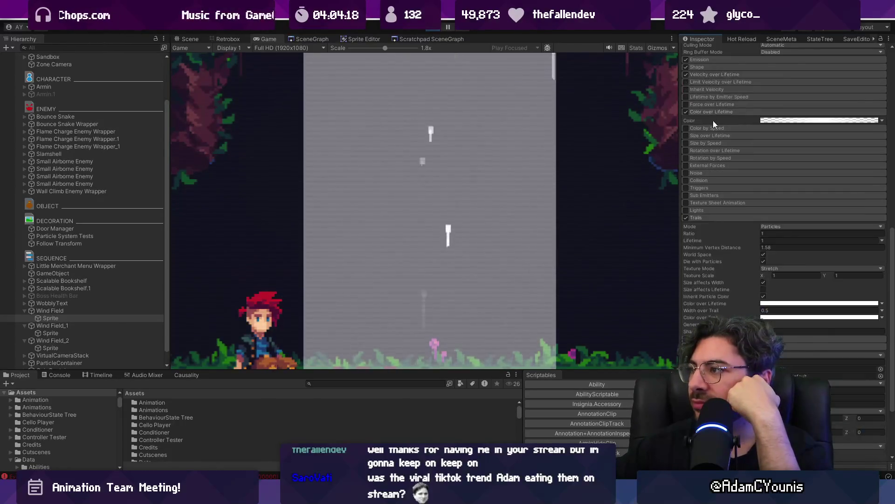
{"action": "scroll", "coordinate": [711, 113], "scroll_direction": "up", "scroll_amount": 5}
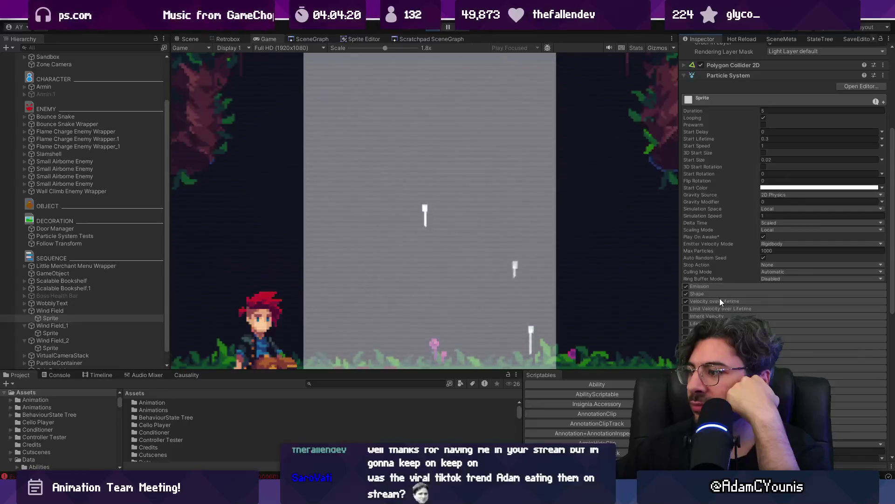
Switch the emitter shape to Edge and compare it in the Scene and Game views.
{"action": "left_click", "coordinate": [721, 294]}
{"action": "left_click", "coordinate": [793, 303]}
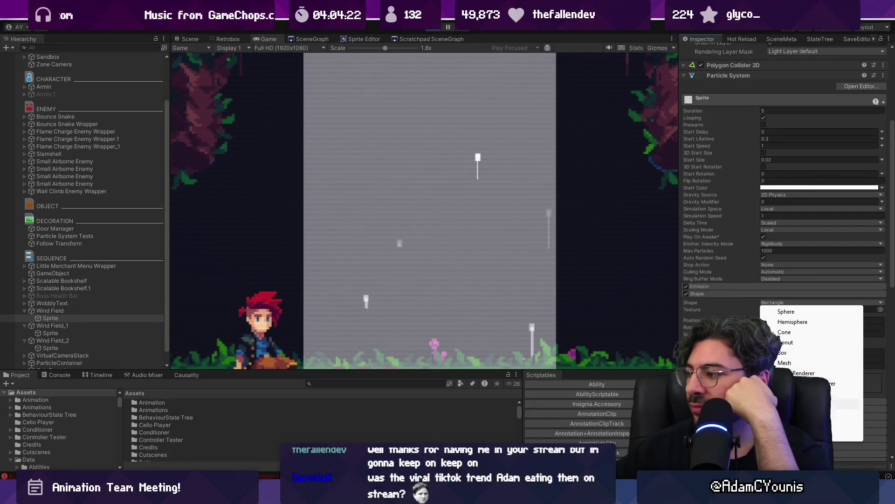
{"action": "left_click", "coordinate": [839, 425]}
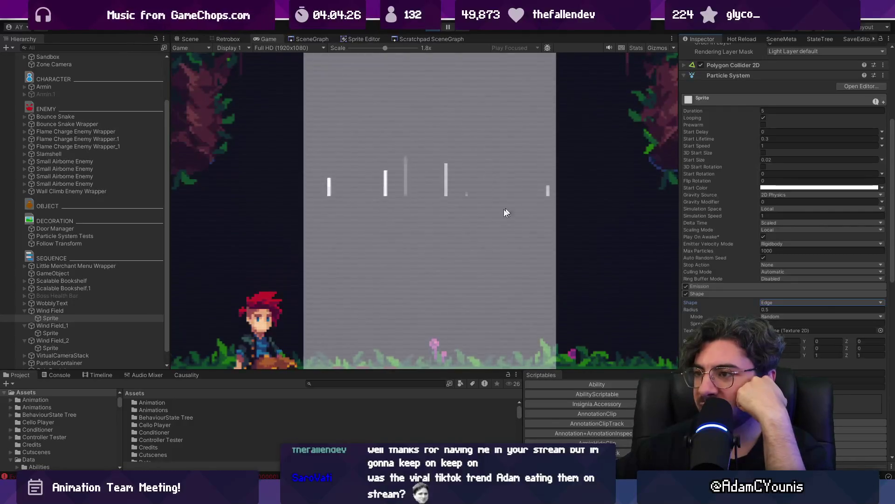
{"action": "left_click", "coordinate": [189, 38]}
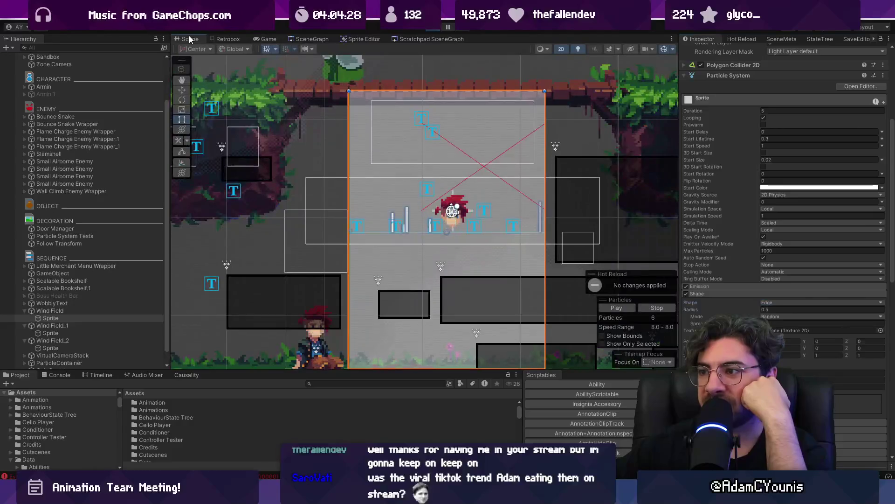
{"action": "left_click", "coordinate": [264, 39]}
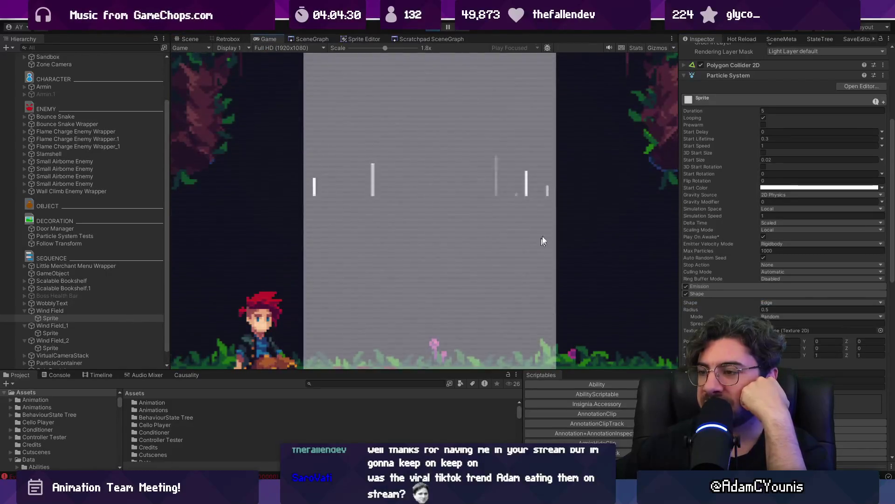
{"action": "left_click", "coordinate": [733, 293]}
{"action": "left_click", "coordinate": [732, 289]}
{"action": "left_click", "coordinate": [733, 290]}
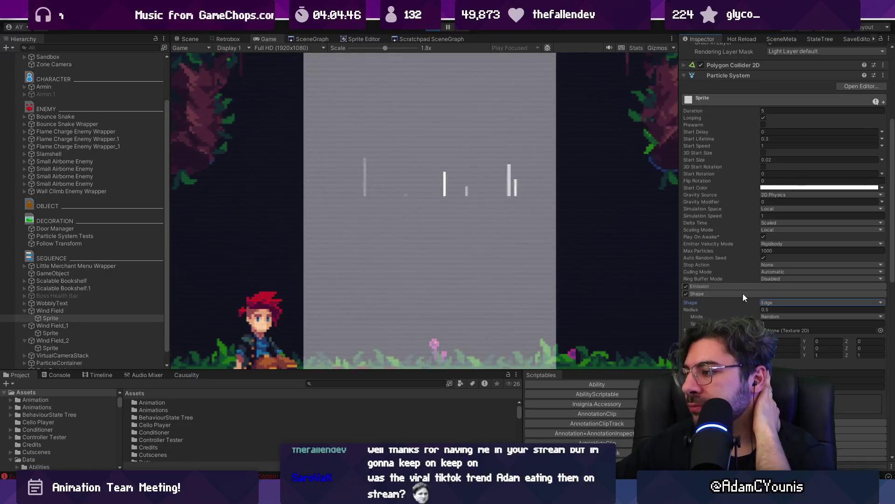
Try Box and Edge emitter shapes again, settling on Rectangle.
{"action": "left_click", "coordinate": [771, 303]}
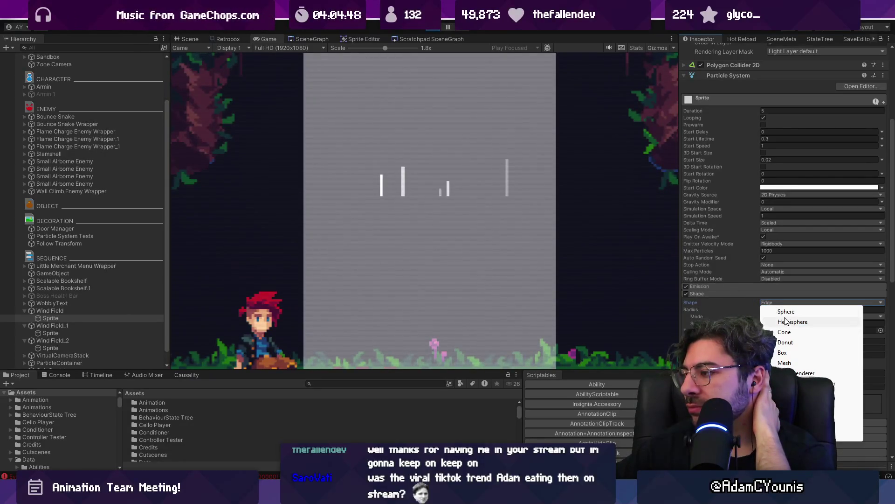
{"action": "left_click", "coordinate": [793, 355]}
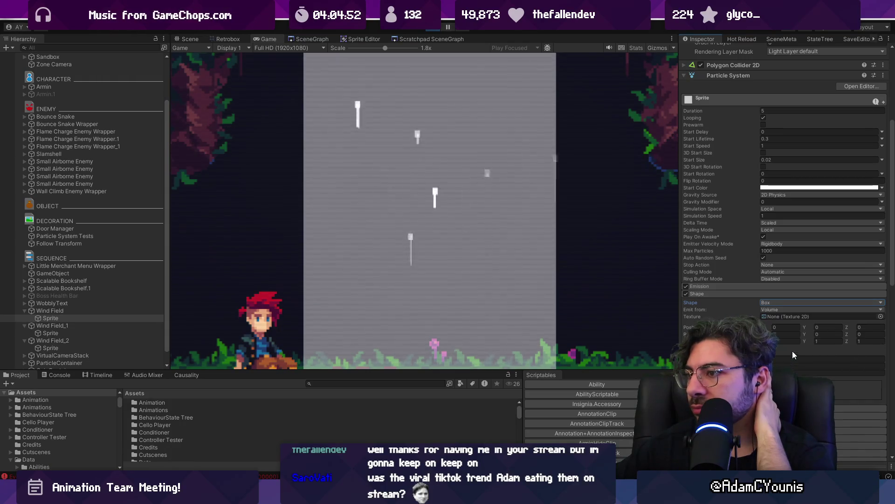
{"action": "left_click", "coordinate": [772, 304]}
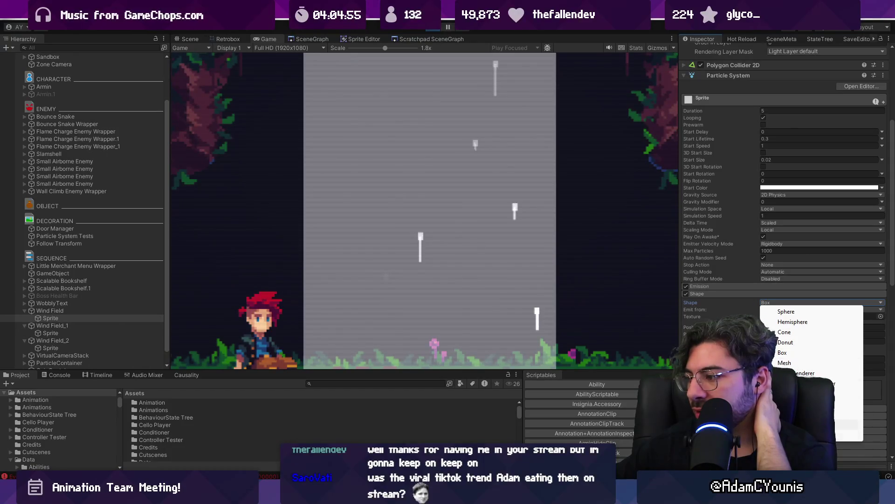
{"action": "left_click", "coordinate": [793, 434]}
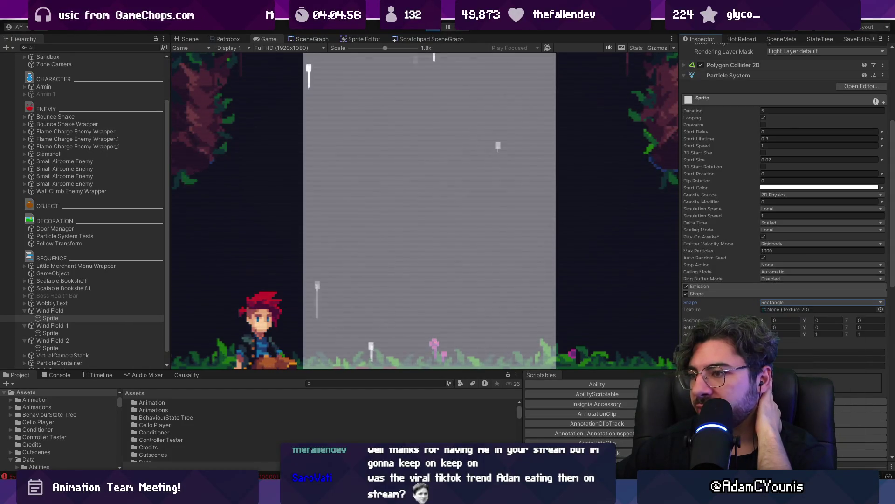
{"action": "left_click", "coordinate": [767, 303]}
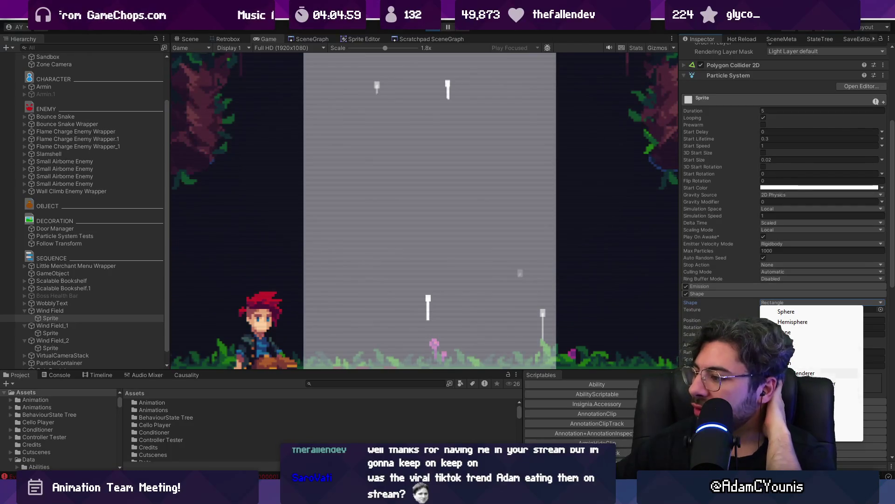
{"action": "left_click", "coordinate": [793, 424]}
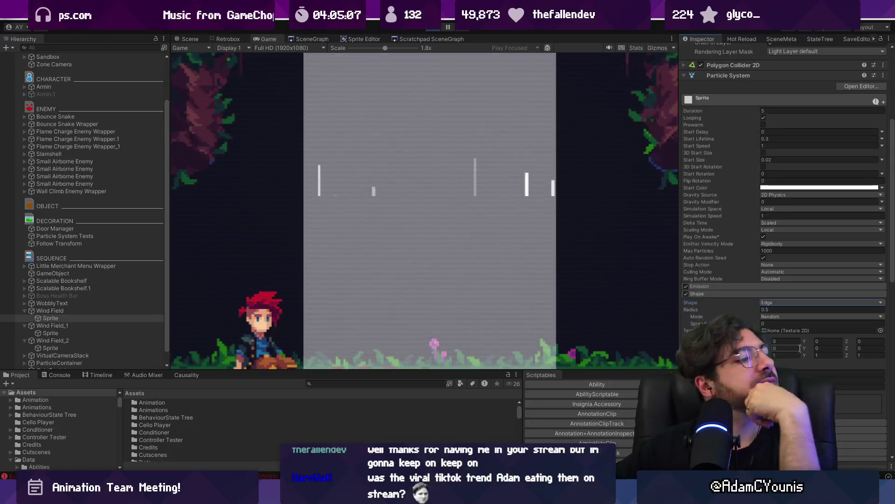
{"action": "left_click", "coordinate": [772, 302]}
{"action": "left_click", "coordinate": [793, 435]}
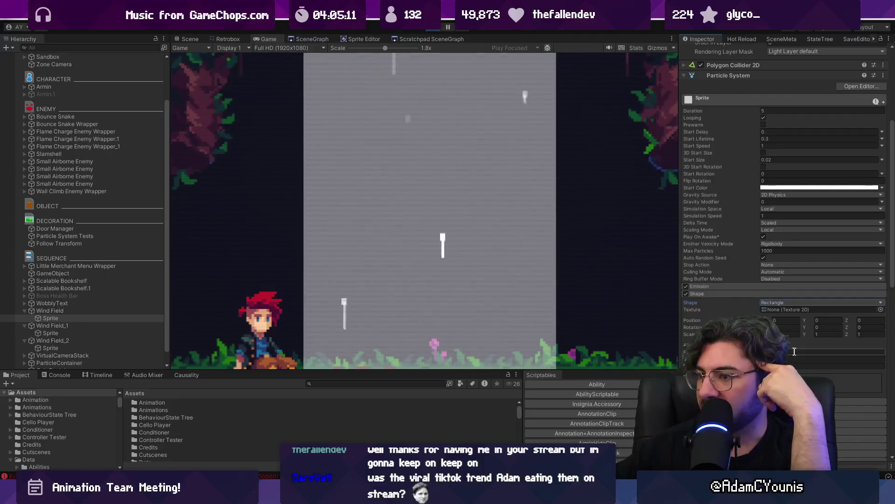
Tilt the Rectangle emitter to a Y rotation of -4.69 and view it in the Scene.
{"action": "left_click_drag", "start_coordinate": [798, 329], "coordinate": [792, 326]}
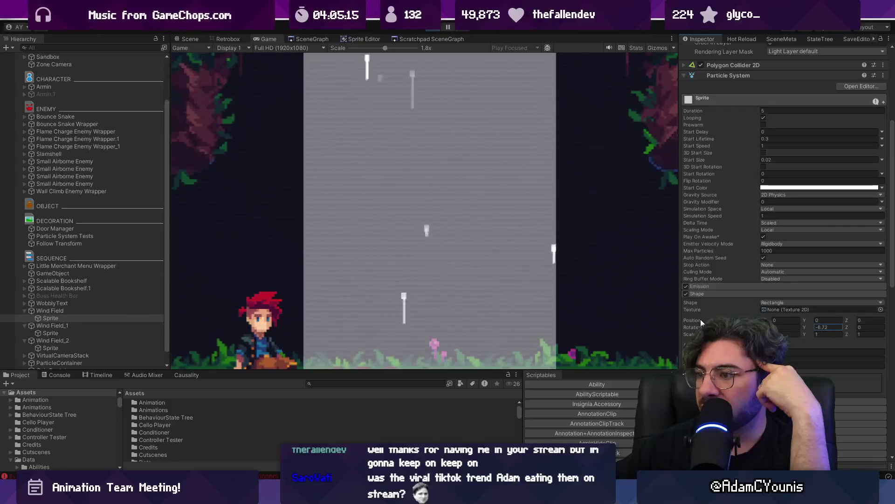
{"action": "left_click_drag", "start_coordinate": [701, 318], "coordinate": [709, 322]}
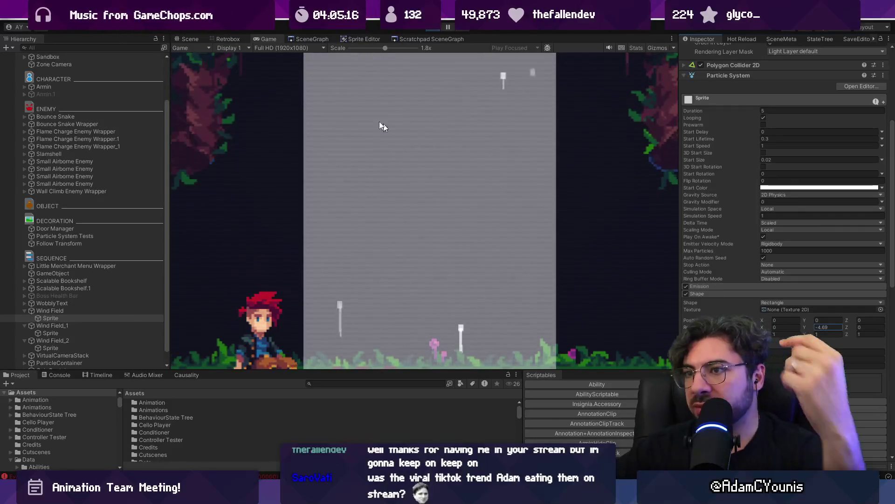
{"action": "left_click", "coordinate": [176, 38]}
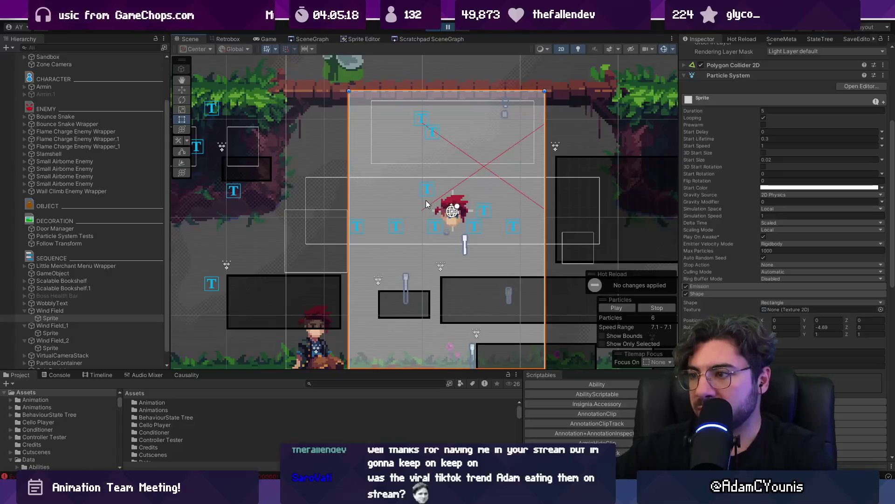
Preview the particles in Play mode and set the emitter shape's Y rotation to 90.
{"action": "scroll", "coordinate": [426, 204], "scroll_direction": "up", "scroll_amount": 5}
{"action": "key", "text": "2"}
{"action": "mouse_move", "coordinate": [424, 249]}
{"action": "left_mouse_down"}
{"action": "mouse_move", "coordinate": [438, 229]}
{"action": "mouse_move", "coordinate": [412, 246]}
{"action": "mouse_move", "coordinate": [444, 191]}
{"action": "mouse_move", "coordinate": [441, 135]}
{"action": "mouse_move", "coordinate": [452, 183]}
{"action": "mouse_move", "coordinate": [490, 184]}
{"action": "mouse_move", "coordinate": [437, 176]}
{"action": "left_mouse_up"}
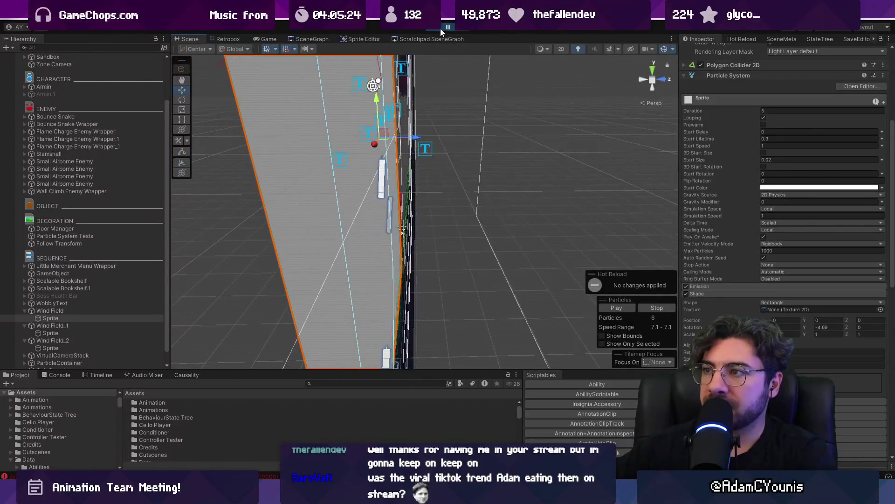
{"action": "left_click", "coordinate": [440, 30]}
{"action": "left_click", "coordinate": [824, 327]}
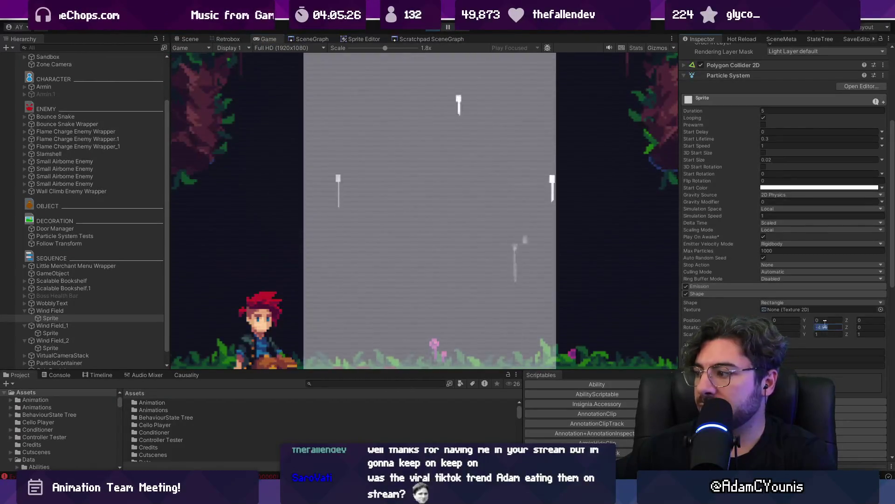
{"action": "type", "text": "90"}
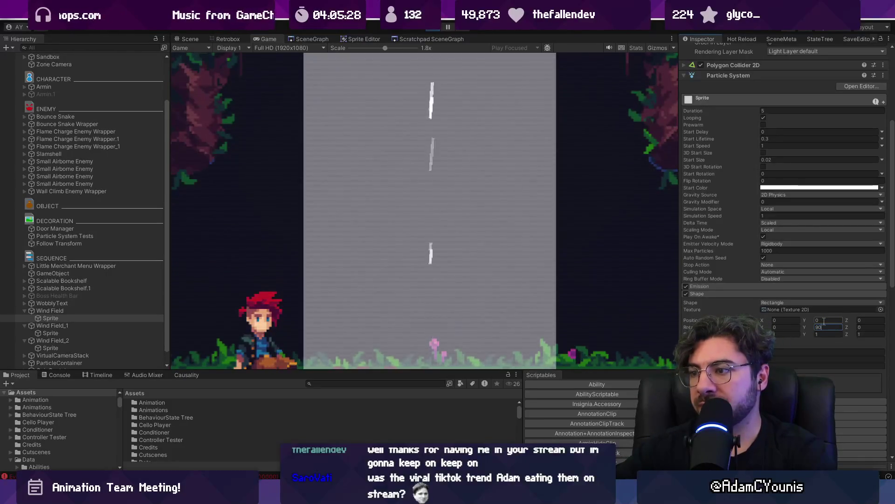
{"action": "key", "text": "BackSpace"}
{"action": "key", "text": "BackSpace"}
{"action": "type", "text": "0"}
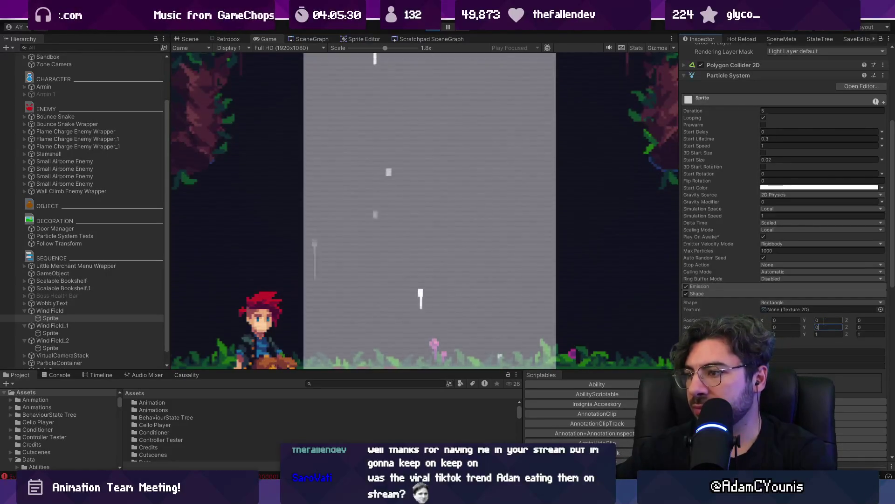
Rotate the emitter shape to about -88 on Y and -49 on X.
{"action": "left_click", "coordinate": [190, 39]}
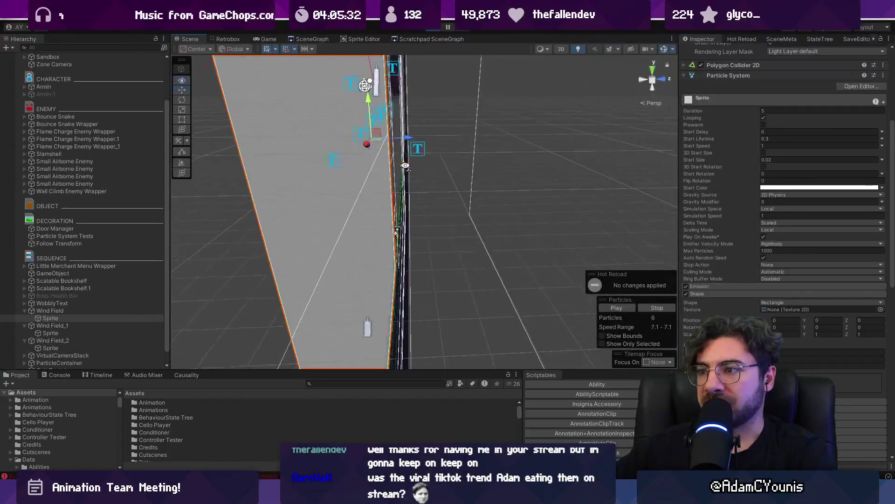
{"action": "key", "text": "2"}
{"action": "scroll", "coordinate": [469, 208], "scroll_direction": "down", "scroll_amount": 5}
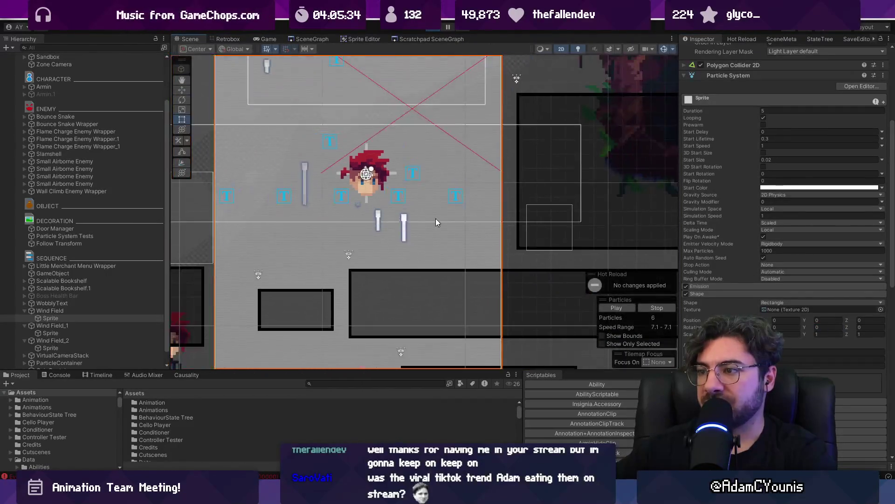
{"action": "key", "text": "2"}
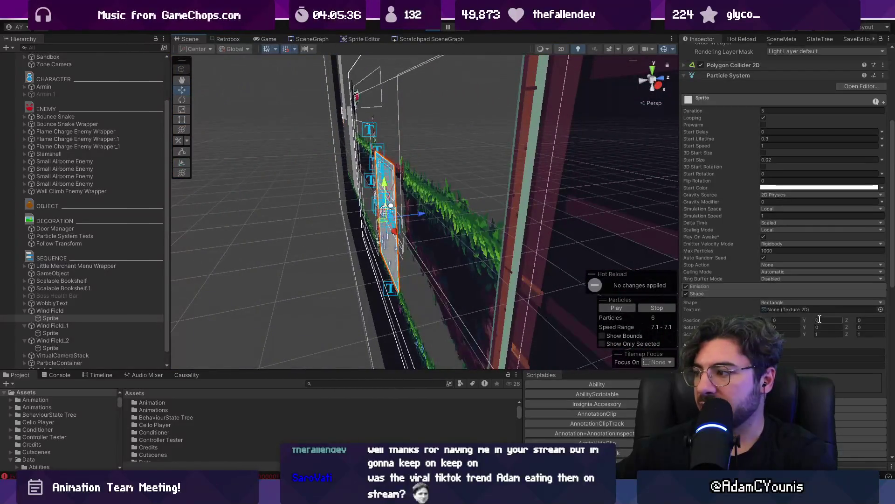
{"action": "left_click_drag", "start_coordinate": [803, 328], "coordinate": [760, 326]}
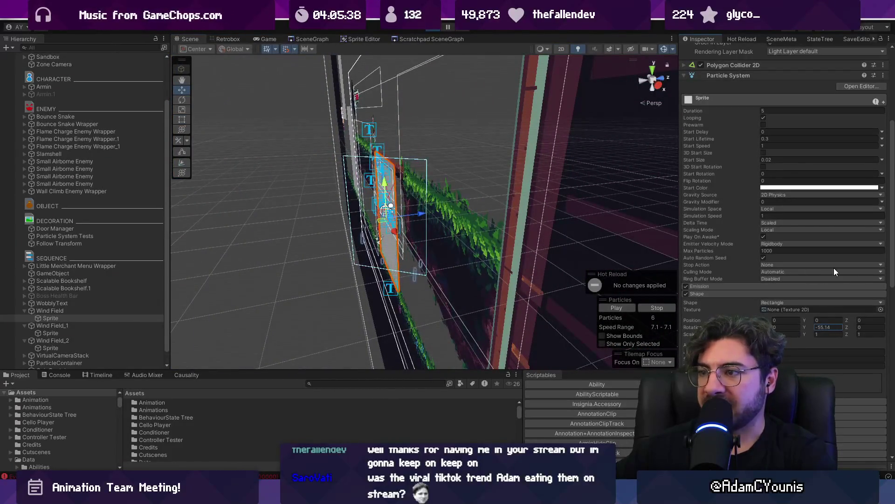
{"action": "mouse_move", "coordinate": [413, 215]}
{"action": "left_mouse_down"}
{"action": "mouse_move", "coordinate": [324, 205]}
{"action": "mouse_move", "coordinate": [396, 192]}
{"action": "mouse_move", "coordinate": [520, 192]}
{"action": "mouse_move", "coordinate": [410, 177]}
{"action": "mouse_move", "coordinate": [375, 200]}
{"action": "mouse_move", "coordinate": [310, 192]}
{"action": "left_mouse_up"}
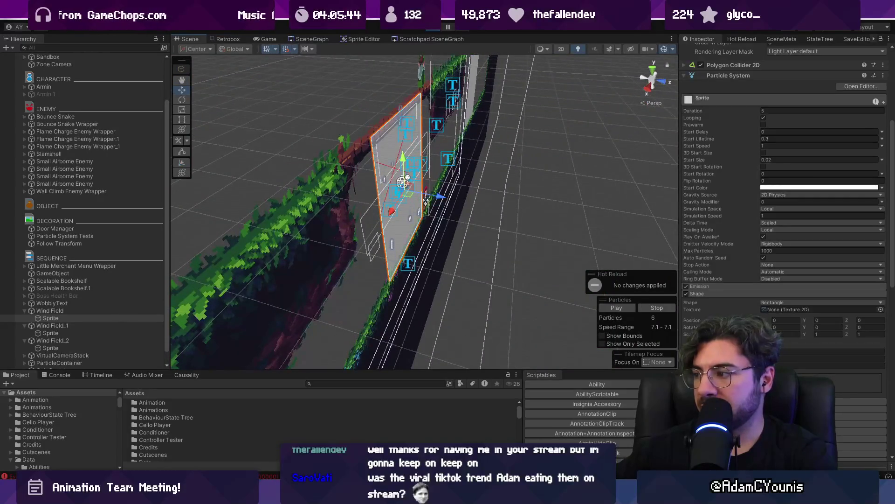
{"action": "mouse_move", "coordinate": [765, 327]}
{"action": "left_mouse_down"}
{"action": "mouse_move", "coordinate": [21, 238]}
{"action": "mouse_move", "coordinate": [872, 236]}
{"action": "mouse_move", "coordinate": [133, 104]}
{"action": "mouse_move", "coordinate": [203, 111]}
{"action": "mouse_move", "coordinate": [494, 183]}
{"action": "left_mouse_up"}
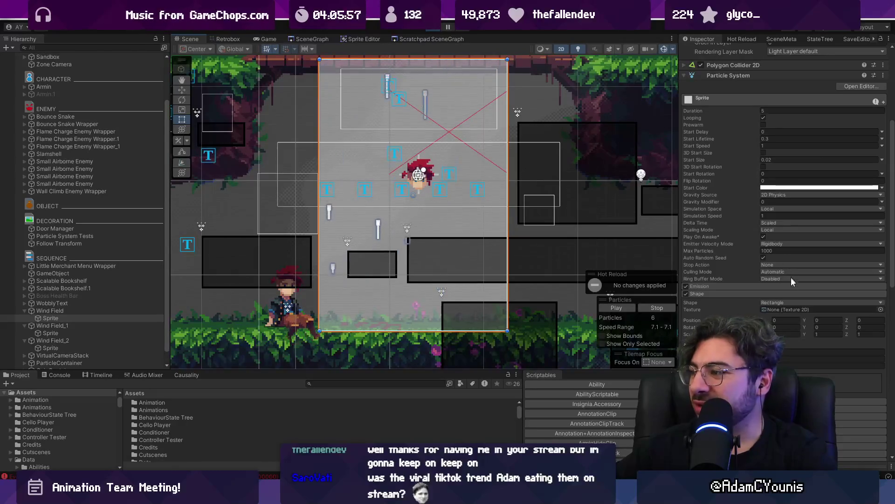
Change the emitter shape from Rectangle to Box and inspect the box in the Scene view.
{"action": "left_click", "coordinate": [788, 303]}
{"action": "left_click", "coordinate": [789, 353]}
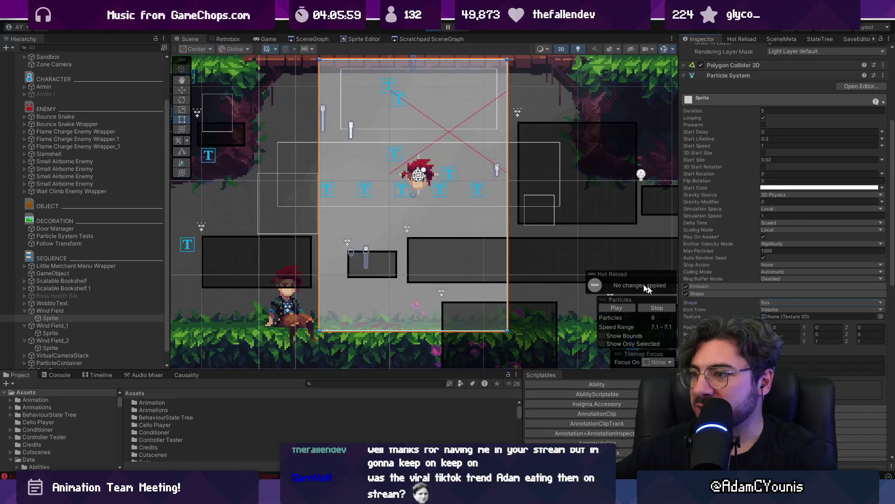
{"action": "left_click", "coordinate": [781, 334]}
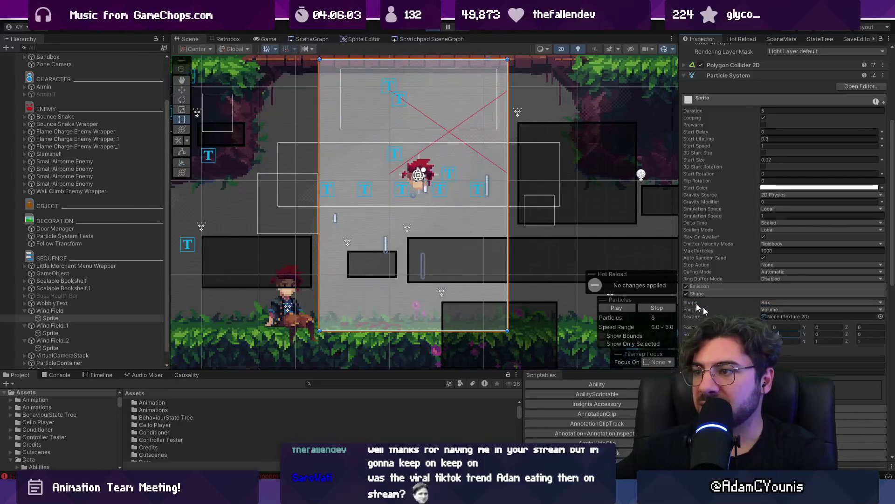
{"action": "key", "text": "2"}
{"action": "left_click_drag", "start_coordinate": [497, 207], "coordinate": [570, 247]}
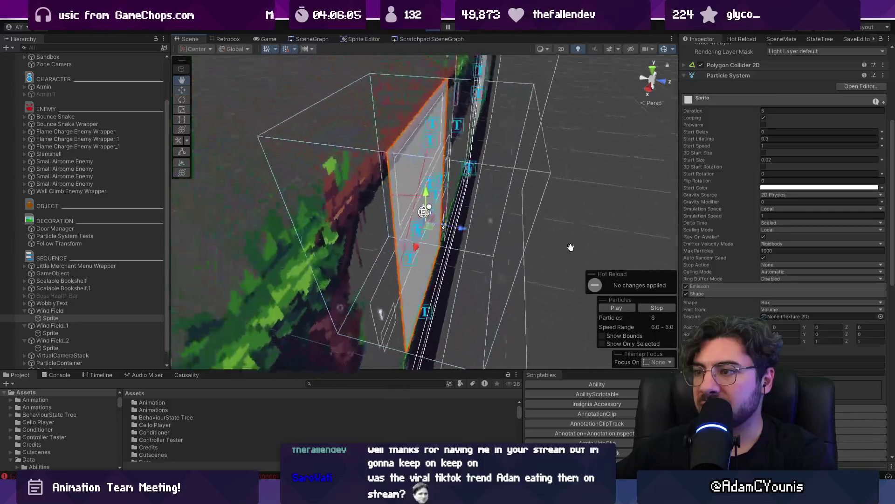
{"action": "key", "text": "2"}
{"action": "left_click", "coordinate": [261, 39]}
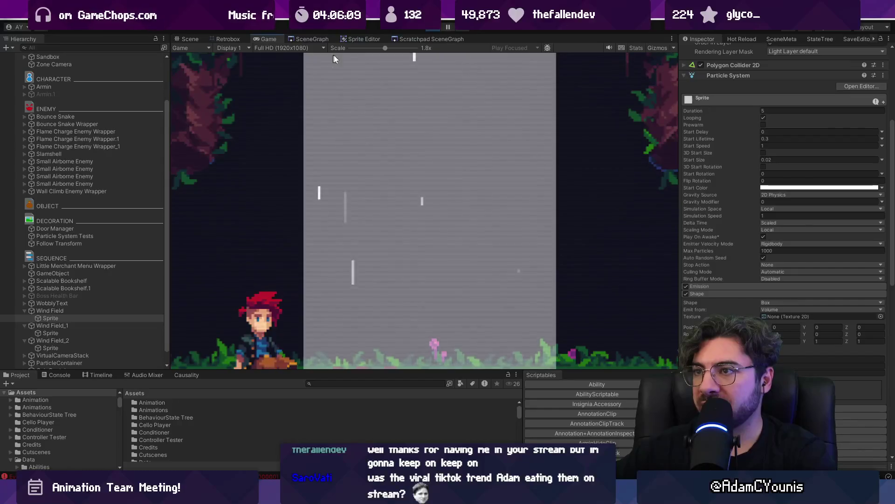
Zoom the Game view out to the whole level and set Start Lifetime to 1.
{"action": "left_click_drag", "start_coordinate": [378, 49], "coordinate": [369, 48]}
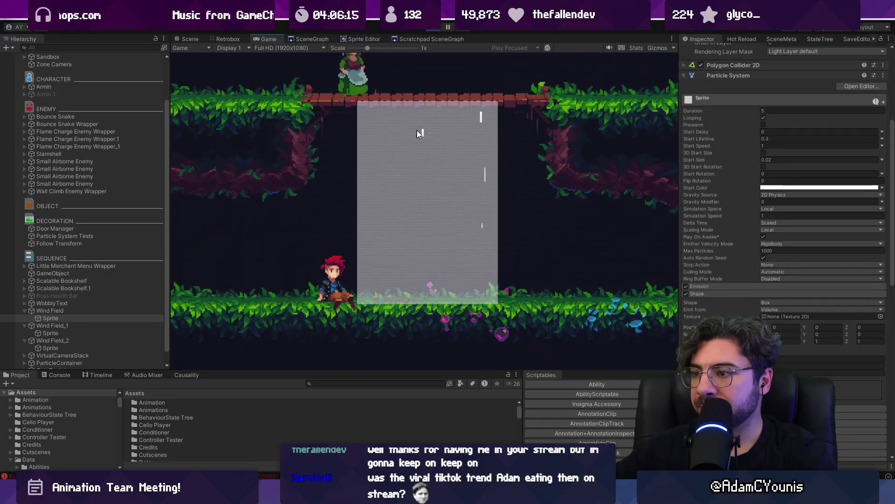
{"action": "left_click", "coordinate": [778, 140]}
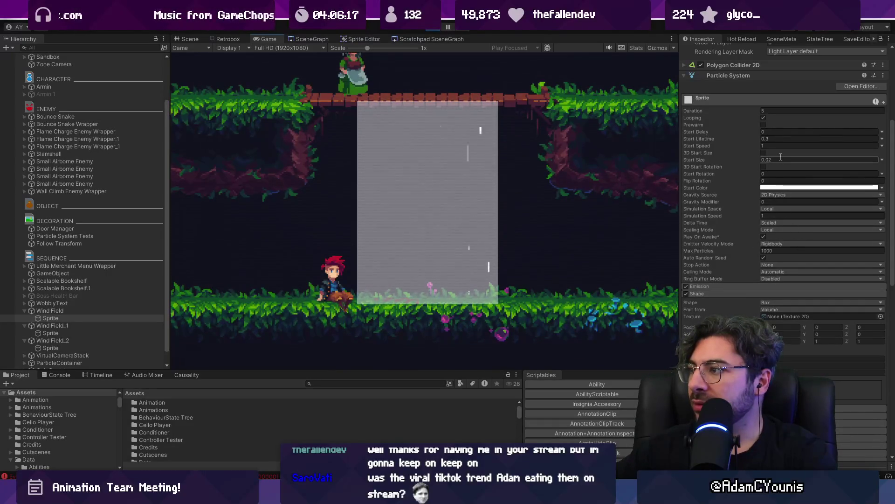
{"action": "type", "text": "1"}
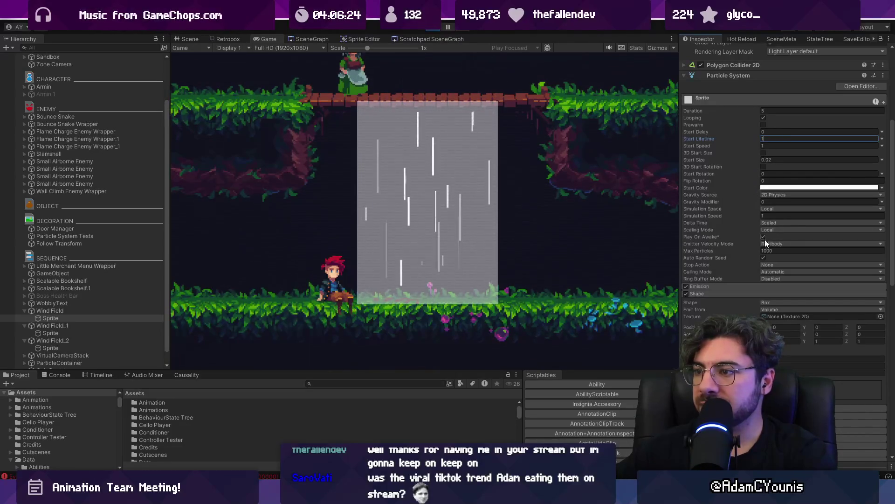
{"action": "scroll", "coordinate": [765, 239], "scroll_direction": "down", "scroll_amount": 6}
Set trail Minimum Vertex Distance to 0.51, turn off World Space, and lengthen the trail Lifetime.
{"action": "scroll", "coordinate": [765, 242], "scroll_direction": "down", "scroll_amount": 5}
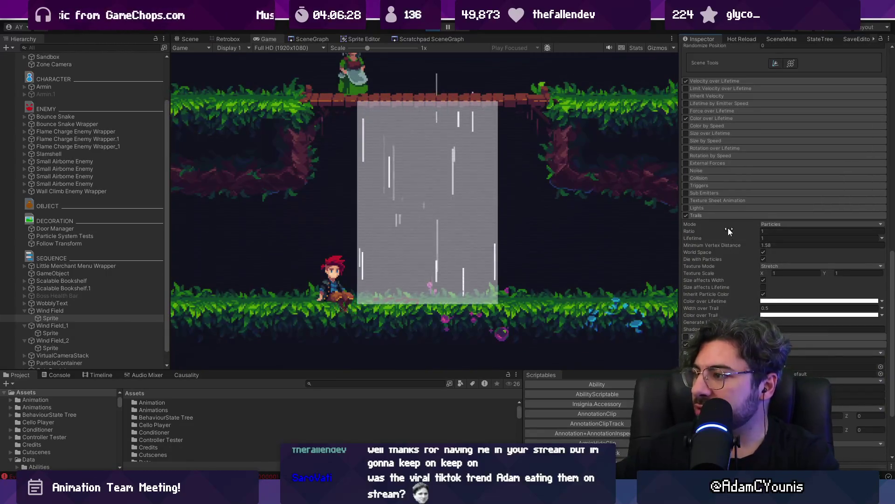
{"action": "left_click_drag", "start_coordinate": [748, 244], "coordinate": [721, 244]}
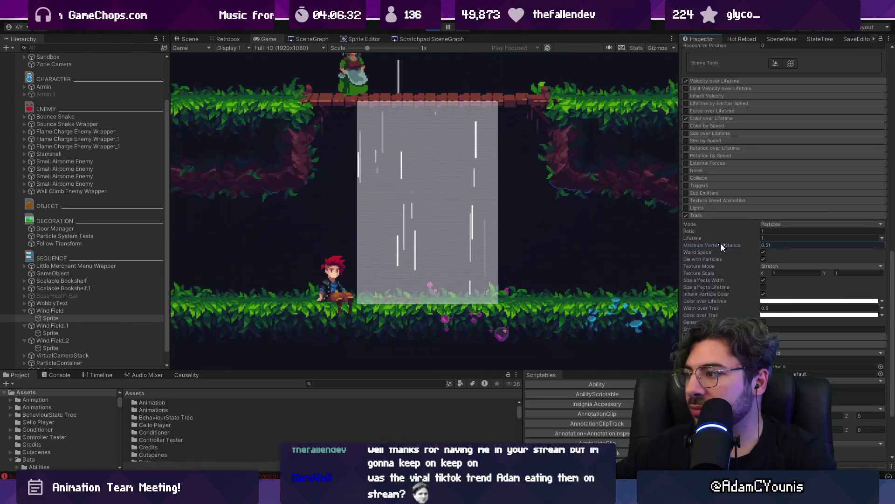
{"action": "left_click", "coordinate": [779, 245]}
{"action": "type", "text": "0.28"}
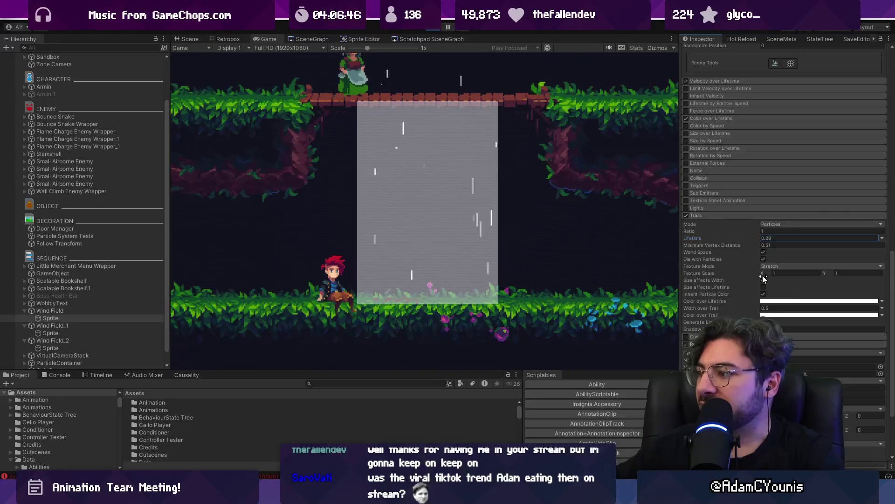
{"action": "left_click", "coordinate": [763, 251]}
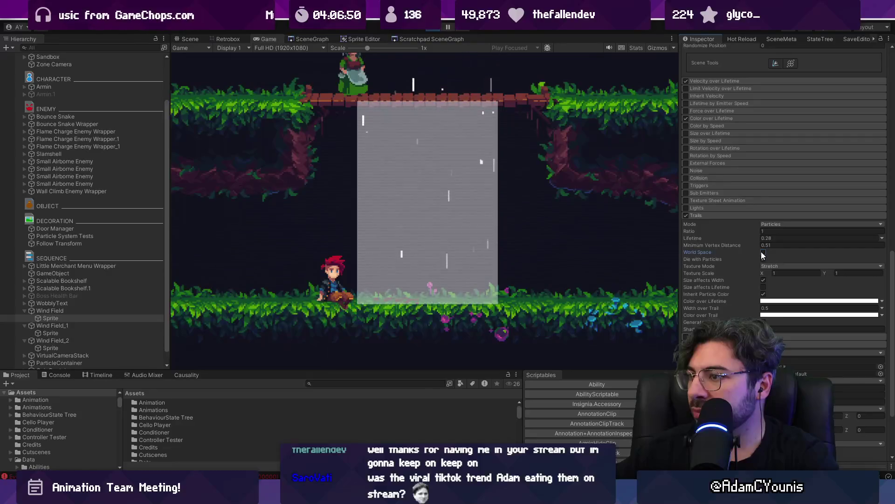
{"action": "mouse_move", "coordinate": [753, 238]}
{"action": "left_mouse_down"}
{"action": "mouse_move", "coordinate": [762, 236]}
{"action": "mouse_move", "coordinate": [734, 231]}
{"action": "left_mouse_up"}
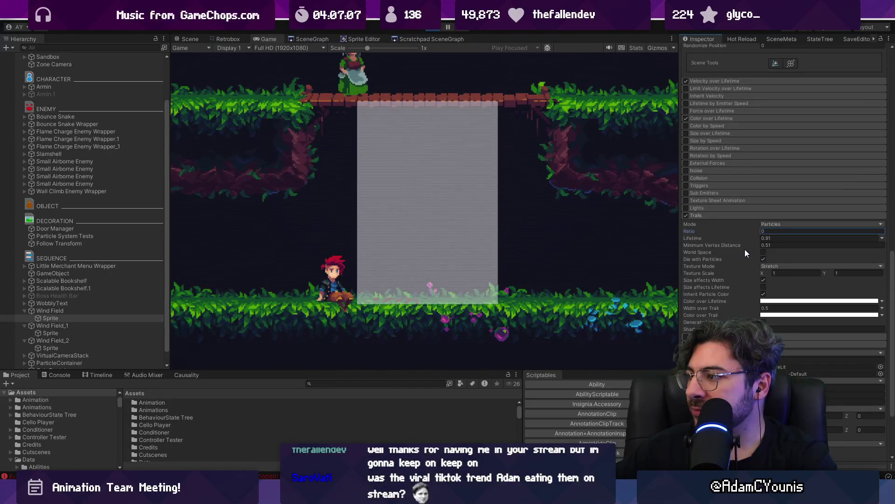
Set the trail Lifetime to 0.1.
{"action": "type", "text": "1"}
{"action": "left_click", "coordinate": [799, 238]}
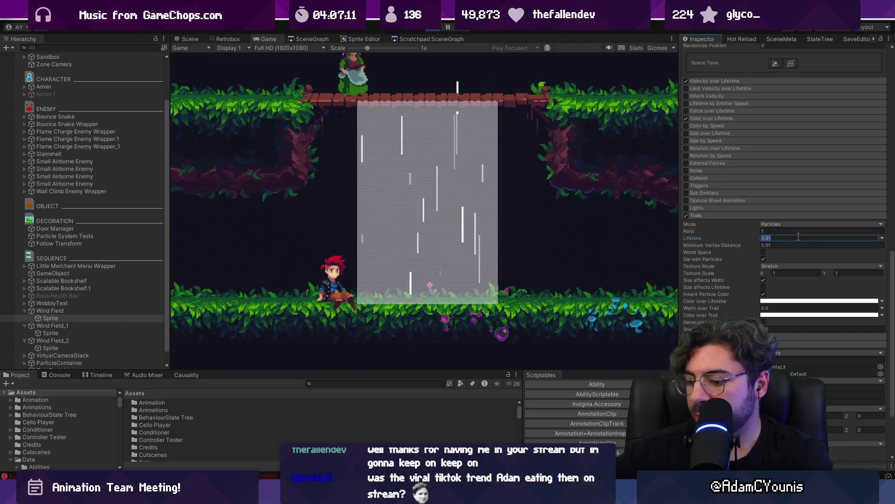
{"action": "type", "text": "0.1"}
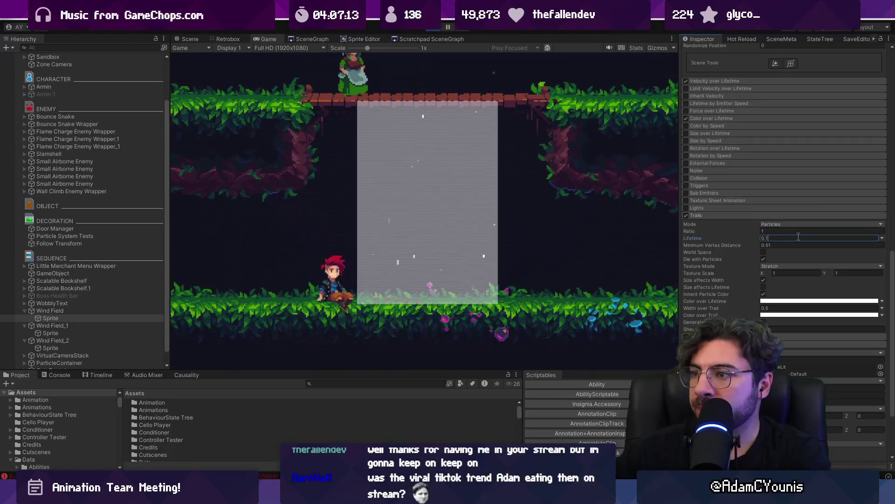
{"action": "left_click", "coordinate": [742, 302]}
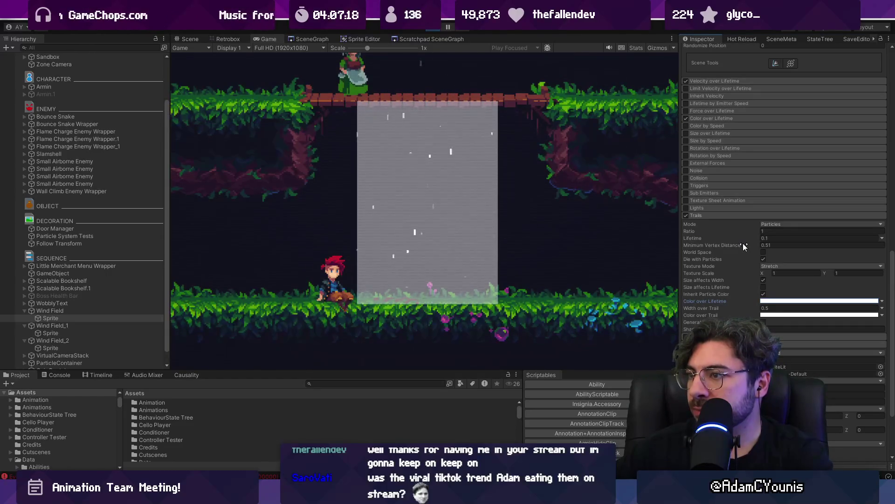
Turn trail World Space back on, with Minimum Vertex Distance 0.01 and Lifetime 0.2.
{"action": "left_click", "coordinate": [764, 253]}
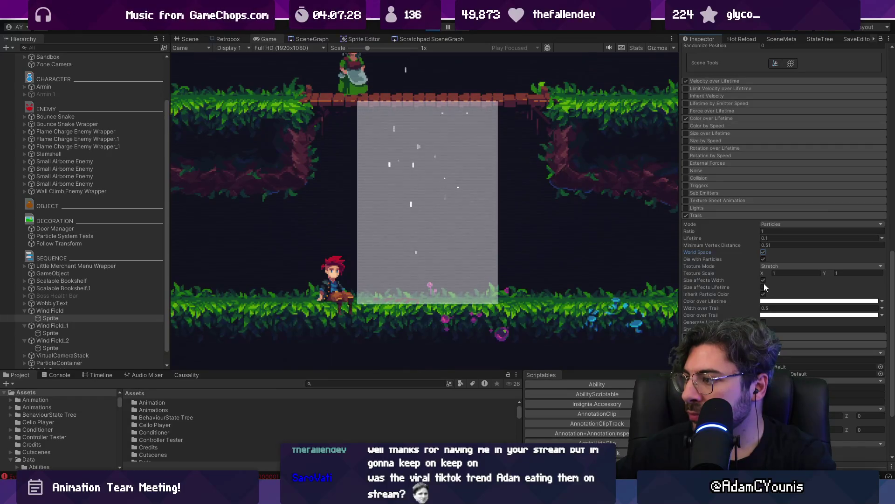
{"action": "left_click", "coordinate": [764, 260]}
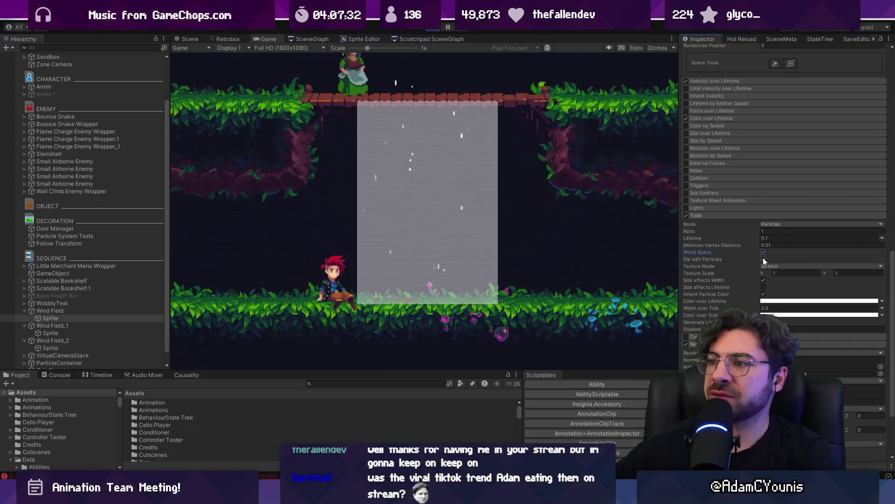
{"action": "left_click", "coordinate": [764, 260]}
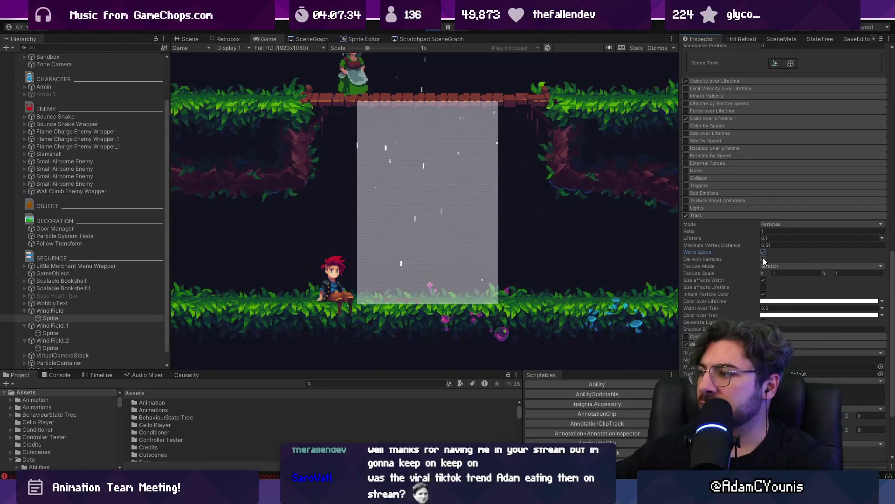
{"action": "left_click", "coordinate": [778, 245]}
{"action": "type", "text": "0.01"}
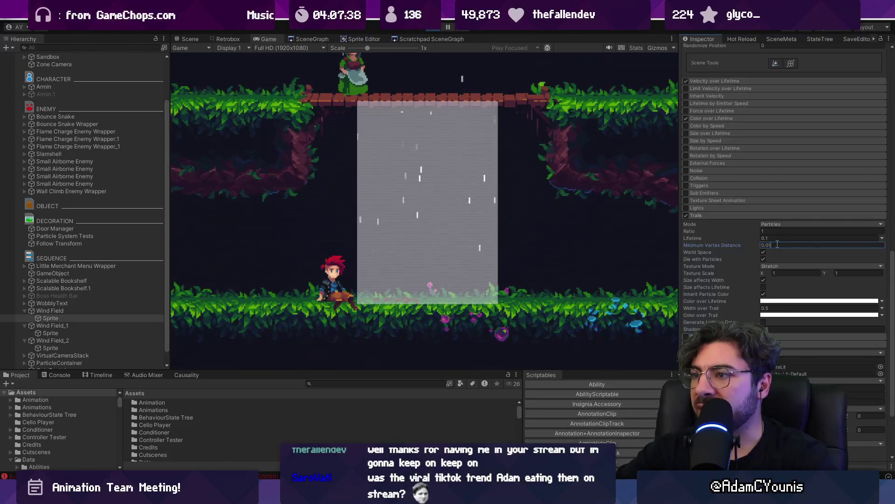
{"action": "type", "text": "0.2"}
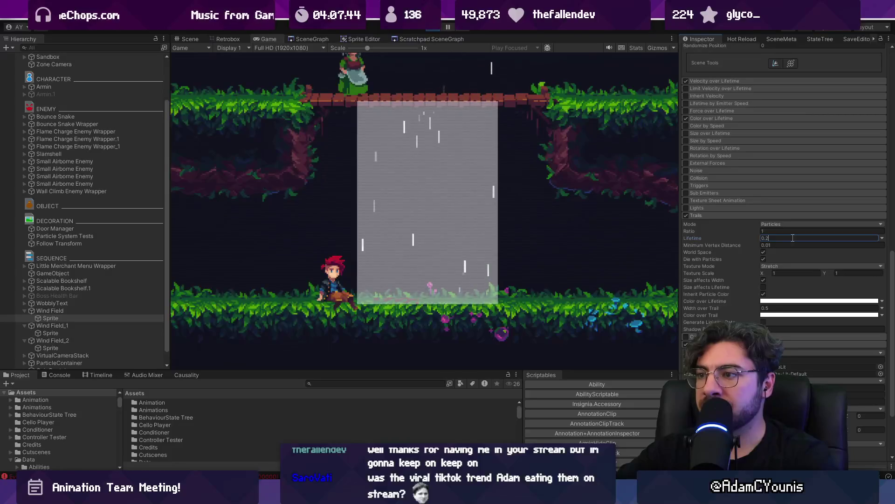
{"action": "scroll", "coordinate": [761, 217], "scroll_direction": "up", "scroll_amount": 10}
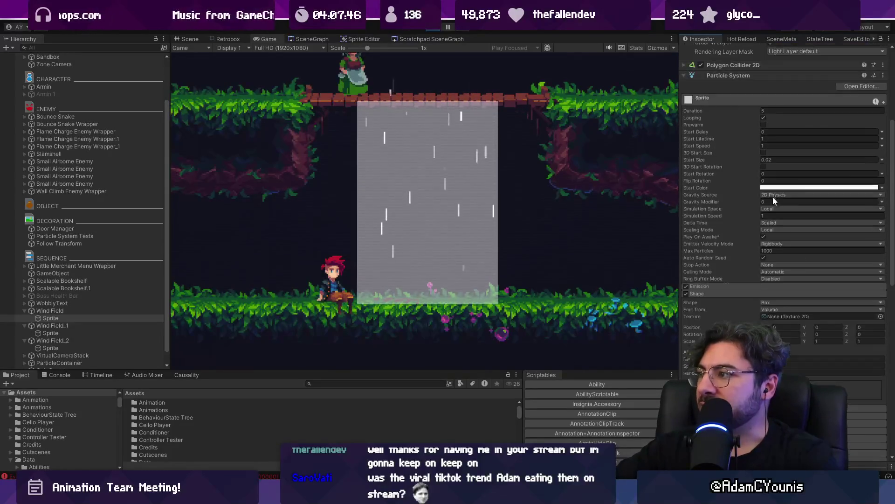
Enable Color over Lifetime and move the gradient's alpha keys to 17.9% and about 62%.
{"action": "left_click", "coordinate": [727, 295]}
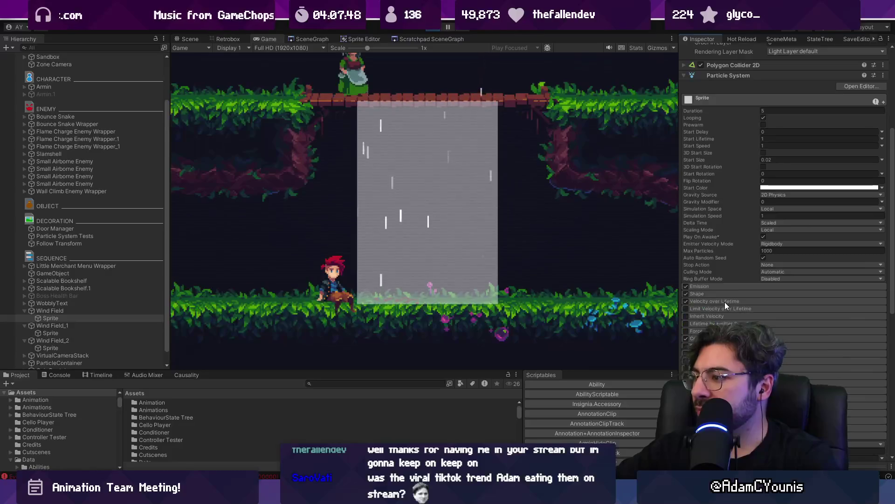
{"action": "left_click", "coordinate": [718, 339]}
{"action": "left_click", "coordinate": [830, 346]}
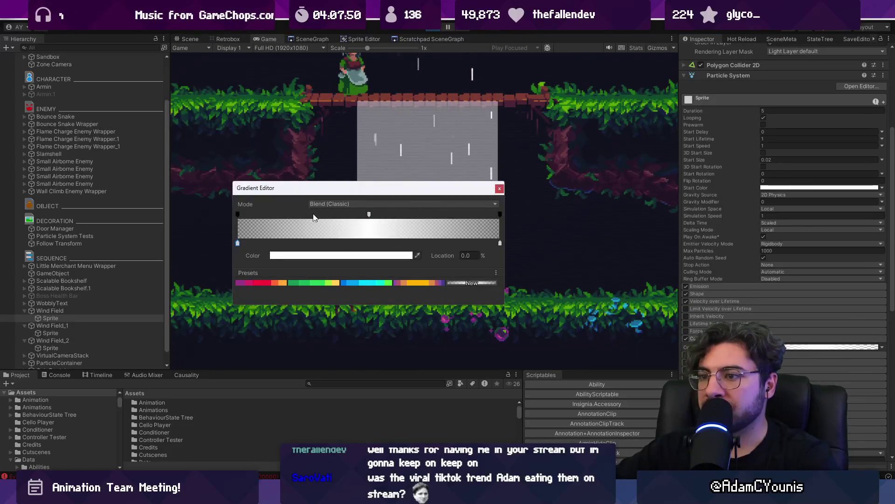
{"action": "left_click_drag", "start_coordinate": [369, 214], "coordinate": [393, 214]}
{"action": "left_click_drag", "start_coordinate": [257, 215], "coordinate": [284, 215]}
{"action": "left_click_drag", "start_coordinate": [395, 188], "coordinate": [471, 271]}
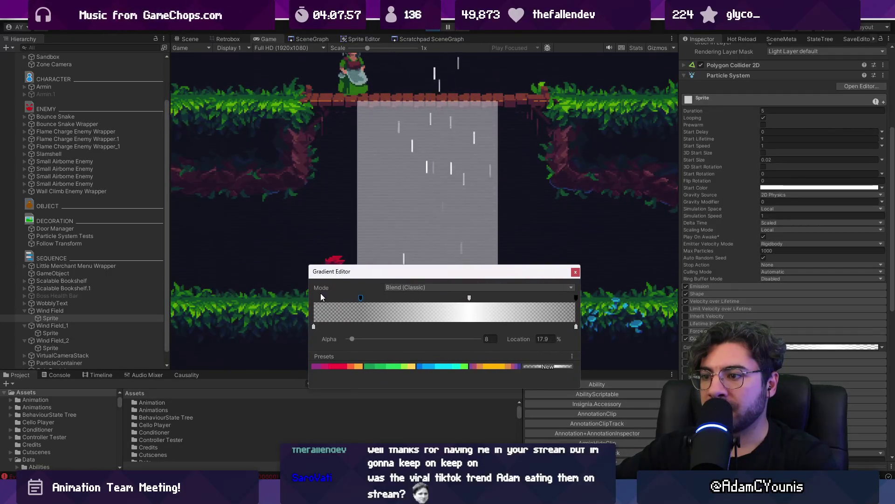
{"action": "left_click_drag", "start_coordinate": [469, 297], "coordinate": [477, 301]}
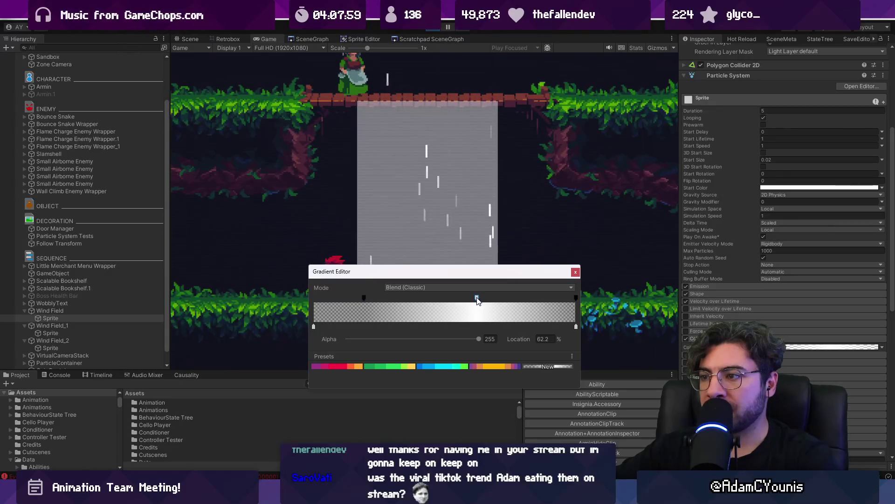
{"action": "left_click", "coordinate": [575, 273]}
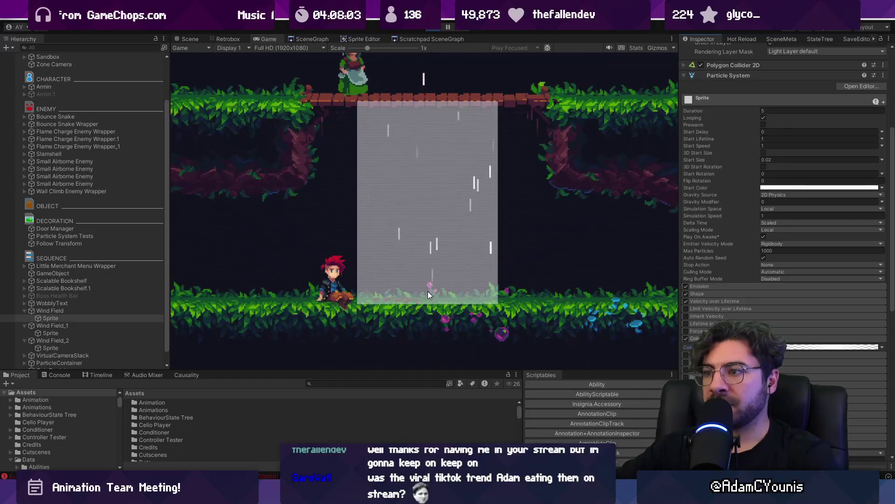
Set the trail Lifetime to 0.3 after briefly trying 0.4.
{"action": "scroll", "coordinate": [752, 310], "scroll_direction": "down", "scroll_amount": 5}
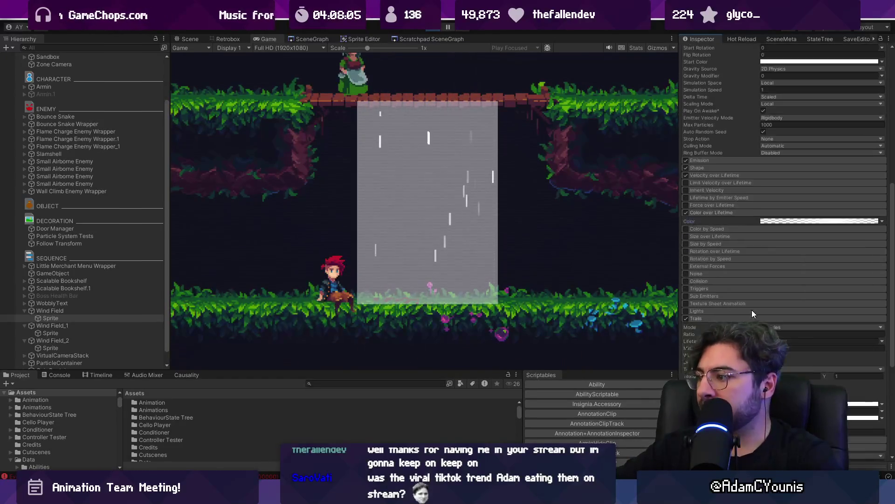
{"action": "scroll", "coordinate": [751, 313], "scroll_direction": "down", "scroll_amount": 1}
{"action": "left_click", "coordinate": [768, 316]}
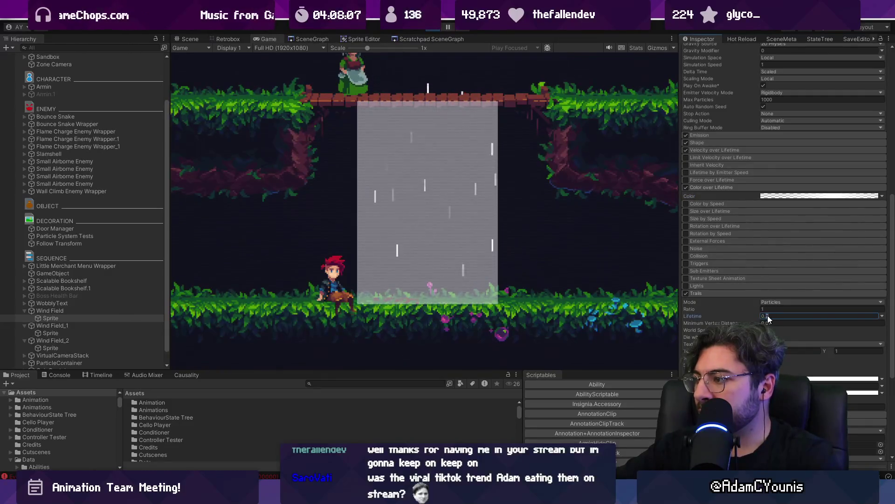
{"action": "type", "text": "0.3"}
{"action": "key", "text": "BackSpace"}
{"action": "type", "text": "4"}
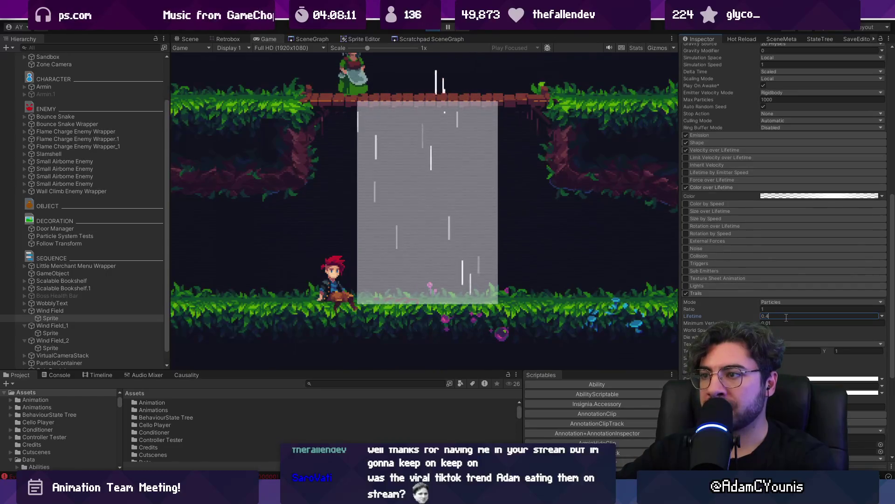
{"action": "key", "text": "BackSpace"}
{"action": "type", "text": "3"}
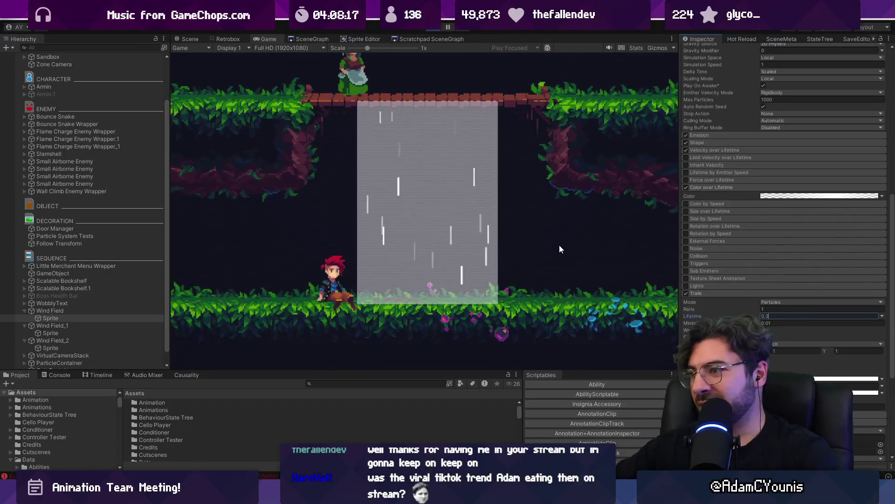
Enable the Velocity over Lifetime module for the particles.
{"action": "scroll", "coordinate": [787, 296], "scroll_direction": "up", "scroll_amount": 1}
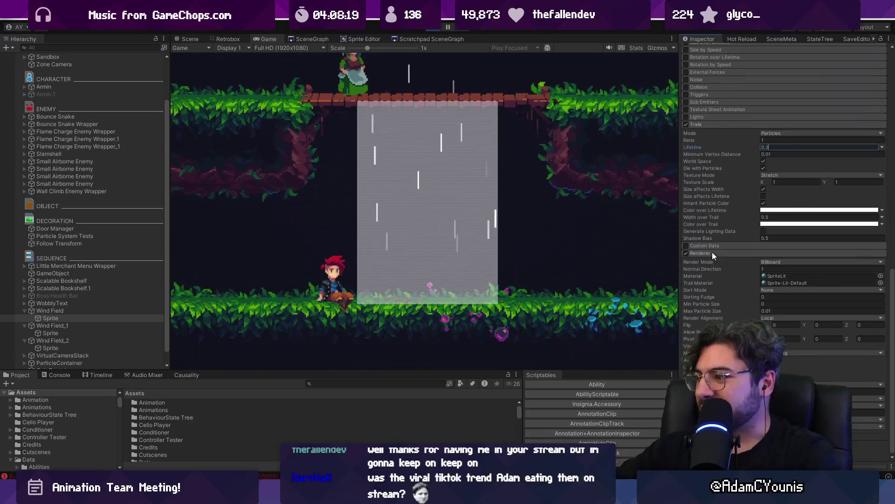
{"action": "scroll", "coordinate": [717, 301], "scroll_direction": "up", "scroll_amount": 5}
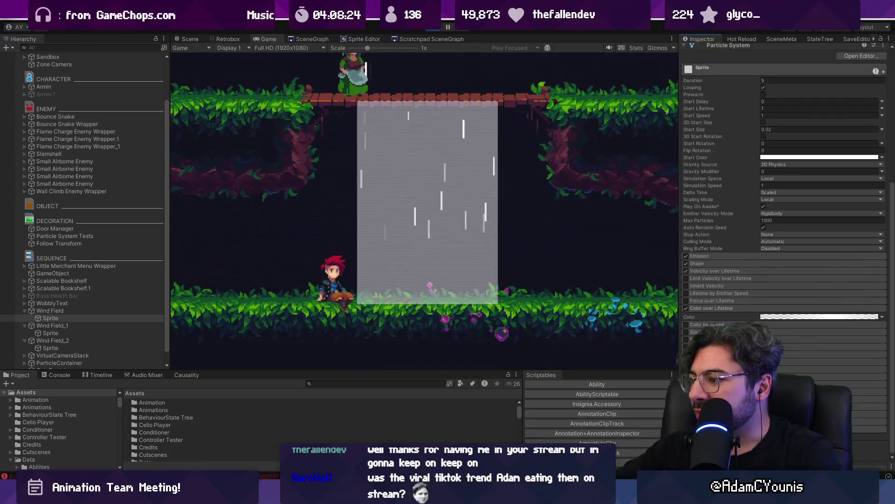
{"action": "left_click", "coordinate": [686, 270]}
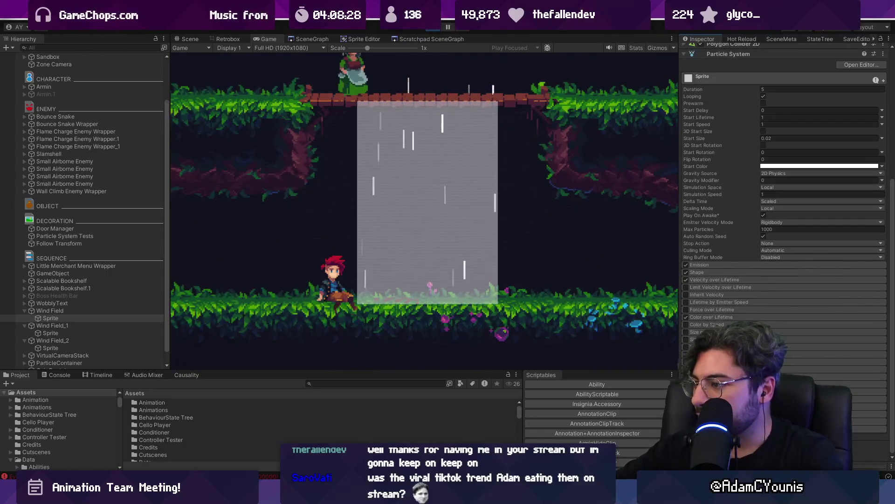
Enable the Noise module, briefly expanding and collapsing the Shape module.
{"action": "left_click", "coordinate": [686, 369]}
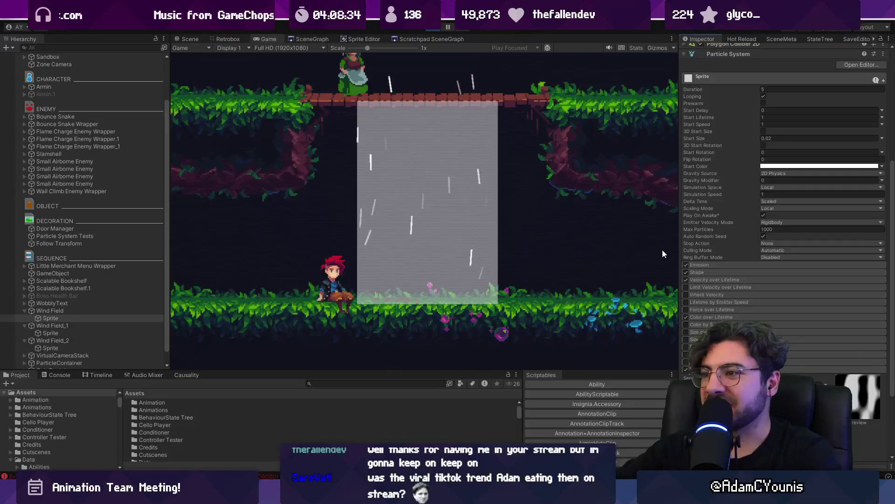
{"action": "left_click", "coordinate": [709, 273]}
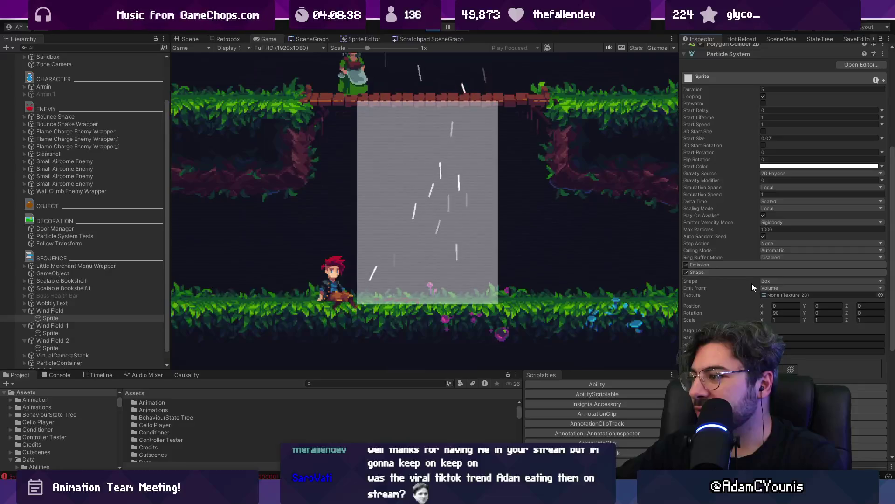
{"action": "left_click", "coordinate": [726, 273]}
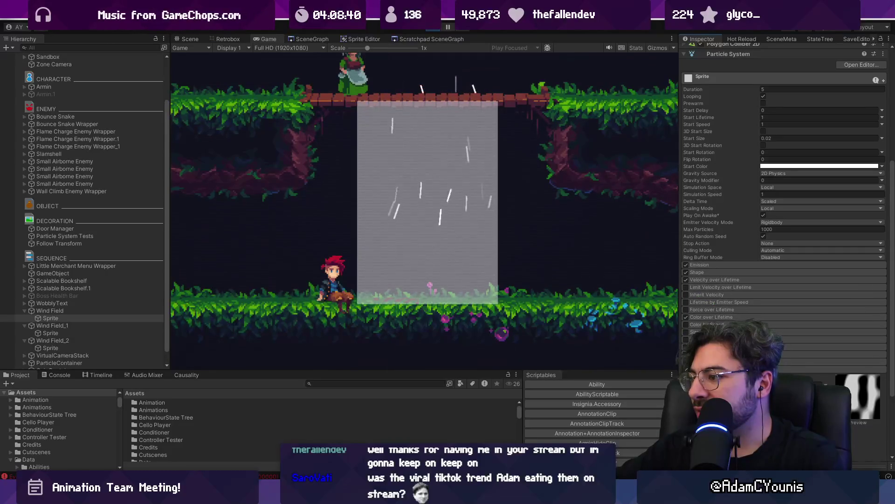
{"action": "scroll", "coordinate": [784, 200], "scroll_direction": "down", "scroll_amount": 3}
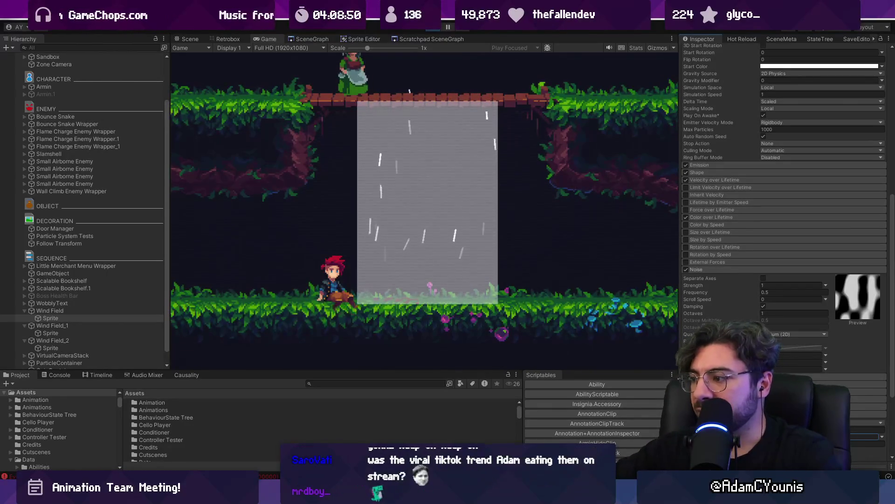
{"action": "scroll", "coordinate": [741, 289], "scroll_direction": "up", "scroll_amount": 10}
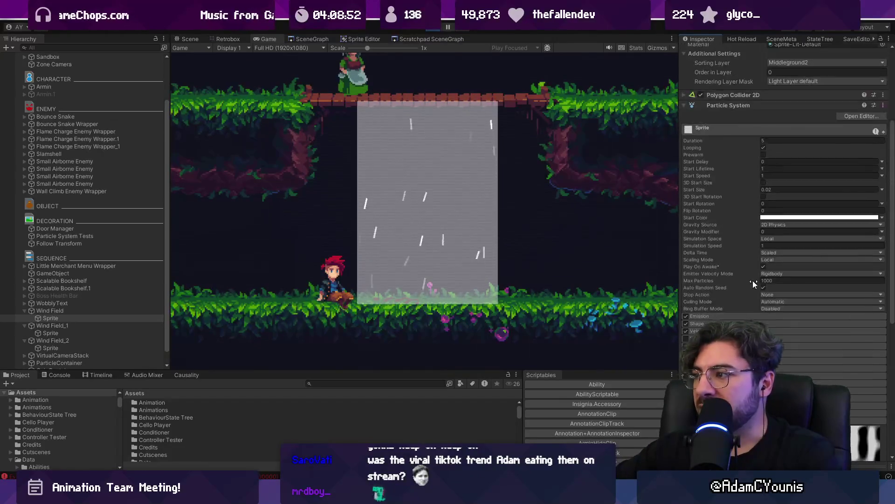
Change the particles' Start Speed from 1 to 0.
{"action": "key", "text": "BackSpace"}
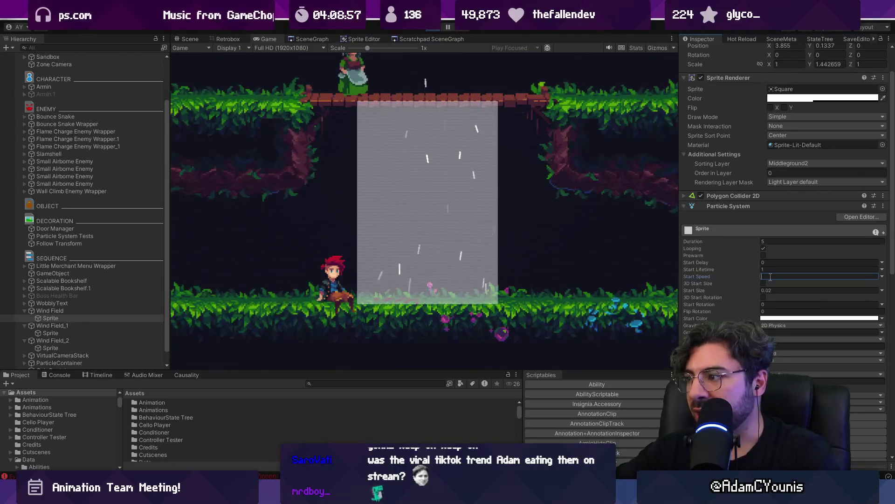
{"action": "scroll", "coordinate": [784, 290], "scroll_direction": "down", "scroll_amount": 5}
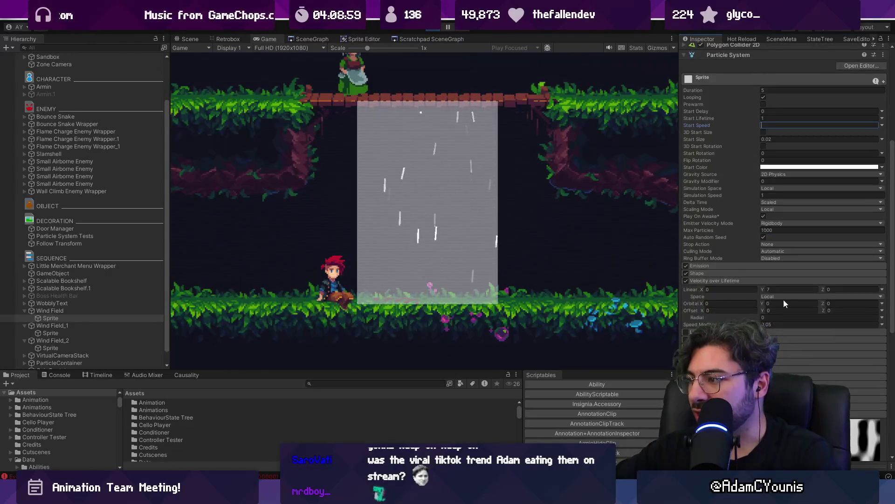
{"action": "scroll", "coordinate": [749, 254], "scroll_direction": "up", "scroll_amount": 5}
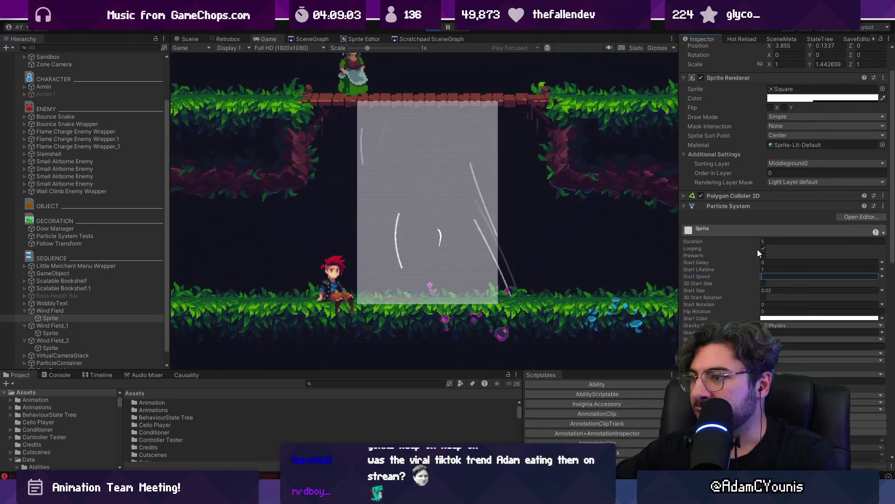
{"action": "type", "text": "0"}
{"action": "scroll", "coordinate": [776, 335], "scroll_direction": "down", "scroll_amount": 3}
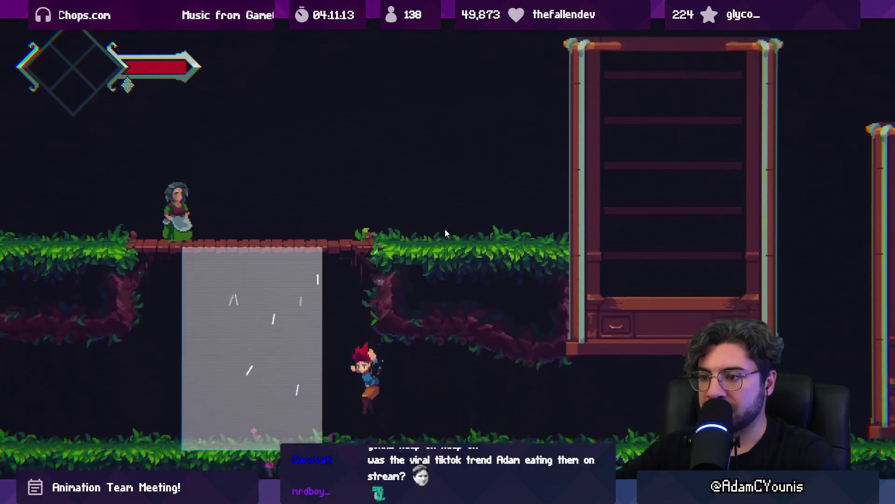
Leave the maximized Game view and set Velocity over Lifetime Linear Y to 30.
{"action": "key", "text": "shift+space"}
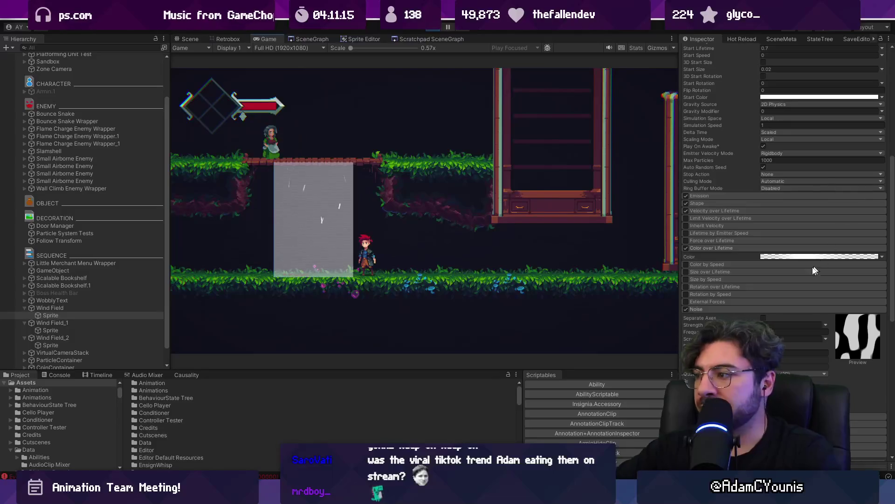
{"action": "scroll", "coordinate": [766, 264], "scroll_direction": "up", "scroll_amount": 4}
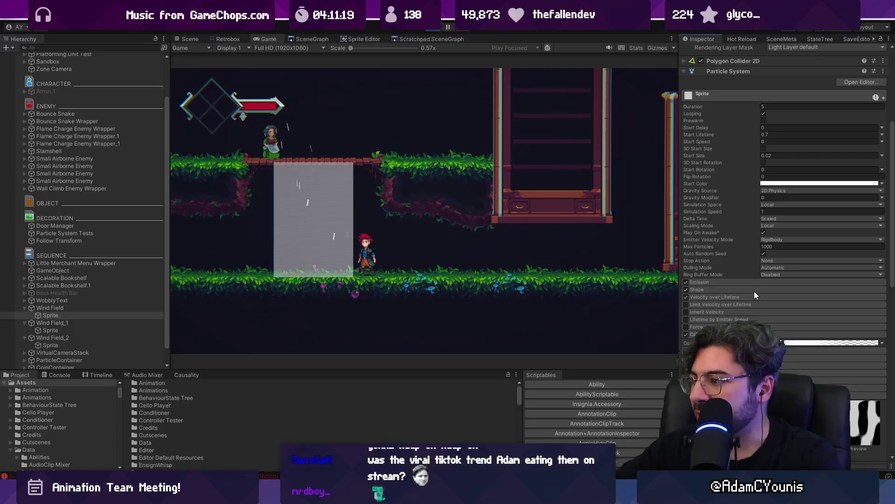
{"action": "left_click", "coordinate": [736, 296]}
{"action": "left_click", "coordinate": [782, 304]}
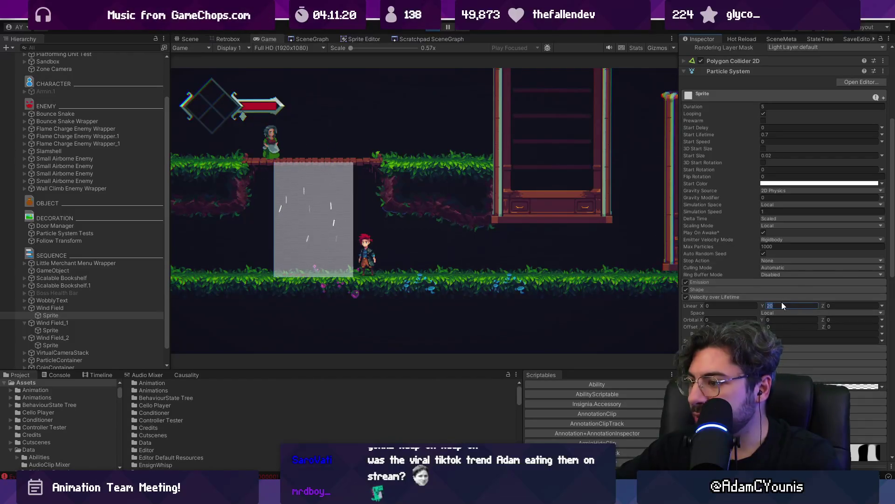
{"action": "type", "text": "30"}
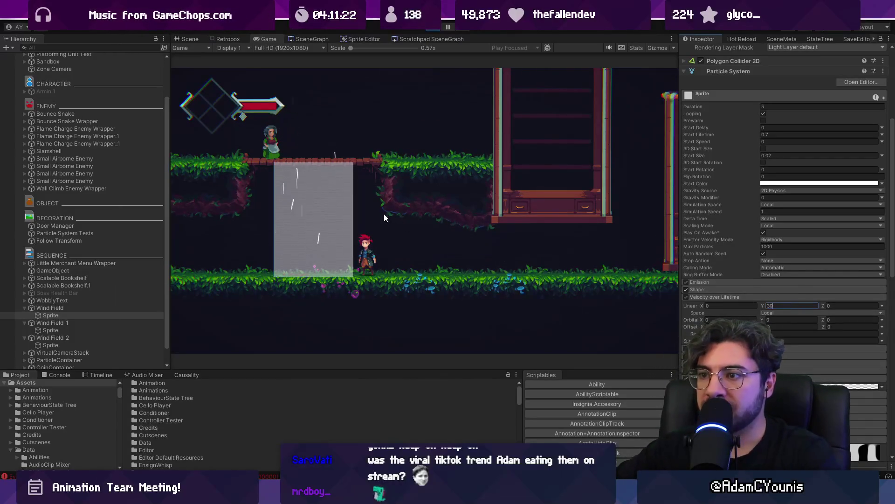
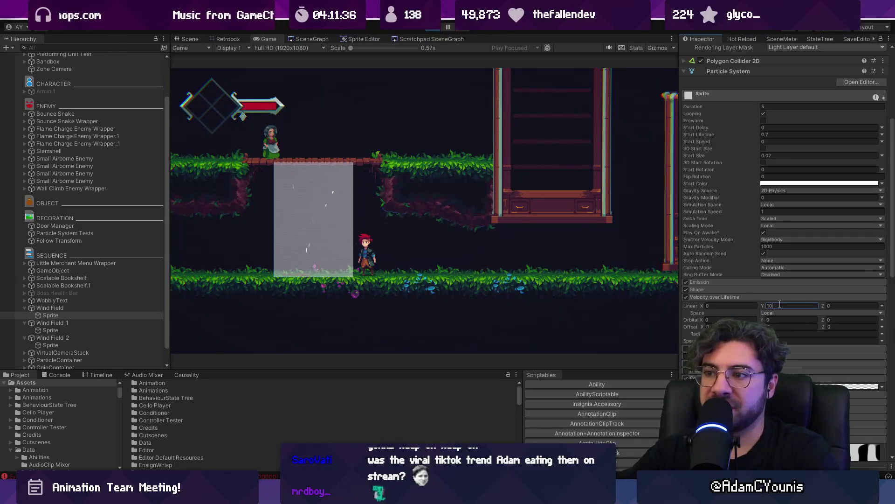
Set the particles' vertical velocity to 20 and the Noise strength to 2.
{"action": "type", "text": "30"}
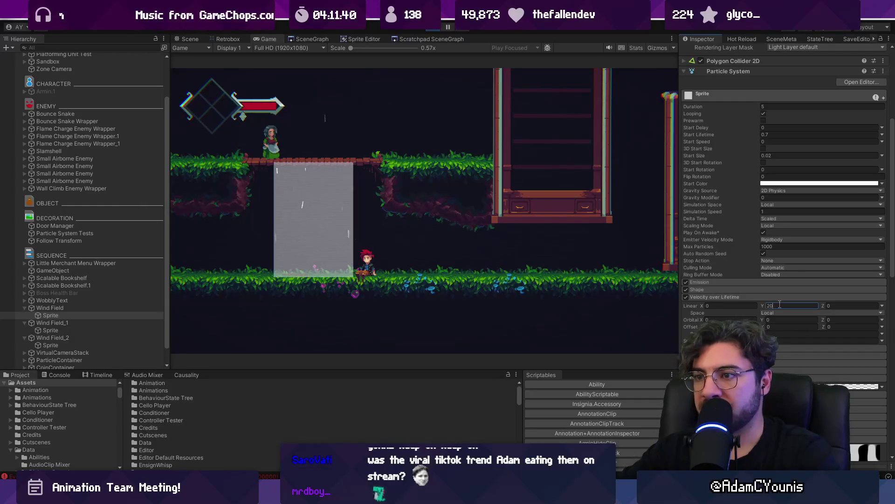
{"action": "left_click", "coordinate": [496, 250]}
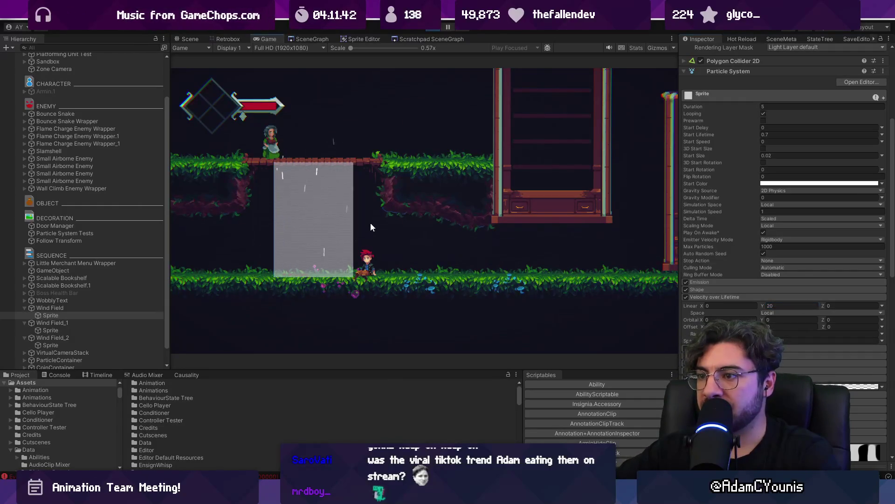
{"action": "scroll", "coordinate": [784, 233], "scroll_direction": "down", "scroll_amount": 5}
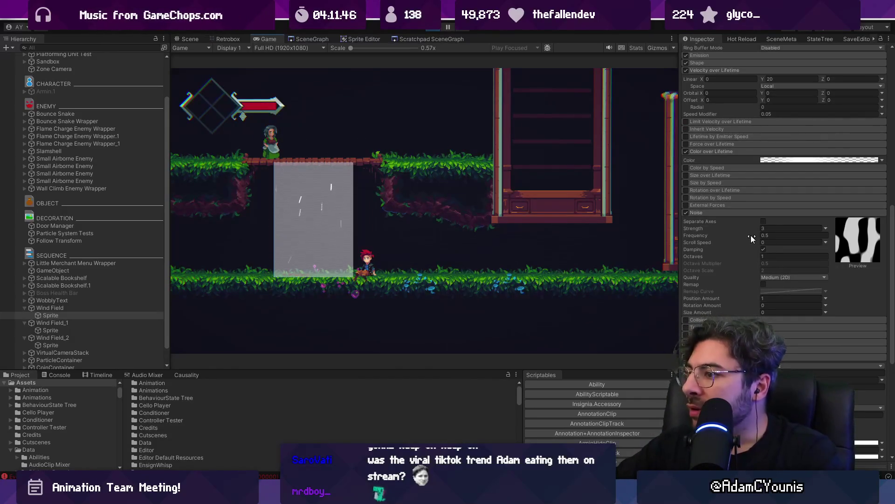
{"action": "left_click", "coordinate": [820, 235]}
{"action": "key", "text": "shift+Tab"}
{"action": "type", "text": "2"}
{"action": "key", "text": "Tab"}
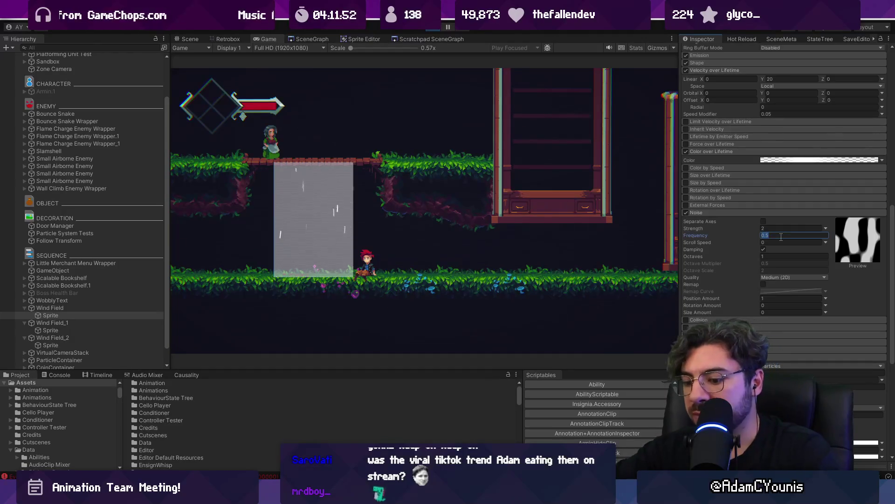
Set Noise frequency to 4 and position amount to 2.
{"action": "key", "text": "BackSpace"}
{"action": "type", "text": "3"}
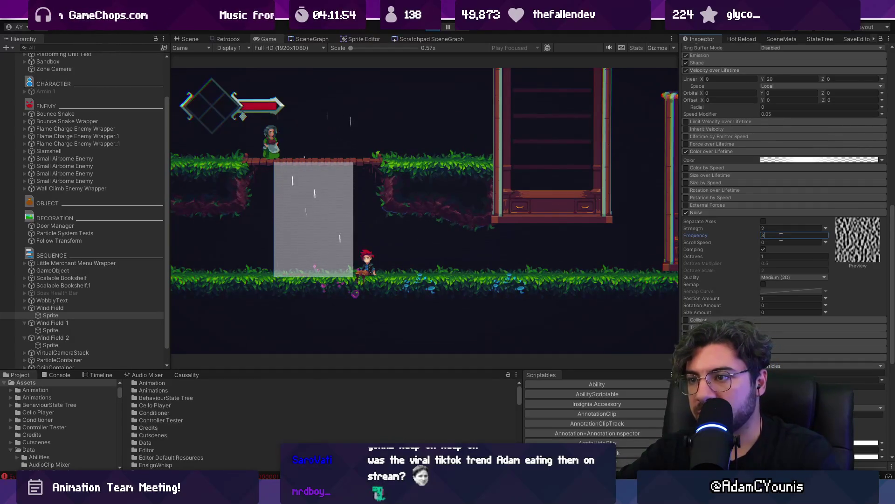
{"action": "key", "text": "BackSpace"}
{"action": "type", "text": "4"}
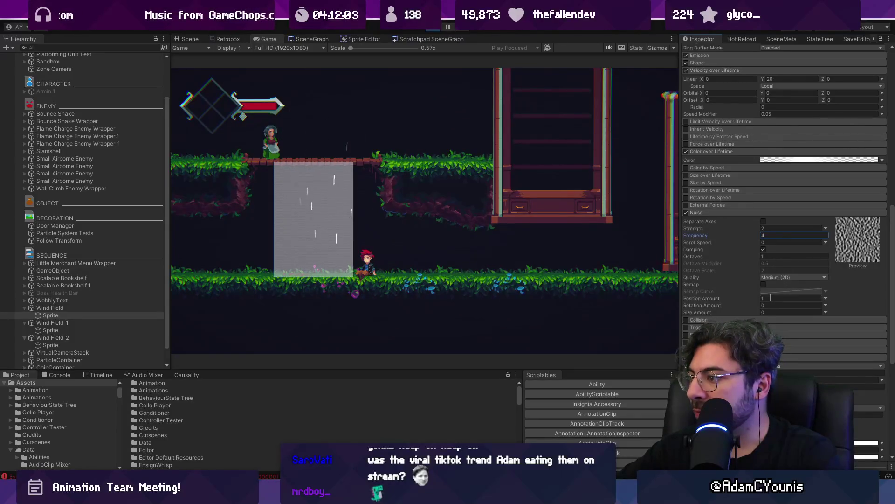
{"action": "left_click", "coordinate": [789, 299]}
{"action": "type", "text": "2"}
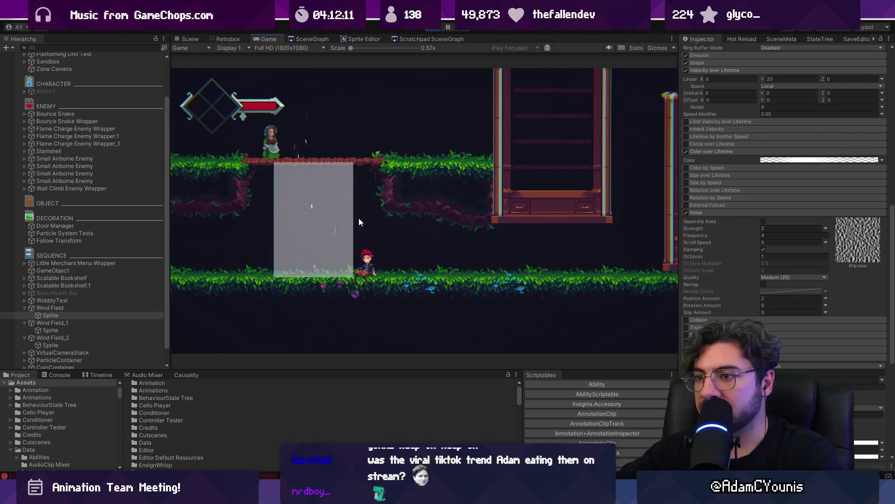
Maximize the game view and move the player to test the wind field.
{"action": "key", "text": "shift+space"}
{"action": "key", "text": "space"}
{"action": "key", "text": "Left"}
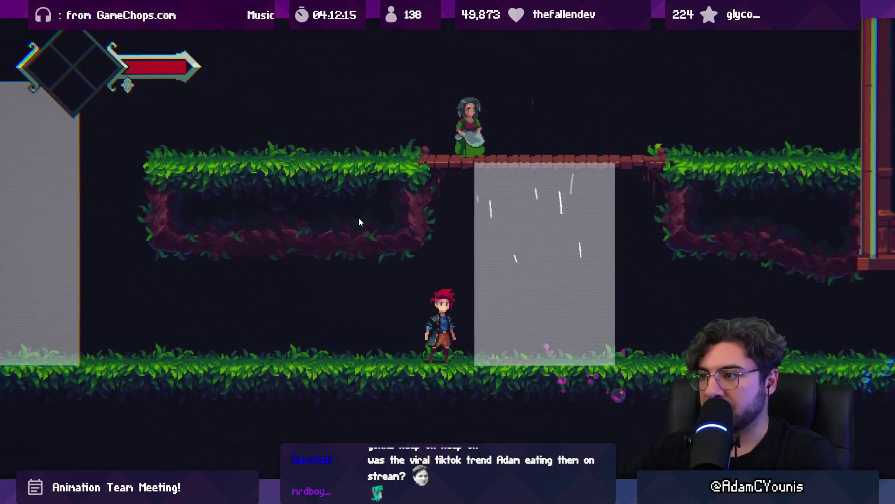
Restore the editor layout and set vertical velocity to 50 and start lifetime to 0.3.
{"action": "key", "text": "shift+space"}
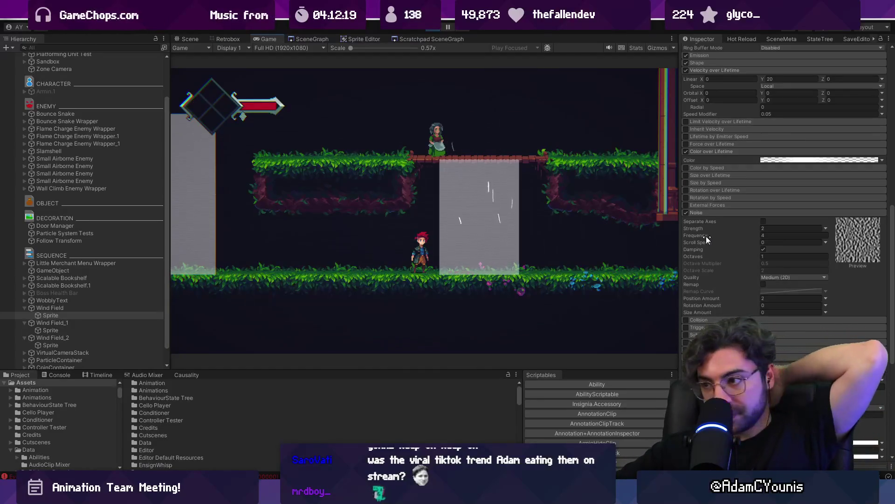
{"action": "scroll", "coordinate": [780, 224], "scroll_direction": "up", "scroll_amount": 5}
{"action": "left_click", "coordinate": [774, 230]}
{"action": "type", "text": "50"}
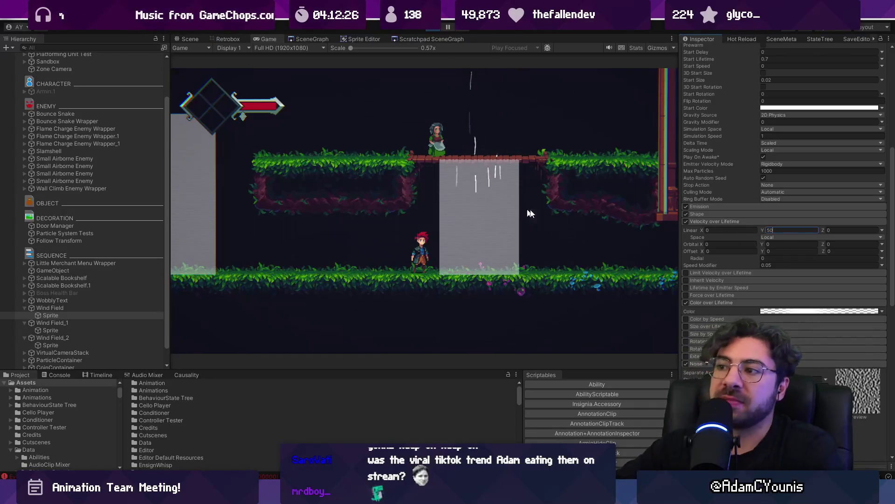
{"action": "scroll", "coordinate": [742, 240], "scroll_direction": "up", "scroll_amount": 6}
{"action": "scroll", "coordinate": [765, 259], "scroll_direction": "up", "scroll_amount": 3}
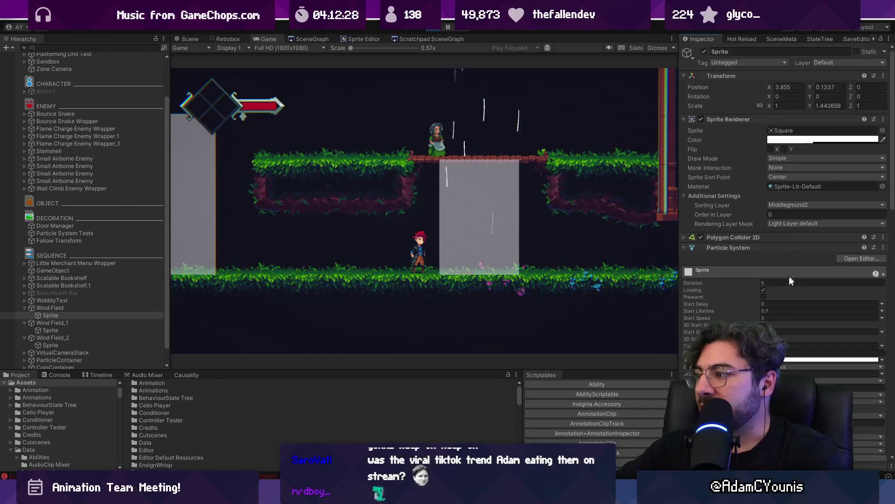
{"action": "left_click", "coordinate": [773, 311]}
{"action": "type", "text": "0.3"}
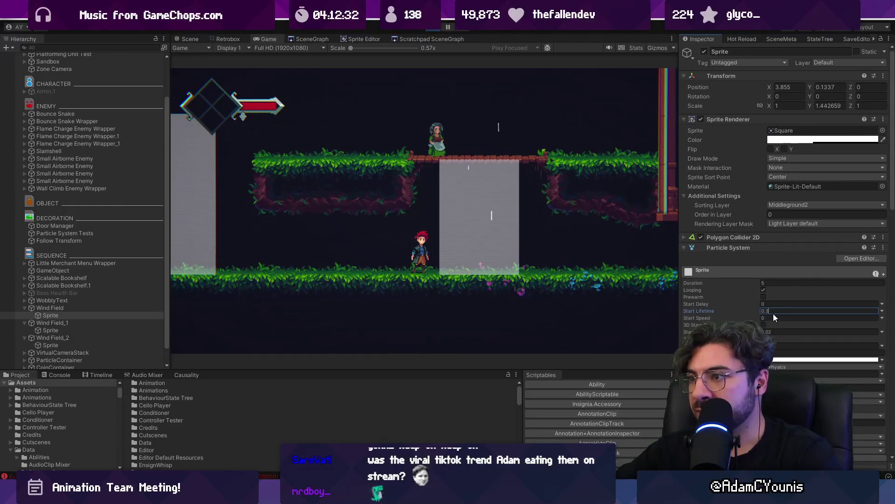
Confirm the Emission Rate over Time stays at 60, then walk the player right into the wind.
{"action": "scroll", "coordinate": [763, 304], "scroll_direction": "down", "scroll_amount": 6}
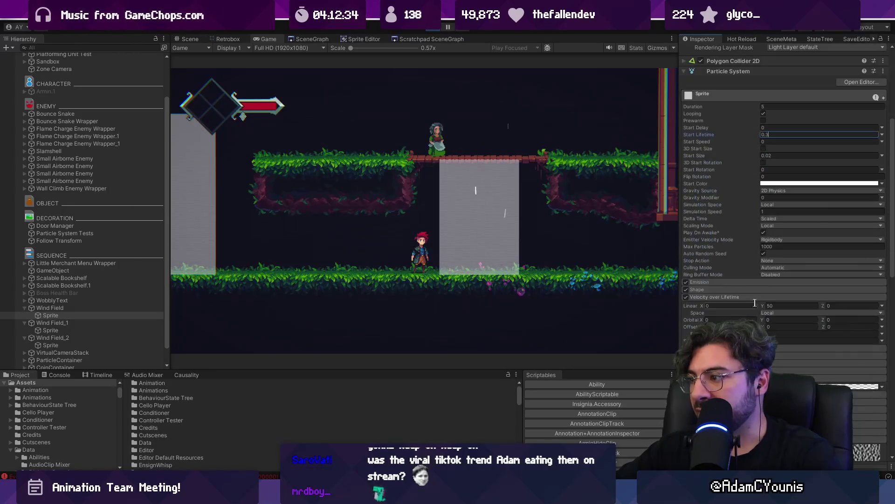
{"action": "left_click", "coordinate": [724, 282]}
{"action": "left_click", "coordinate": [768, 291]}
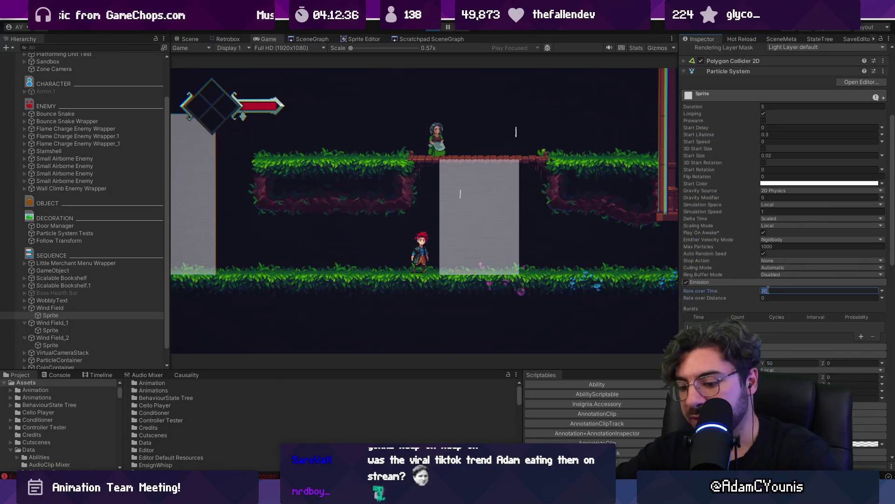
{"action": "type", "text": "60"}
{"action": "left_click", "coordinate": [501, 231]}
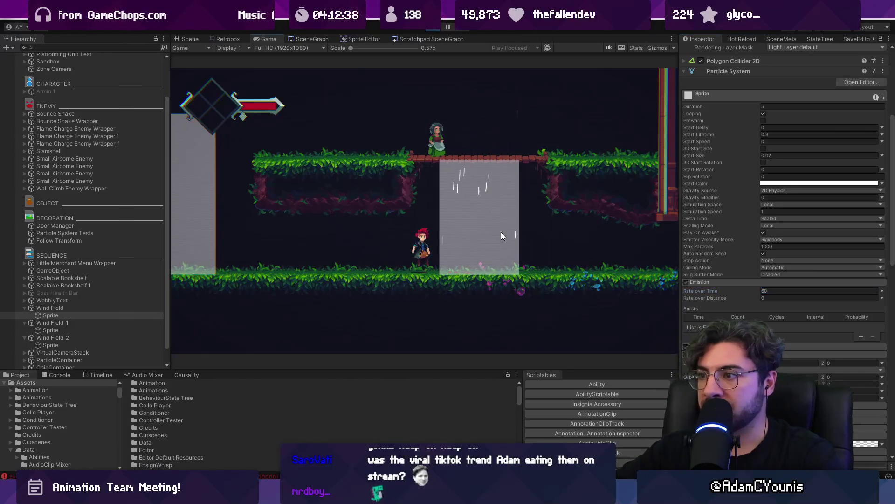
{"action": "key", "text": "Right"}
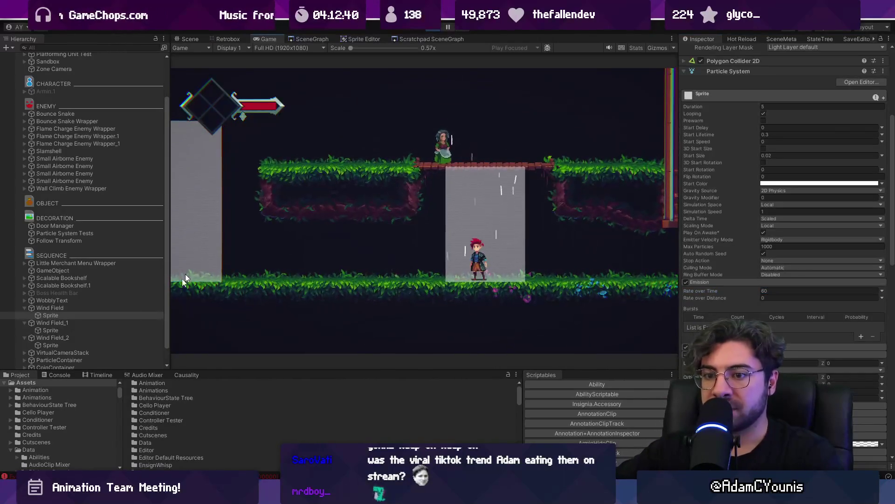
{"action": "scroll", "coordinate": [710, 169], "scroll_direction": "up", "scroll_amount": 5}
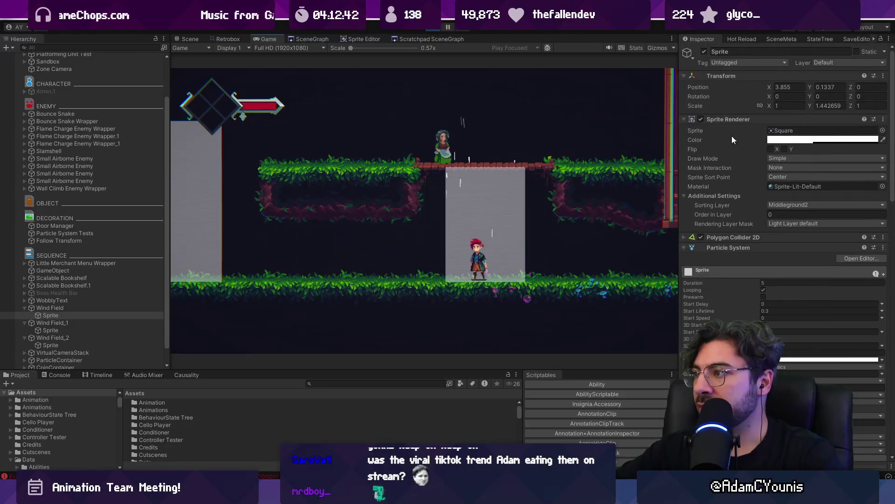
{"action": "key", "text": "shift+space"}
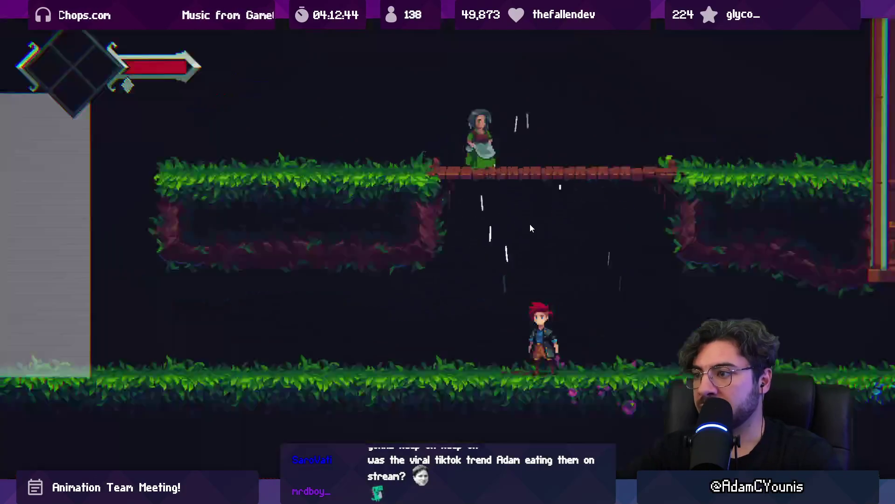
{"action": "key", "text": "Left"}
{"action": "key", "text": "space"}
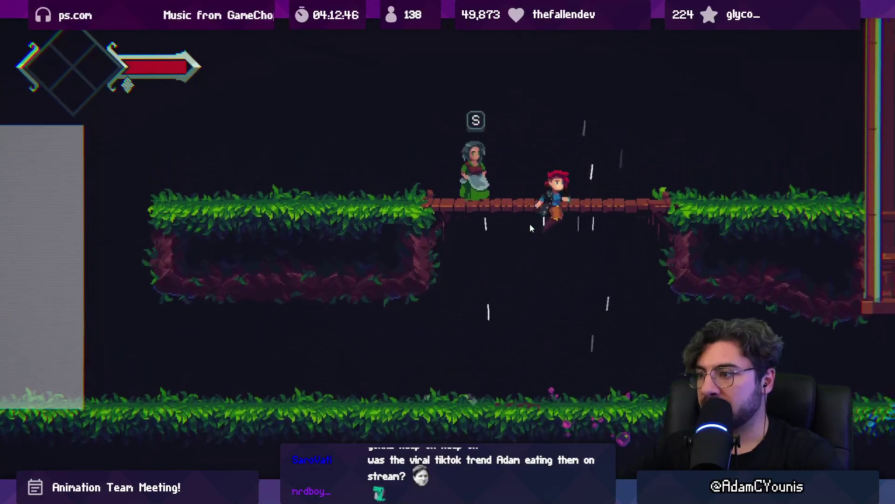
{"action": "key", "text": "Right"}
{"action": "key", "text": "Down"}
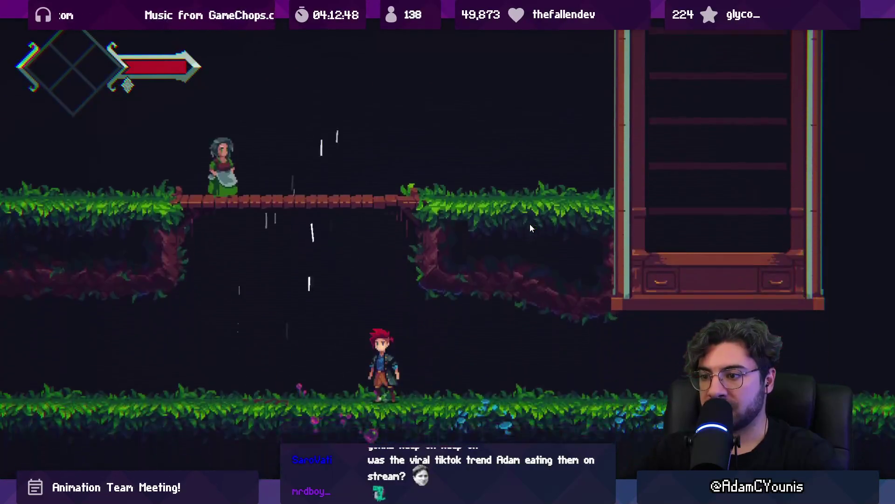
{"action": "key", "text": "Left"}
{"action": "key", "text": "space"}
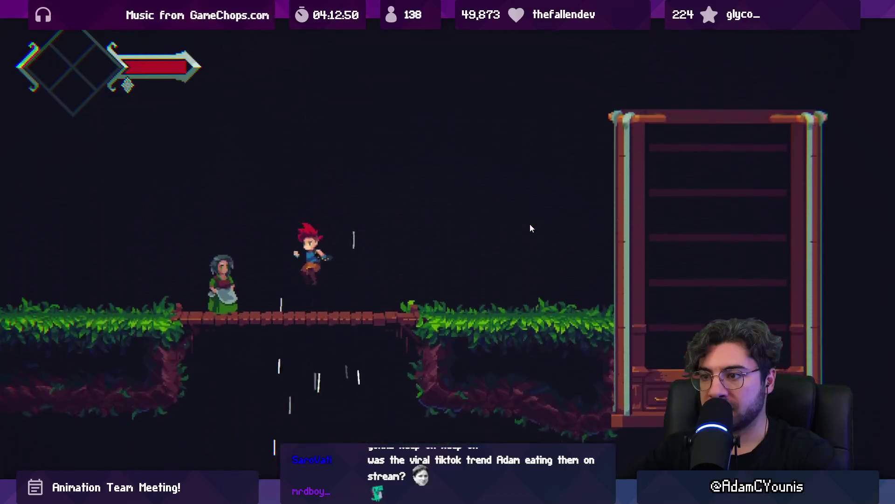
{"action": "key", "text": "Left"}
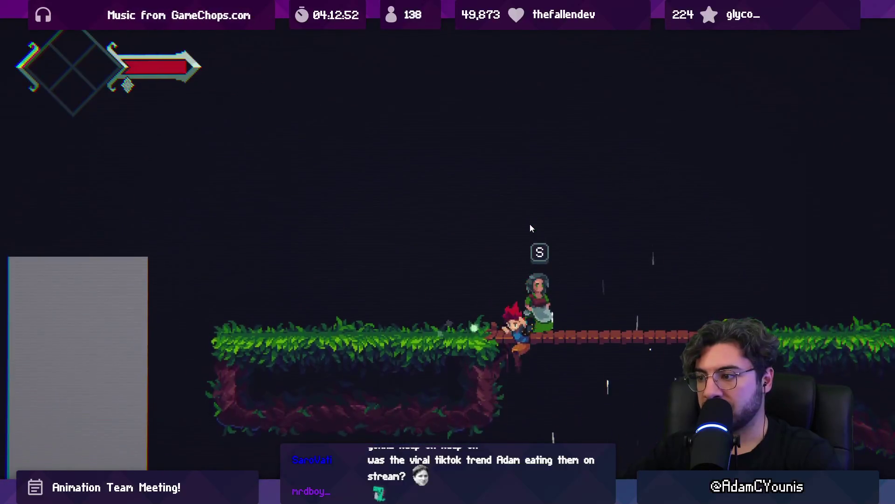
{"action": "key", "text": "Right"}
{"action": "key", "text": "space"}
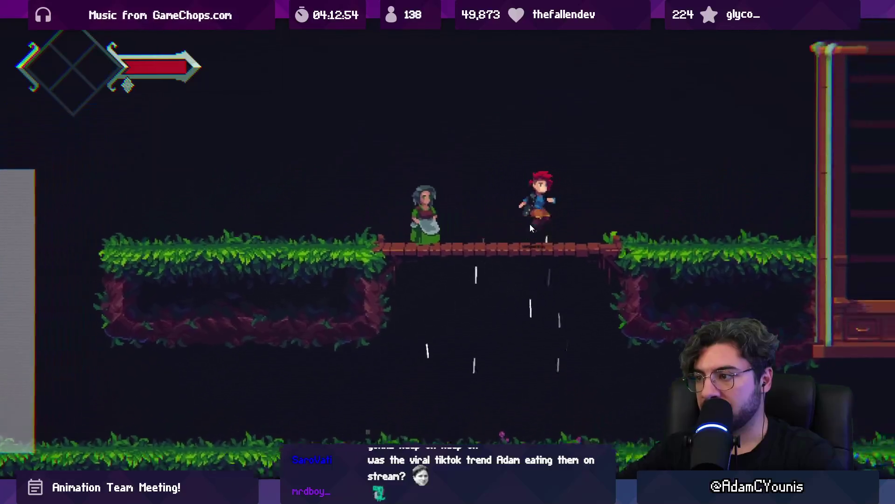
{"action": "key", "text": "Down"}
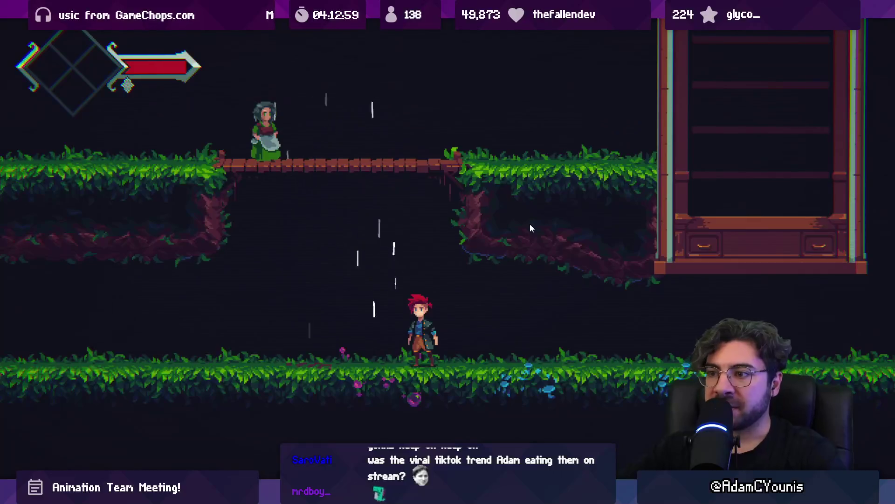
{"action": "key", "text": "F11"}
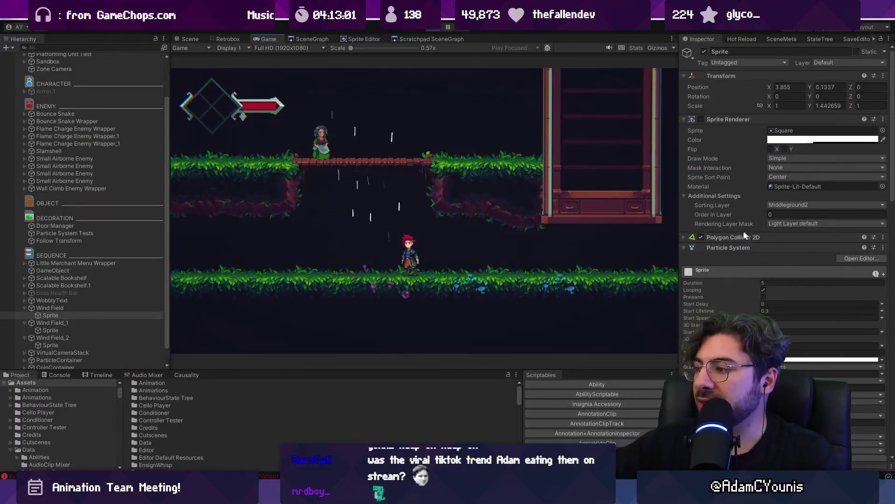
Set the particles' vertical velocity to 30 and start lifetime to 0.6.
{"action": "left_click", "coordinate": [786, 311]}
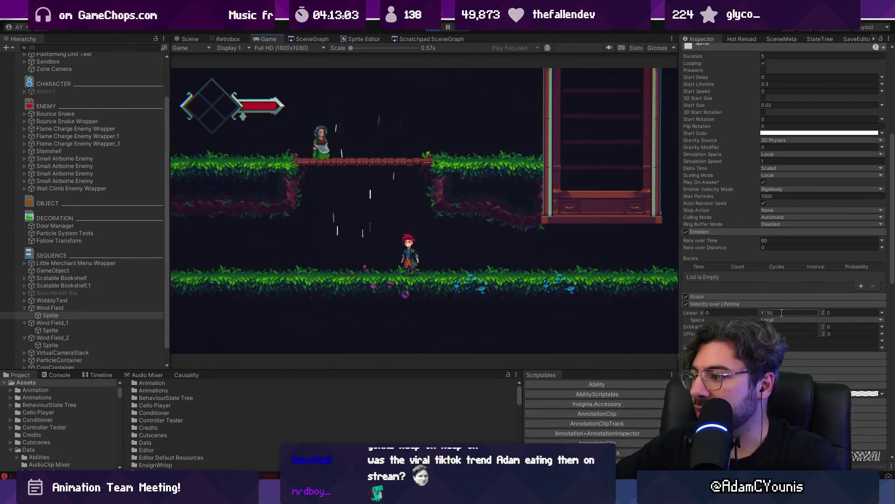
{"action": "type", "text": "30"}
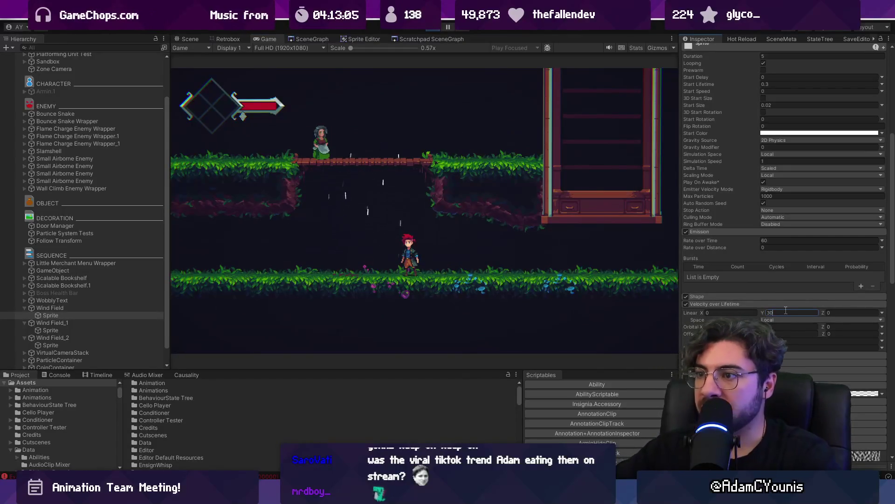
{"action": "scroll", "coordinate": [816, 203], "scroll_direction": "up", "scroll_amount": 8}
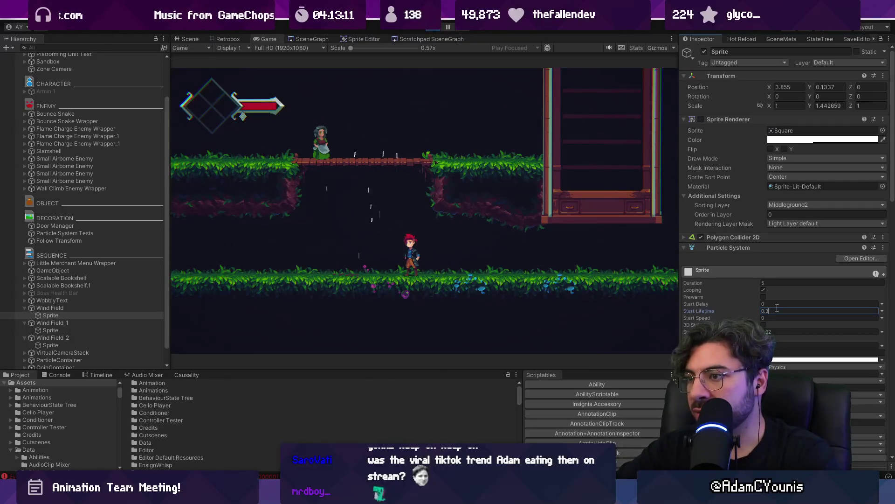
{"action": "key", "text": "BackSpace"}
{"action": "type", "text": "6"}
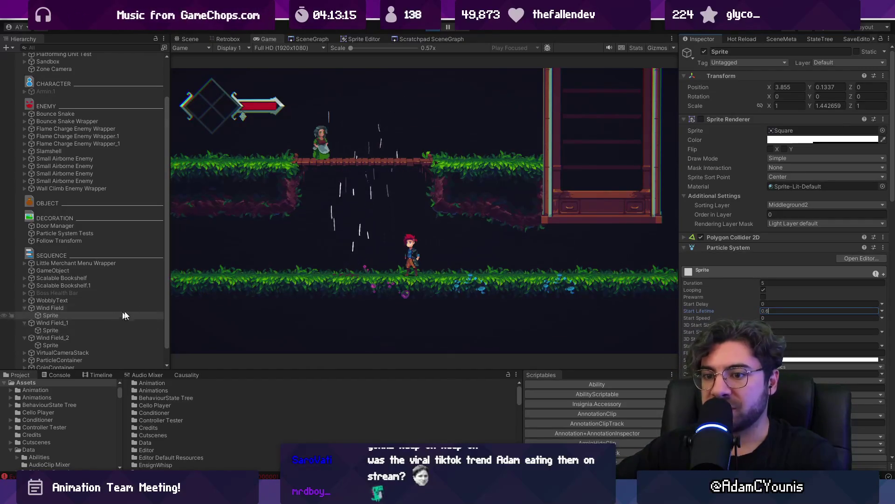
Set the Box shape Y scale to 0.5 and view the Scene in 3D perspective.
{"action": "scroll", "coordinate": [725, 276], "scroll_direction": "down", "scroll_amount": 5}
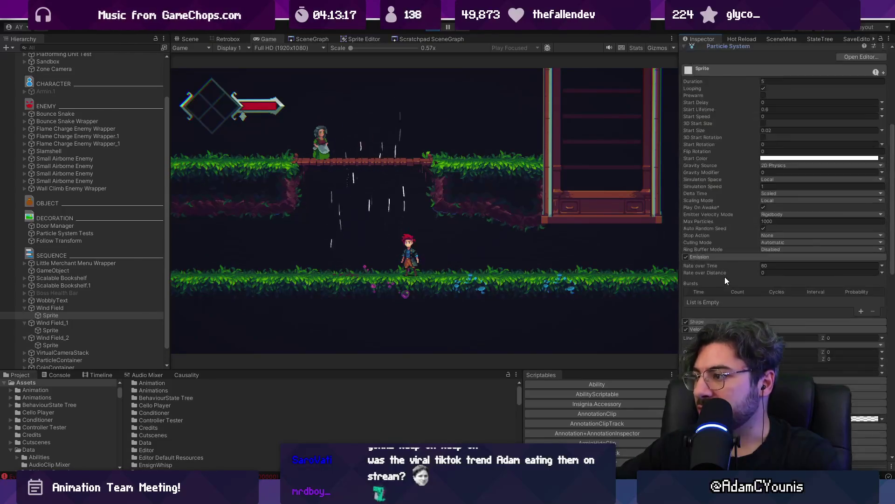
{"action": "left_click", "coordinate": [722, 270]}
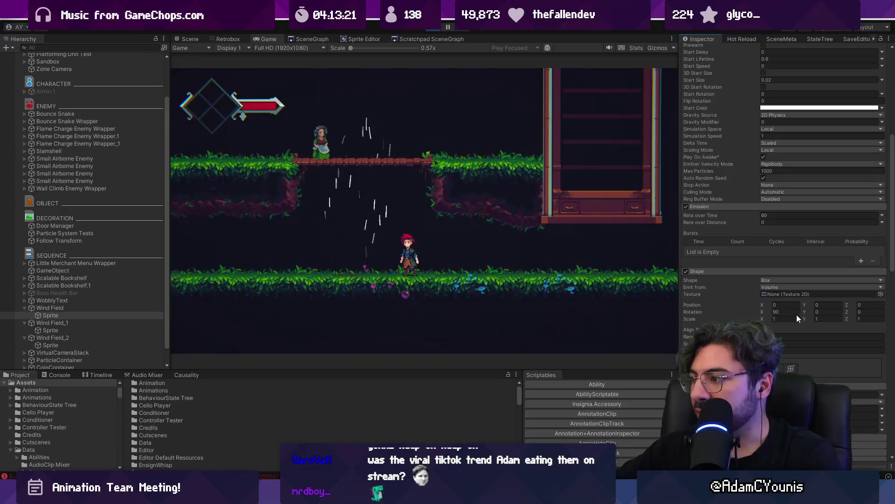
{"action": "left_click", "coordinate": [833, 317]}
{"action": "type", "text": "0.5"}
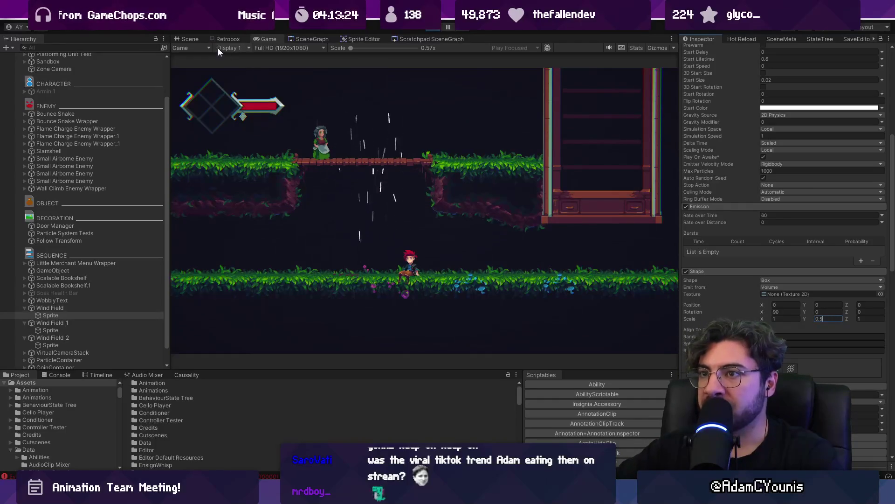
{"action": "left_click", "coordinate": [192, 39]}
{"action": "key", "text": "2"}
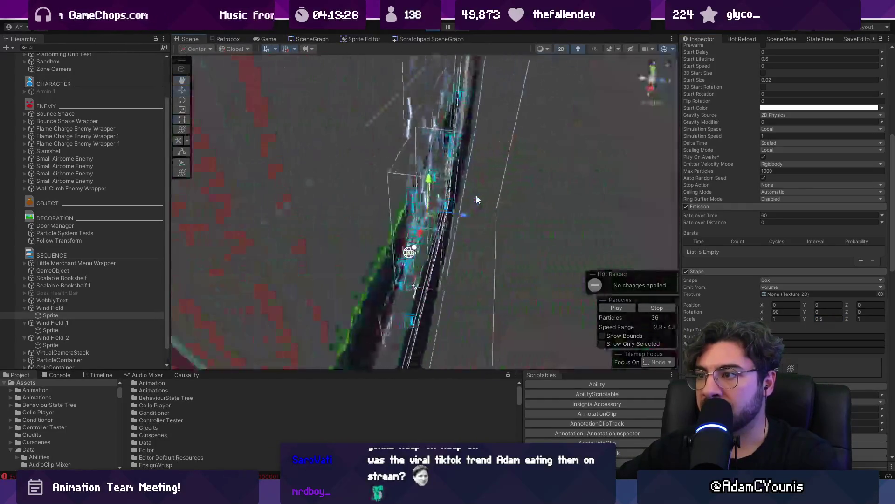
Try a 0.56 Z scale on the emitter shape, then undo it back to 1.
{"action": "left_click", "coordinate": [783, 320]}
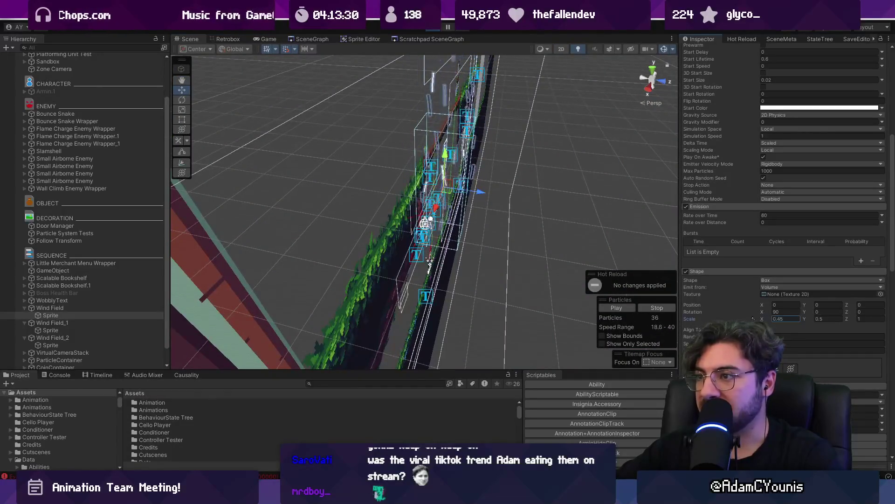
{"action": "key", "text": "Tab"}
{"action": "key", "text": "Tab"}
{"action": "type", "text": "0.56"}
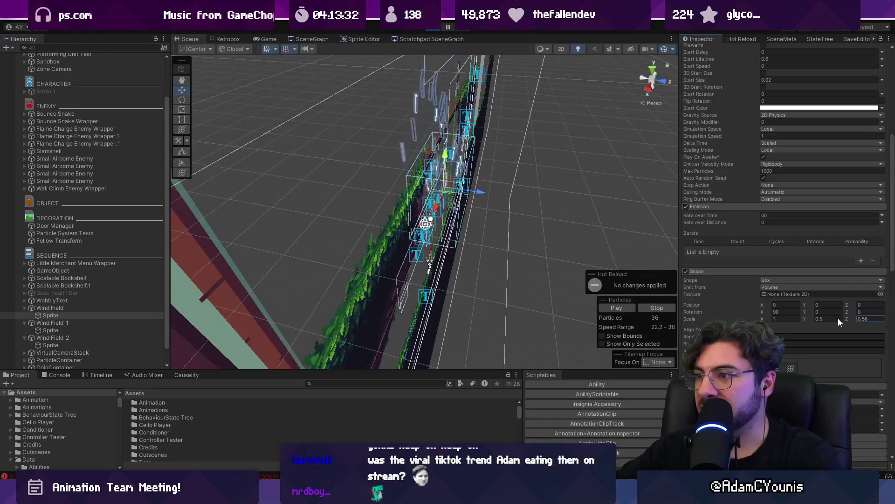
{"action": "mouse_move", "coordinate": [585, 196]}
{"action": "left_mouse_down"}
{"action": "mouse_move", "coordinate": [410, 303]}
{"action": "mouse_move", "coordinate": [432, 204]}
{"action": "mouse_move", "coordinate": [517, 182]}
{"action": "mouse_move", "coordinate": [513, 168]}
{"action": "mouse_move", "coordinate": [489, 158]}
{"action": "mouse_move", "coordinate": [419, 161]}
{"action": "left_mouse_up"}
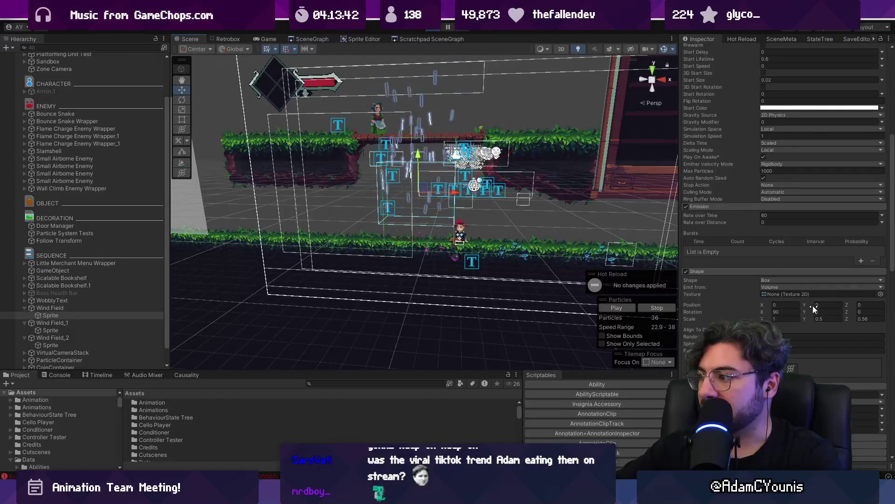
{"action": "key", "text": "ctrl+z"}
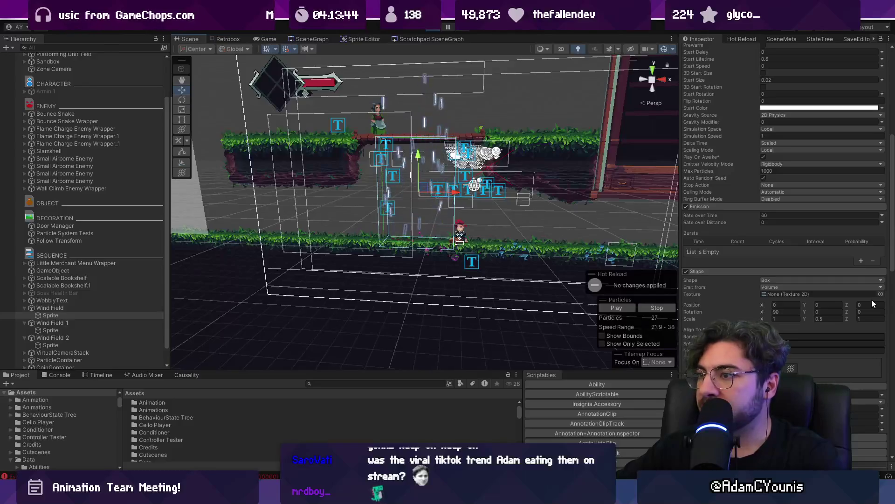
{"action": "left_click_drag", "start_coordinate": [482, 173], "coordinate": [464, 195]}
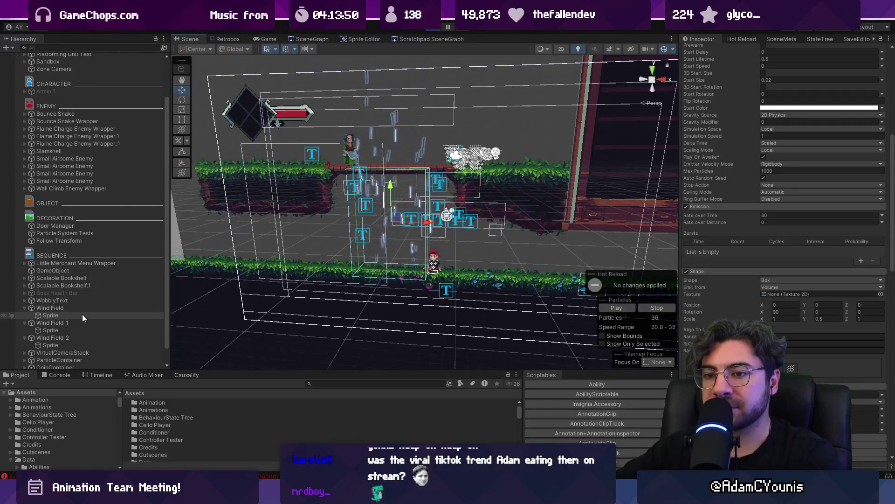
Duplicate Sprite, nest the copy under it and rename it Particles.
{"action": "key", "text": "ctrl+d"}
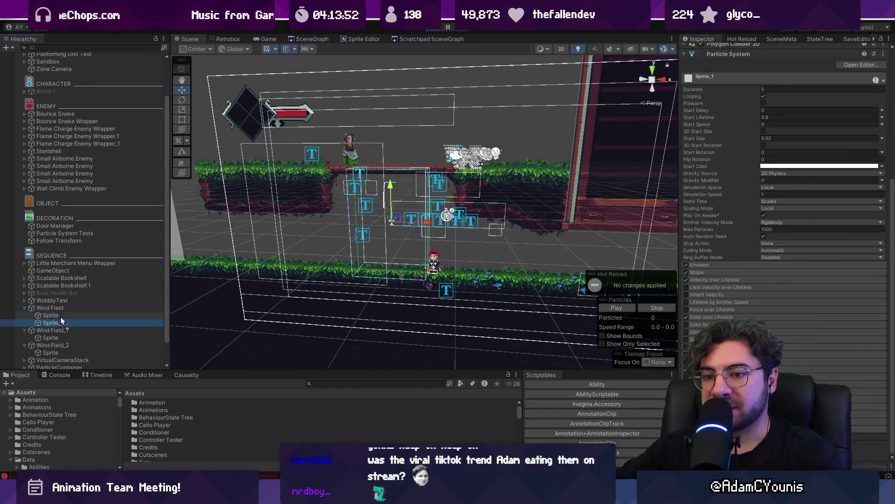
{"action": "left_click_drag", "start_coordinate": [60, 321], "coordinate": [56, 316]}
{"action": "key", "text": "F2"}
{"action": "type", "text": "Parti"}
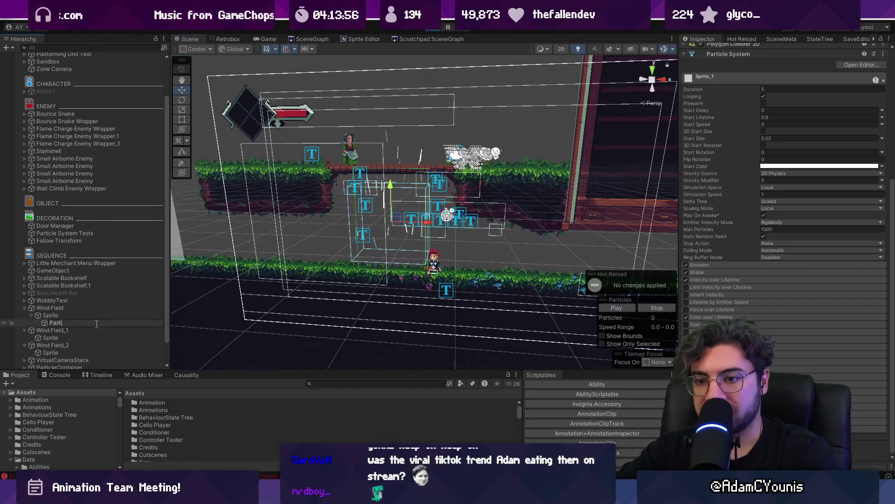
{"action": "type", "text": "cles"}
{"action": "key", "text": "Return"}
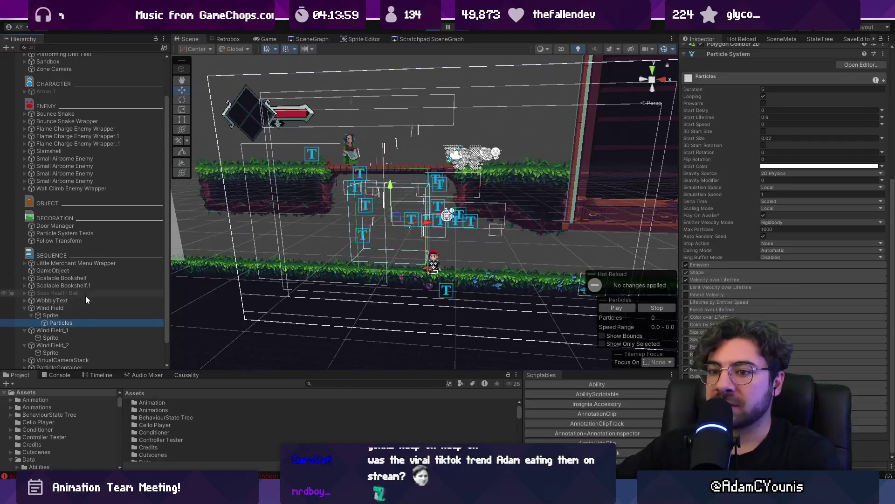
Remove Sprite Renderer and Polygon Collider 2D from Particles, and Particle System from Sprite.
{"action": "scroll", "coordinate": [706, 158], "scroll_direction": "up", "scroll_amount": 10}
{"action": "right_click", "coordinate": [718, 121]}
{"action": "left_click", "coordinate": [758, 138]}
{"action": "right_click", "coordinate": [731, 122]}
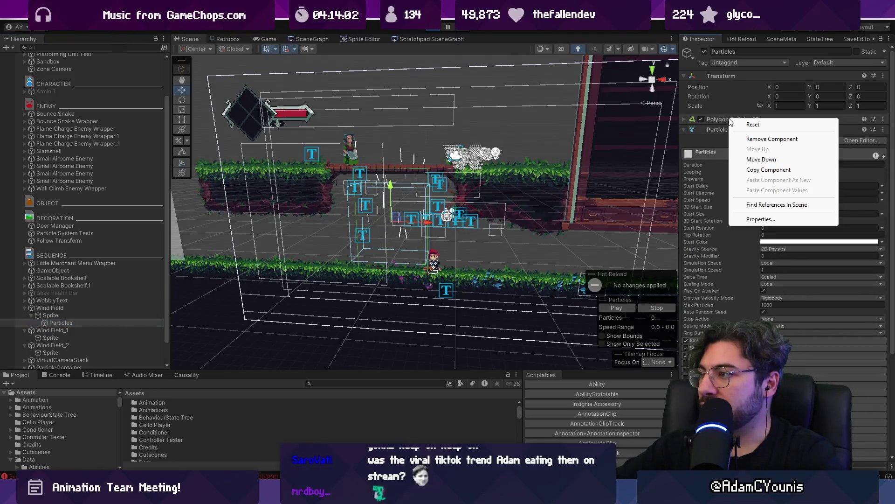
{"action": "left_click", "coordinate": [751, 139]}
{"action": "left_click", "coordinate": [50, 315]}
{"action": "right_click", "coordinate": [717, 242]}
{"action": "left_click", "coordinate": [753, 267]}
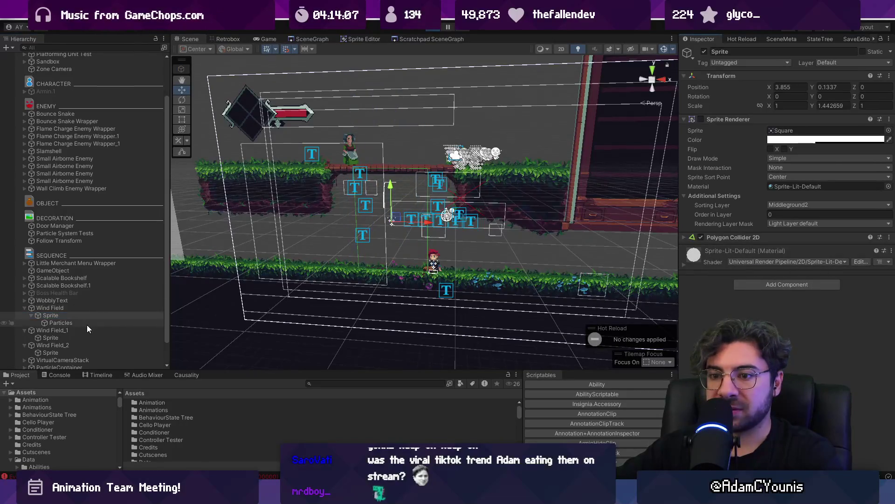
Lower the Particles object to position Y -0.4 and return to the Game view.
{"action": "left_click", "coordinate": [87, 324]}
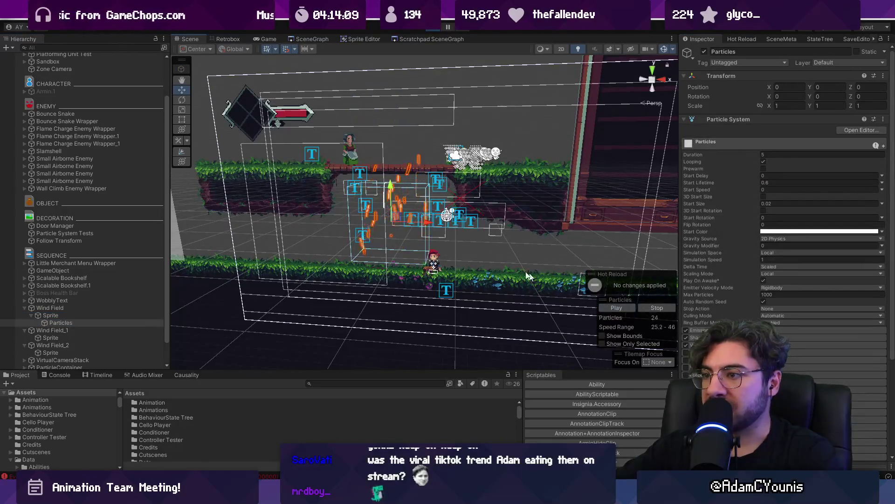
{"action": "left_click", "coordinate": [721, 119]}
{"action": "left_click_drag", "start_coordinate": [812, 88], "coordinate": [805, 89]}
{"action": "key", "text": "BackSpace"}
{"action": "key", "text": "BackSpace"}
{"action": "type", "text": "4"}
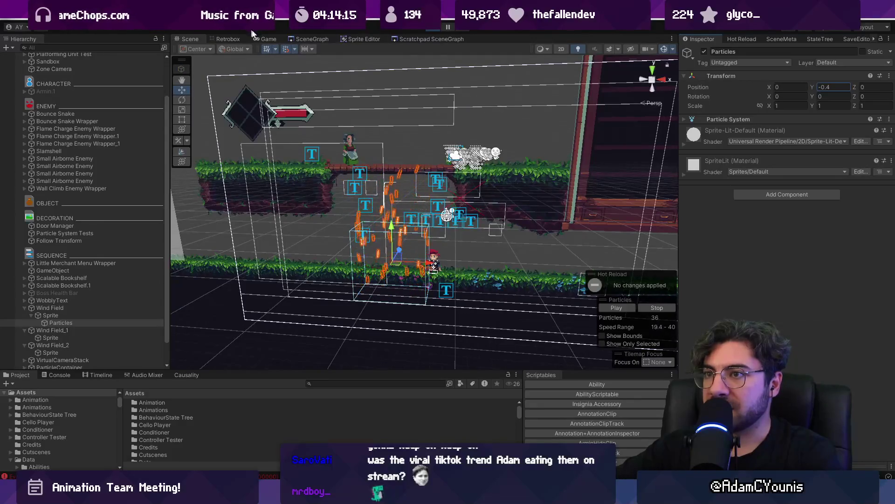
{"action": "left_click", "coordinate": [265, 39]}
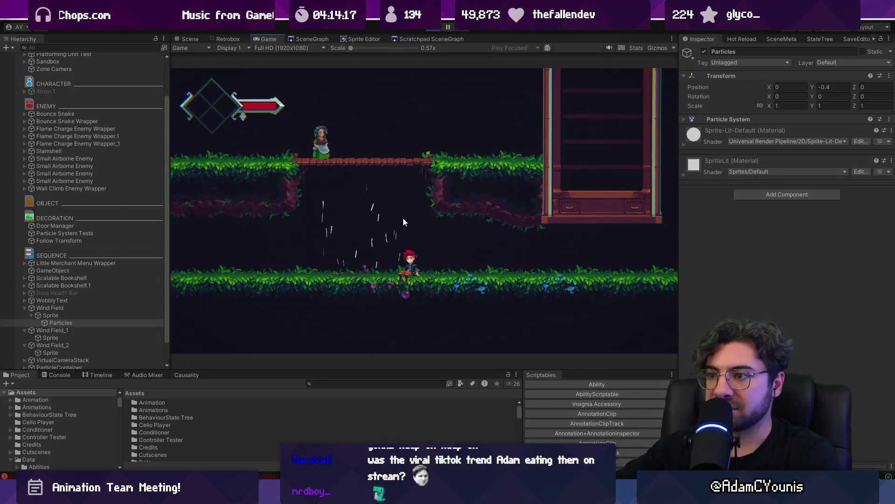
Preview the game maximized, then select the Particles object under Wind Field.
{"action": "key", "text": "shift+space"}
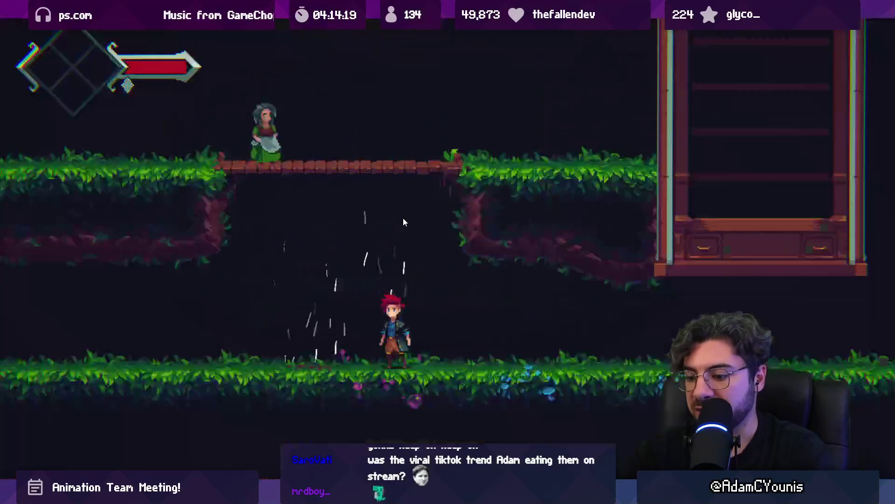
{"action": "key", "text": "shift+space"}
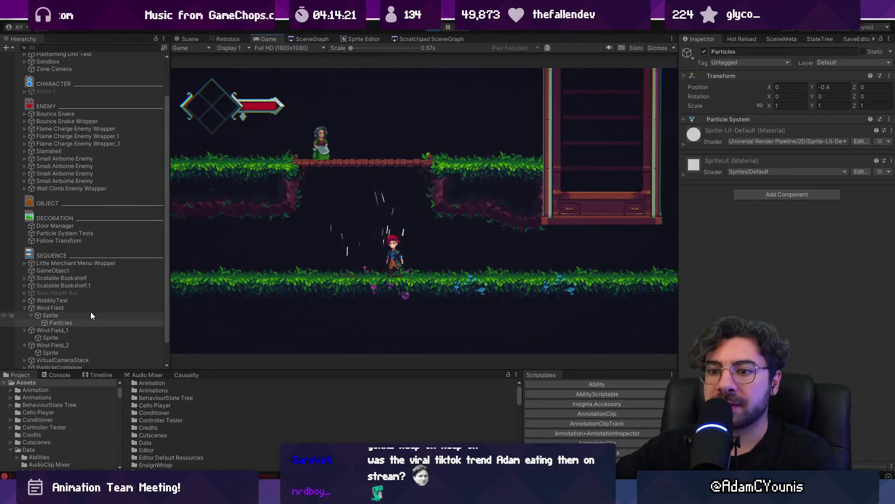
{"action": "left_click", "coordinate": [91, 309]}
{"action": "left_click", "coordinate": [89, 322]}
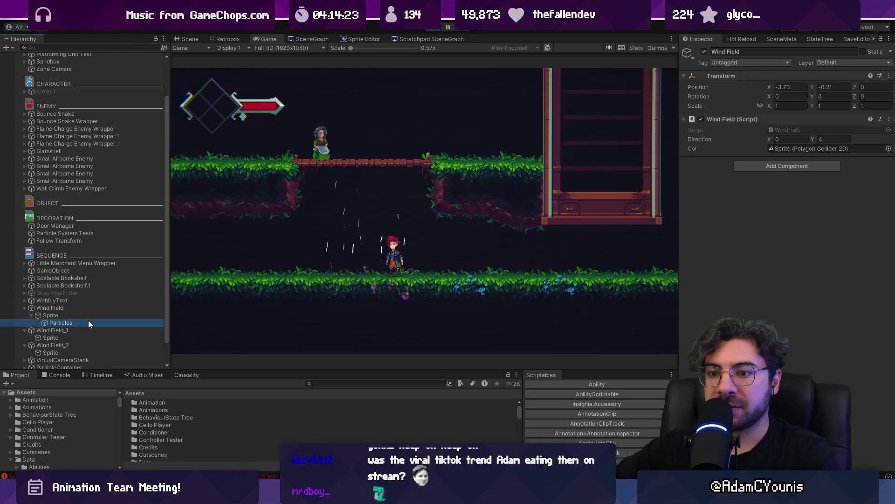
Drag the Particles' Start Lifetime down to 0.78.
{"action": "left_click", "coordinate": [748, 121]}
{"action": "left_click", "coordinate": [751, 183]}
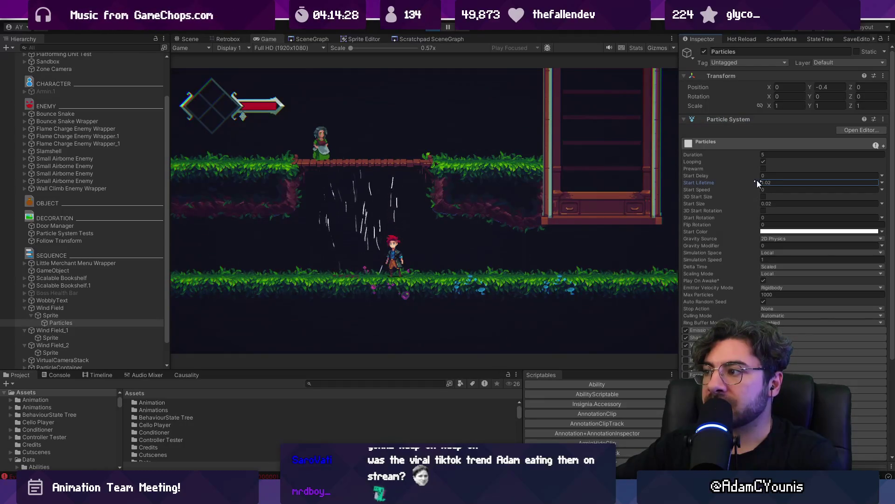
{"action": "left_click_drag", "start_coordinate": [754, 180], "coordinate": [751, 180]}
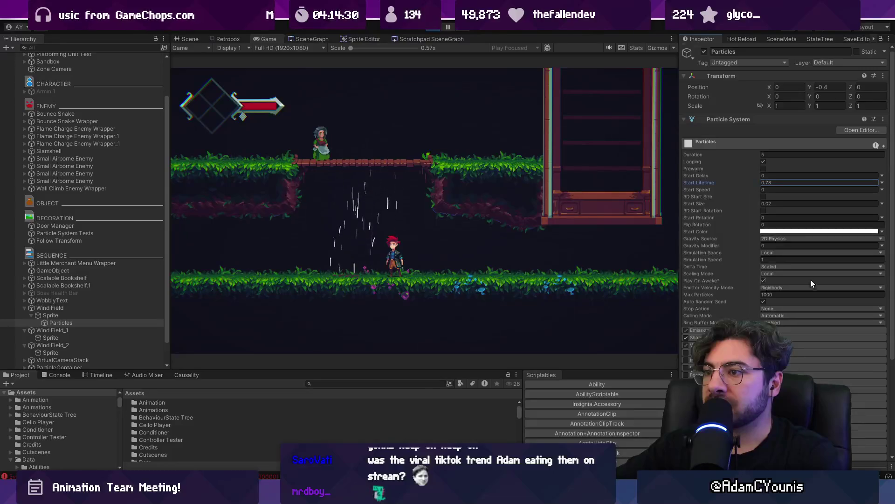
{"action": "scroll", "coordinate": [811, 279], "scroll_direction": "down", "scroll_amount": 5}
{"action": "left_click", "coordinate": [802, 331]}
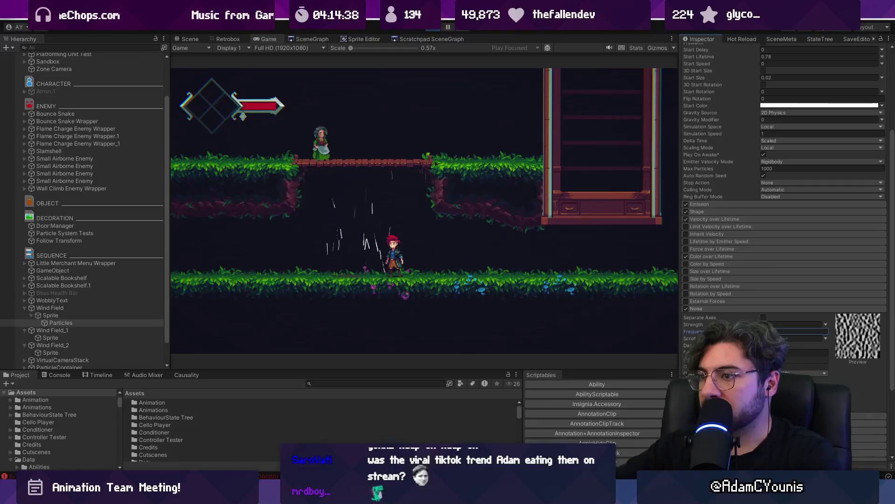
Lower Emission Rate over Time to 54.72 and test the updraft in a full-screen game view.
{"action": "left_click", "coordinate": [721, 205]}
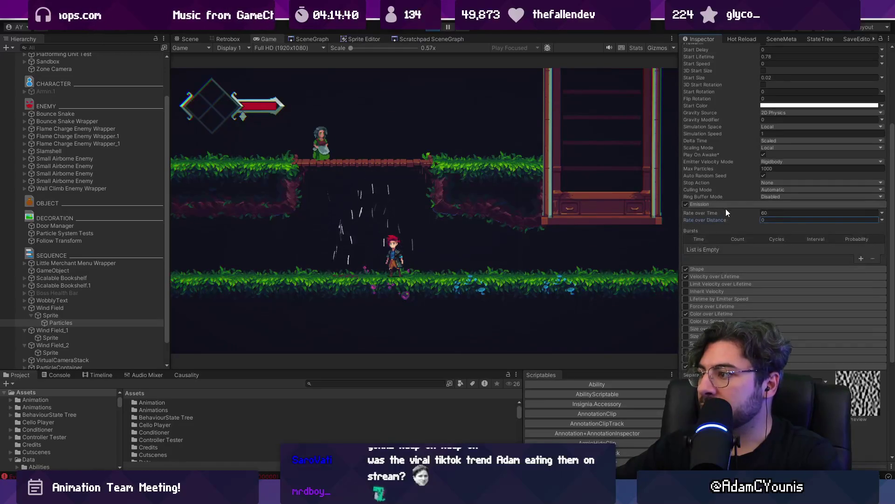
{"action": "left_click_drag", "start_coordinate": [740, 214], "coordinate": [731, 216]}
{"action": "left_click_drag", "start_coordinate": [730, 216], "coordinate": [701, 217]}
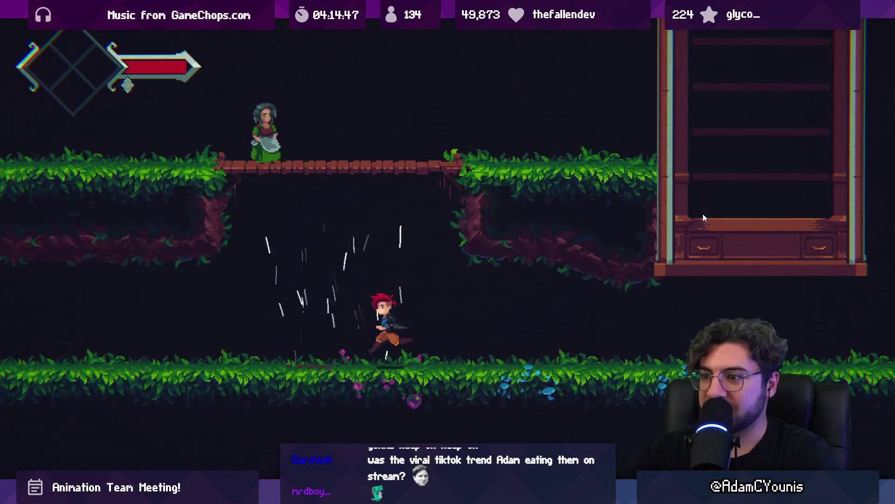
{"action": "key", "text": "Right"}
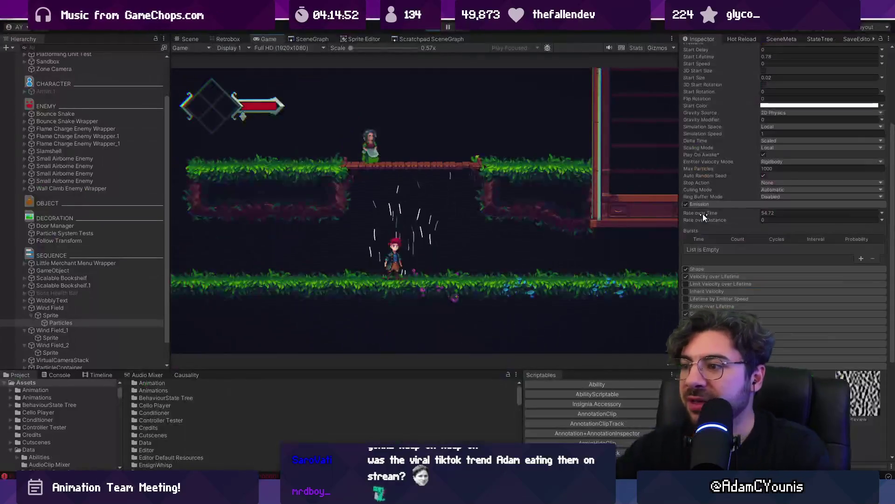
{"action": "scroll", "coordinate": [783, 210], "scroll_direction": "down", "scroll_amount": 3}
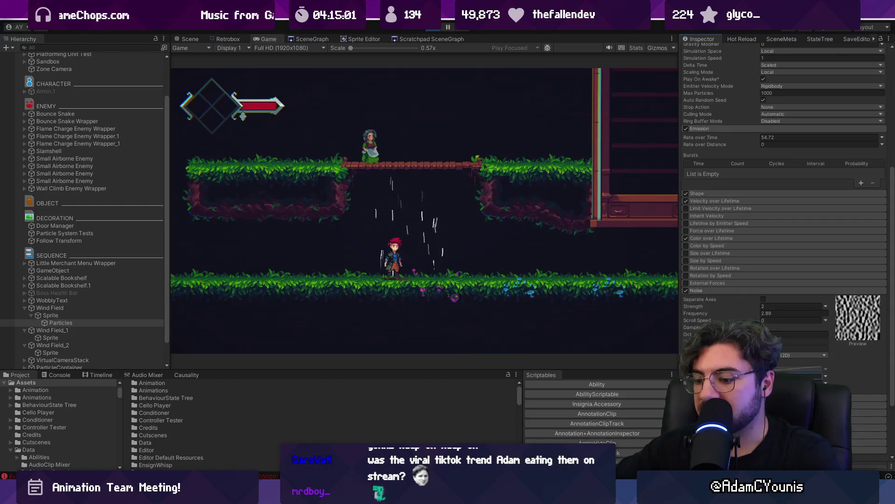
{"action": "key", "text": "shift+space"}
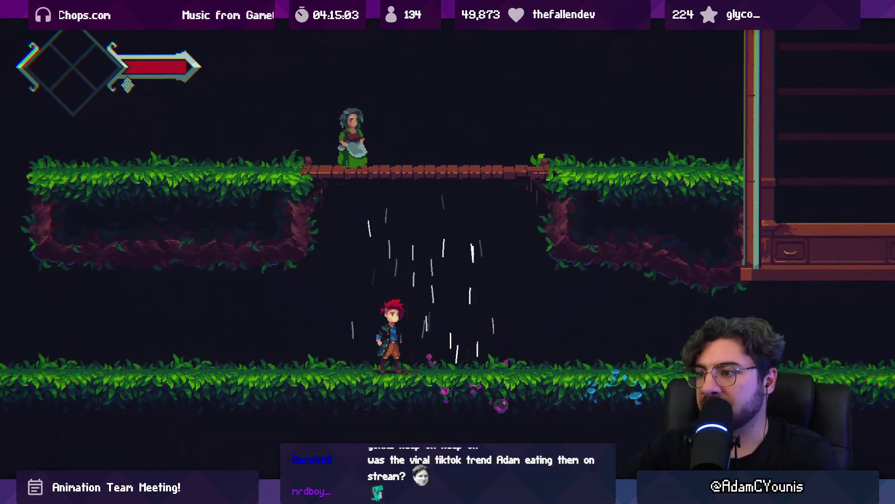
{"action": "key", "text": "shift+space"}
Tune the Noise module to frequency 1.28 and strength 1.88.
{"action": "left_click_drag", "start_coordinate": [735, 314], "coordinate": [730, 314]}
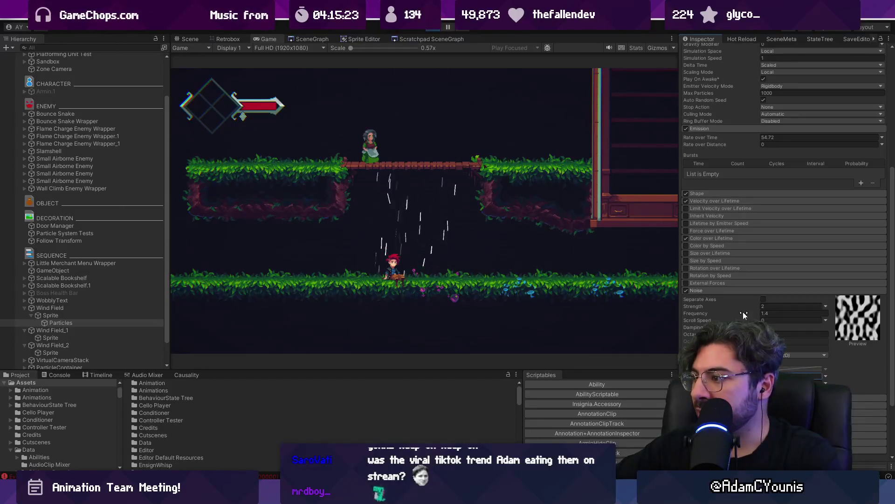
{"action": "mouse_move", "coordinate": [732, 305]}
{"action": "left_mouse_down"}
{"action": "mouse_move", "coordinate": [746, 306]}
{"action": "mouse_move", "coordinate": [739, 317]}
{"action": "mouse_move", "coordinate": [729, 306]}
{"action": "mouse_move", "coordinate": [735, 313]}
{"action": "left_mouse_up"}
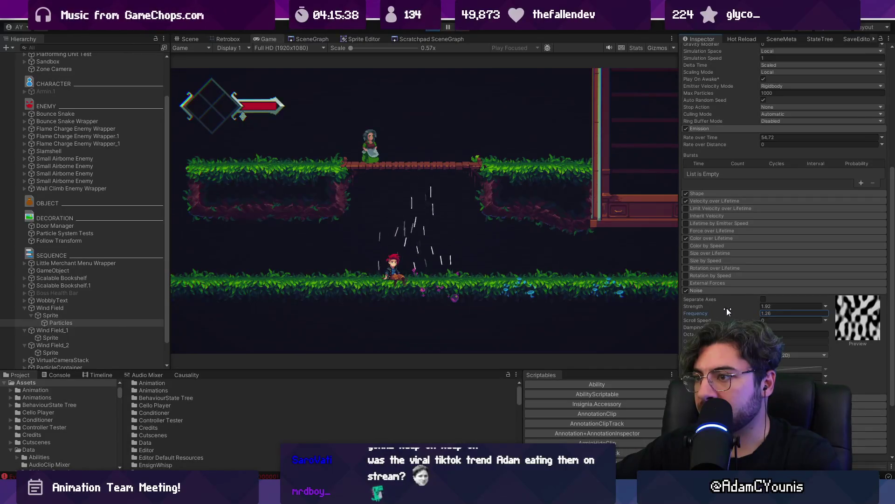
{"action": "left_click", "coordinate": [726, 306]}
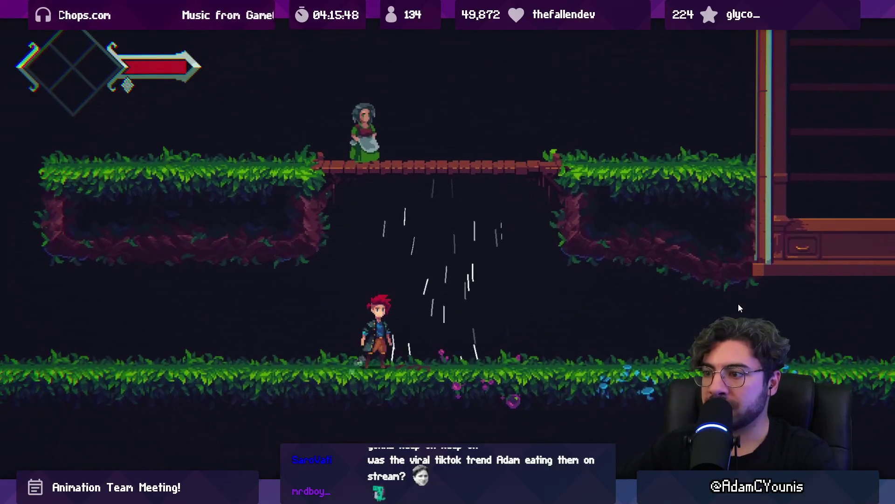
Playtest jumping onto the bridge and dropping through it, then restore the editor layout.
{"action": "key", "text": "space"}
{"action": "key", "text": "Right"}
{"action": "key", "text": "Down"}
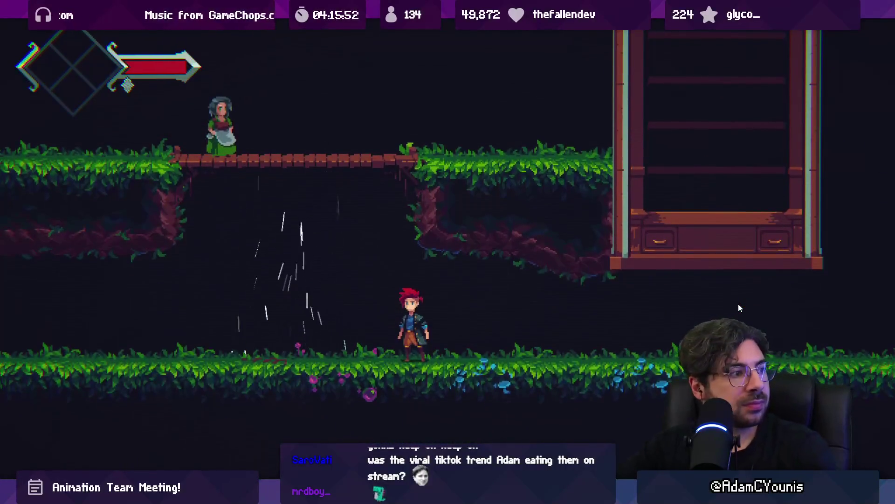
{"action": "key", "text": "space"}
{"action": "key", "text": "Left"}
{"action": "key", "text": "Right"}
{"action": "key", "text": "Down"}
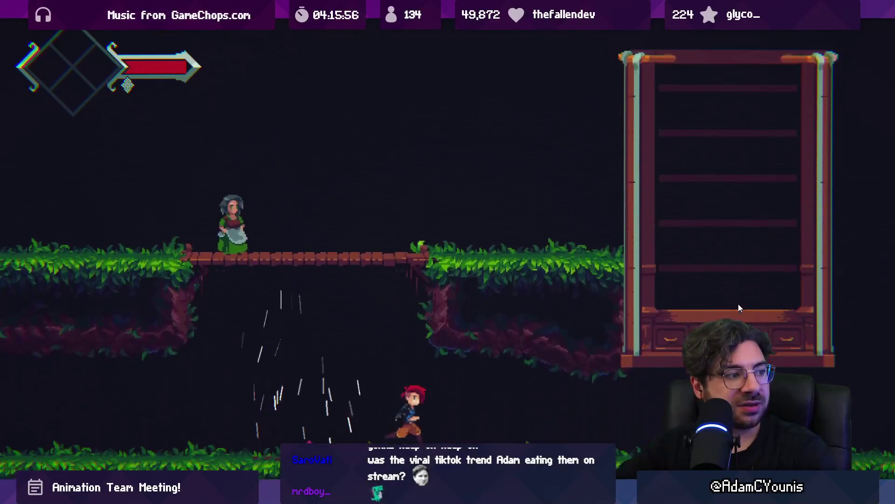
{"action": "key", "text": "shift+space"}
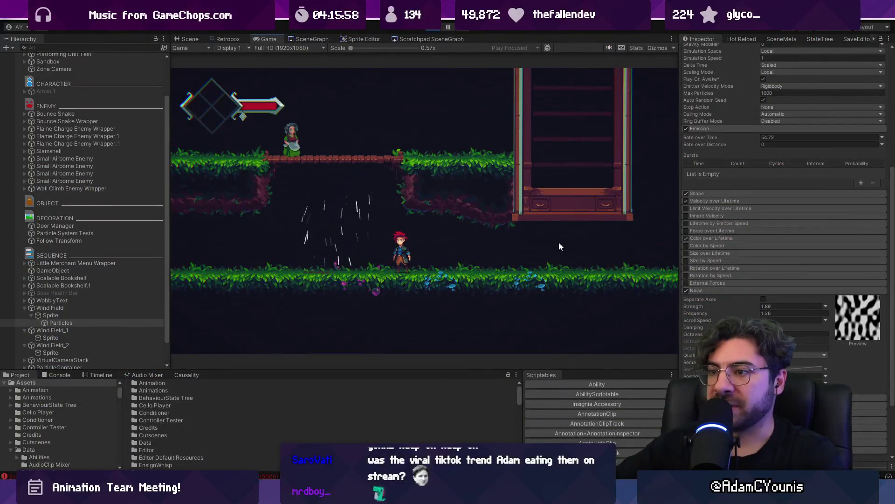
Show the wind field area as a white sprite and playtest walking left through it.
{"action": "left_click", "coordinate": [144, 316]}
{"action": "left_click", "coordinate": [701, 120]}
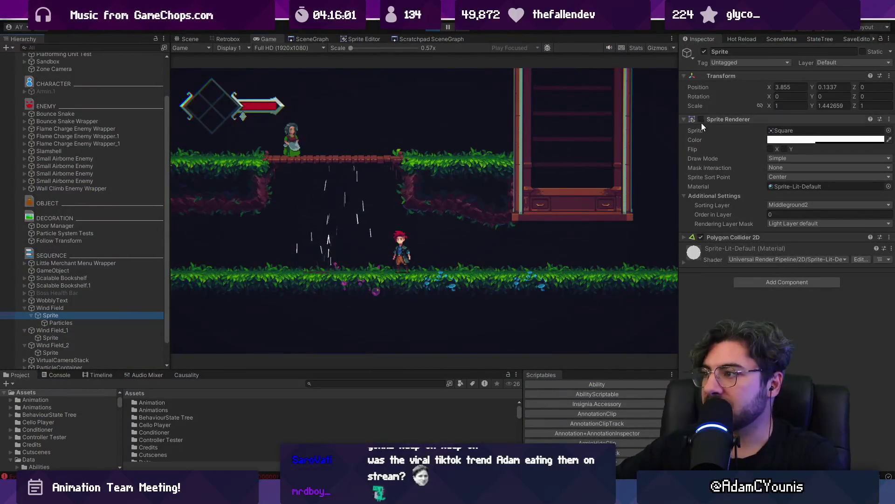
{"action": "key", "text": "shift+space"}
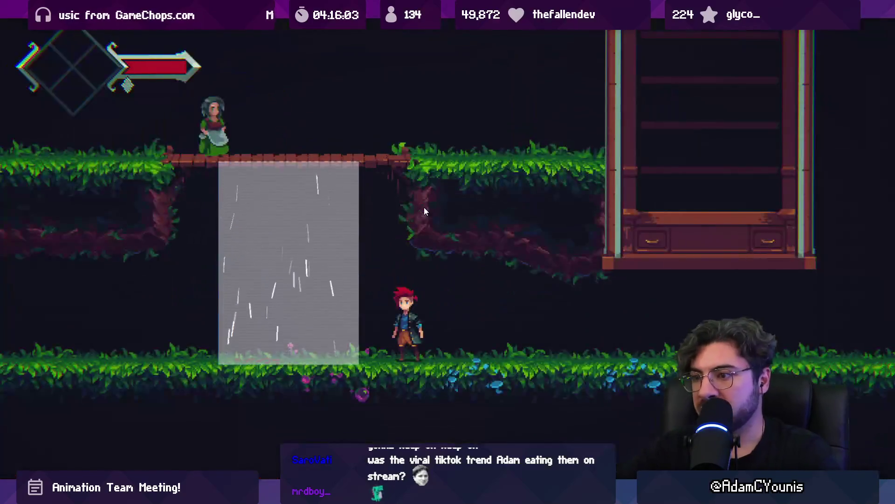
{"action": "key", "text": "Left"}
{"action": "key", "text": "Left"}
{"action": "key", "text": "Down"}
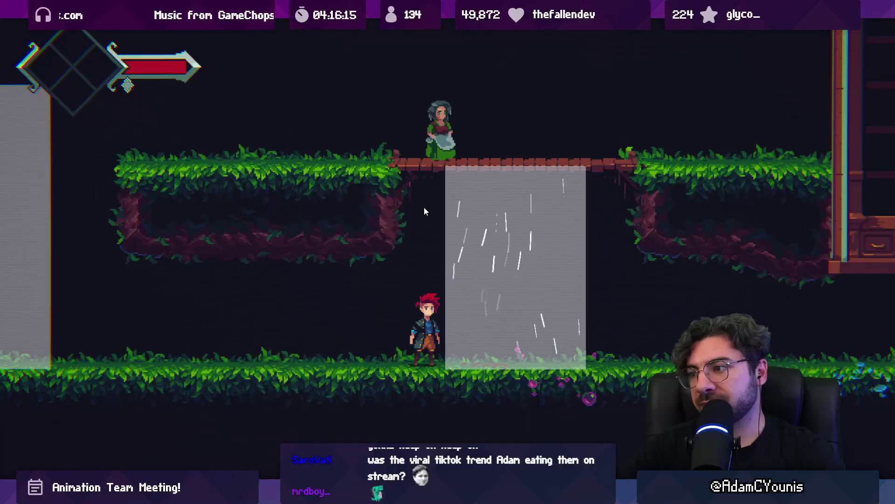
{"action": "key", "text": "shift+space"}
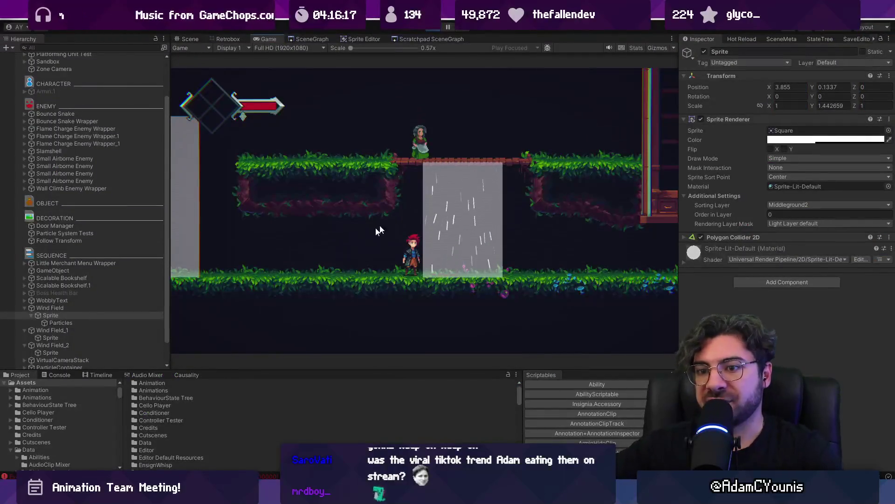
Stop play and delete the extra Wind Field copies, leaving a single Wind Field.
{"action": "left_click", "coordinate": [89, 306]}
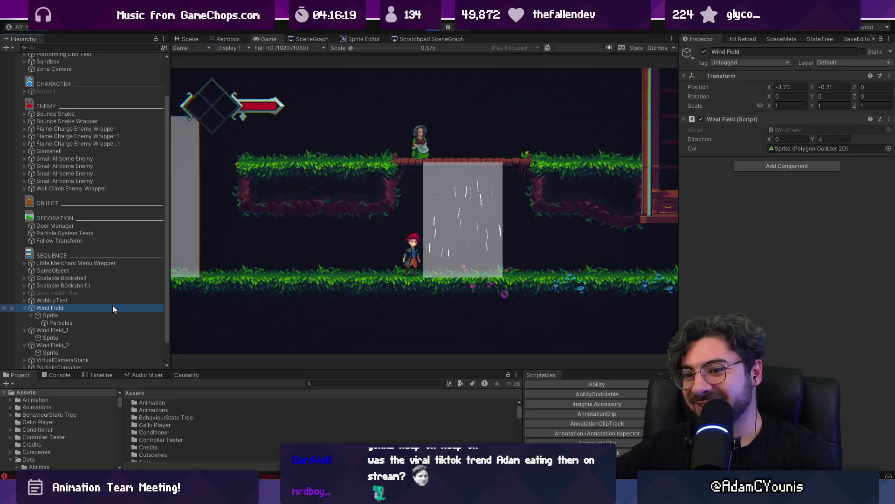
{"action": "key", "text": "ctrl+d"}
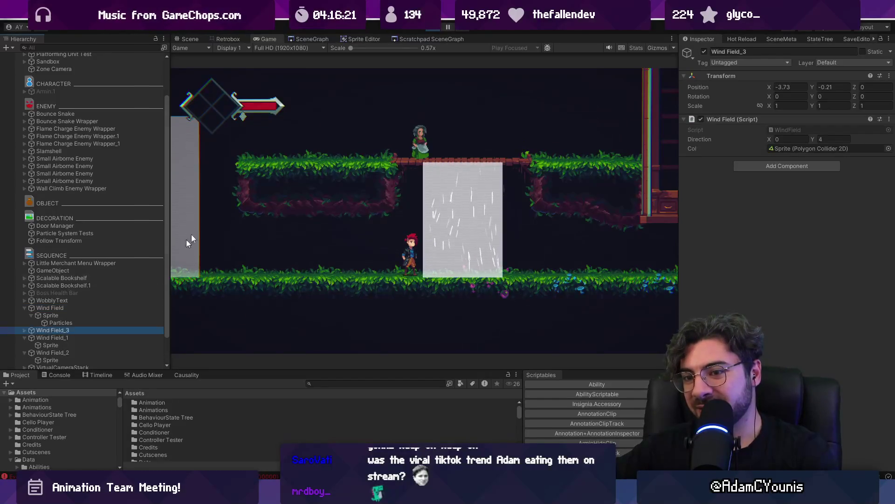
{"action": "left_click", "coordinate": [436, 29]}
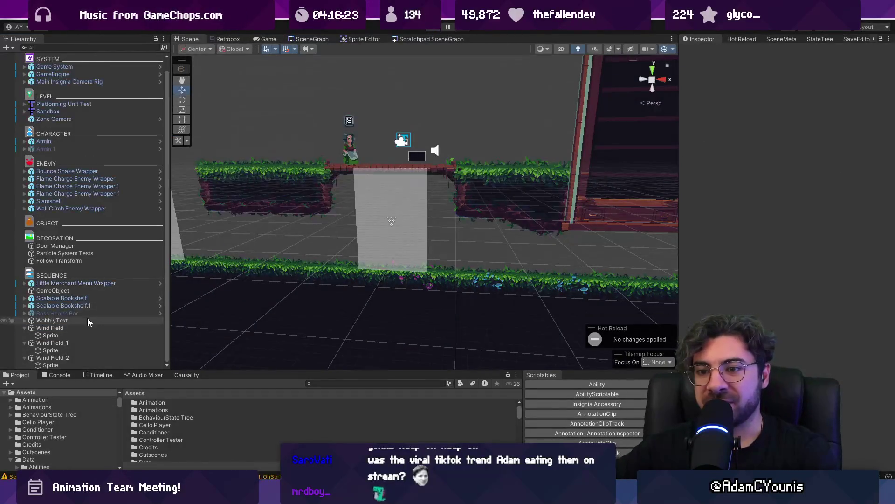
{"action": "left_click_drag", "start_coordinate": [86, 335], "coordinate": [79, 326]}
{"action": "left_click", "coordinate": [73, 334]}
{"action": "left_click", "coordinate": [73, 350], "text": "ctrl"}
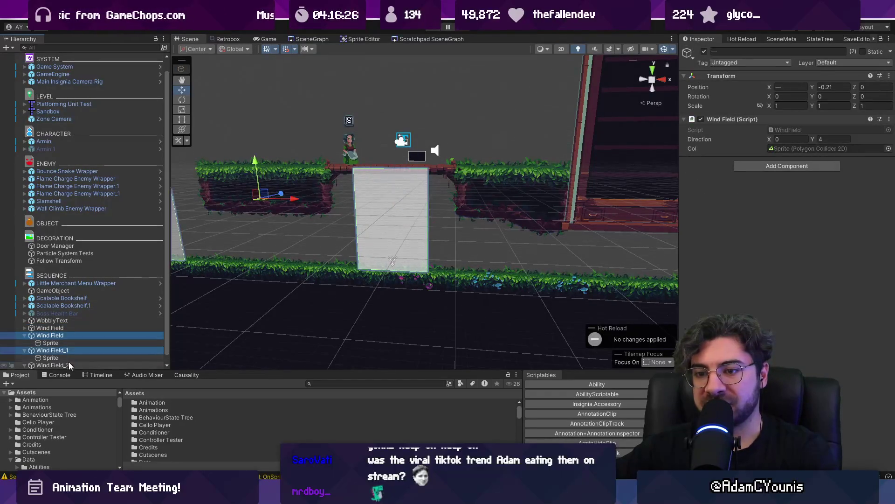
{"action": "left_click", "coordinate": [69, 365], "text": "ctrl"}
{"action": "key", "text": "Delete"}
{"action": "left_click", "coordinate": [63, 340]}
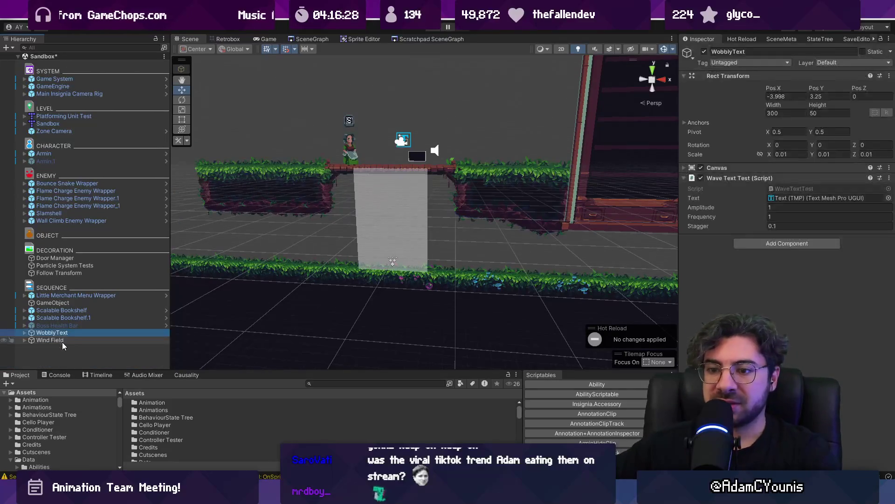
Find and open the Prefabs > Object folder in the Project panel.
{"action": "left_click_drag", "start_coordinate": [314, 371], "coordinate": [314, 317]}
{"action": "left_click", "coordinate": [334, 328]}
{"action": "type", "text": "prefabs"}
{"action": "left_click", "coordinate": [199, 363]}
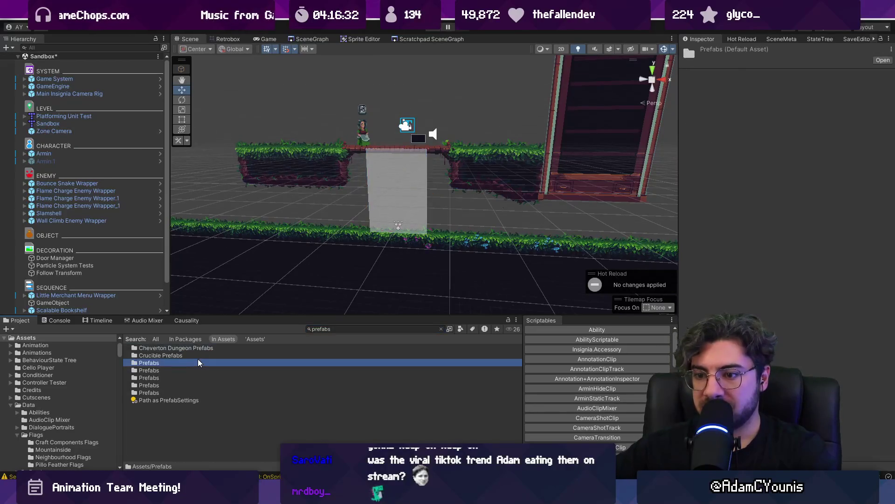
{"action": "double_click", "coordinate": [199, 363]}
{"action": "scroll", "coordinate": [167, 380], "scroll_direction": "down", "scroll_amount": 2}
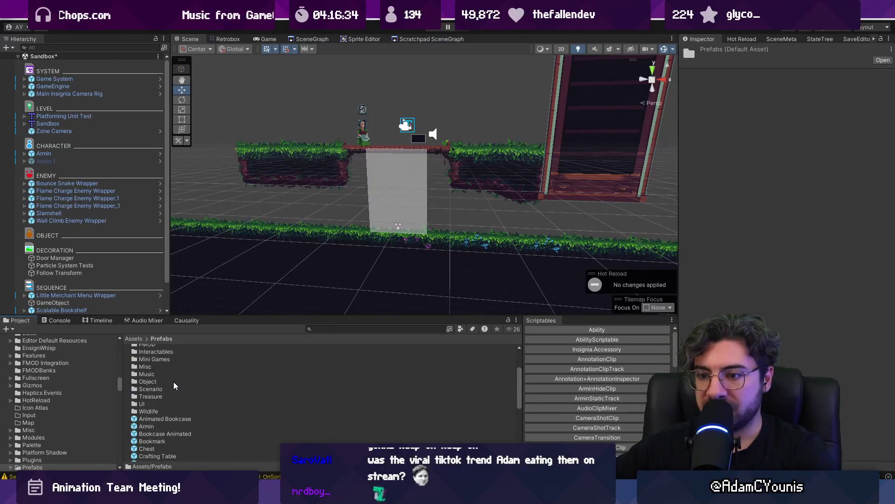
{"action": "left_click", "coordinate": [154, 372]}
{"action": "scroll", "coordinate": [168, 369], "scroll_direction": "up", "scroll_amount": 3}
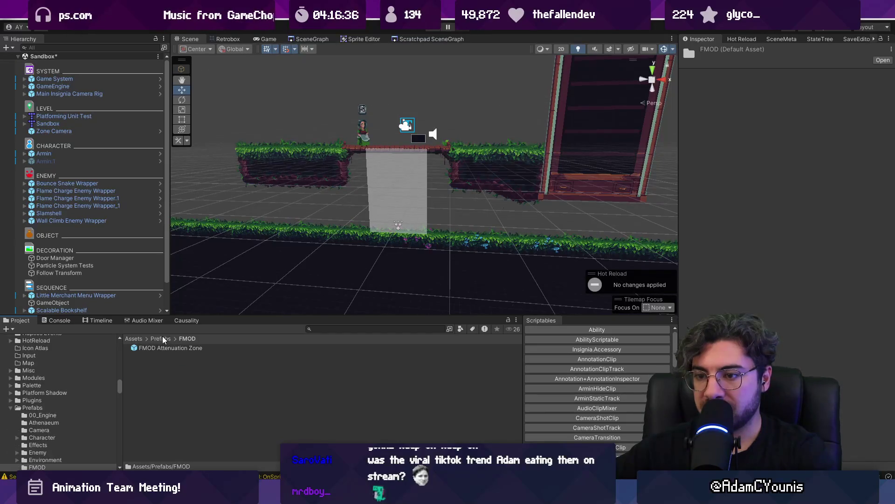
{"action": "left_click", "coordinate": [164, 393]}
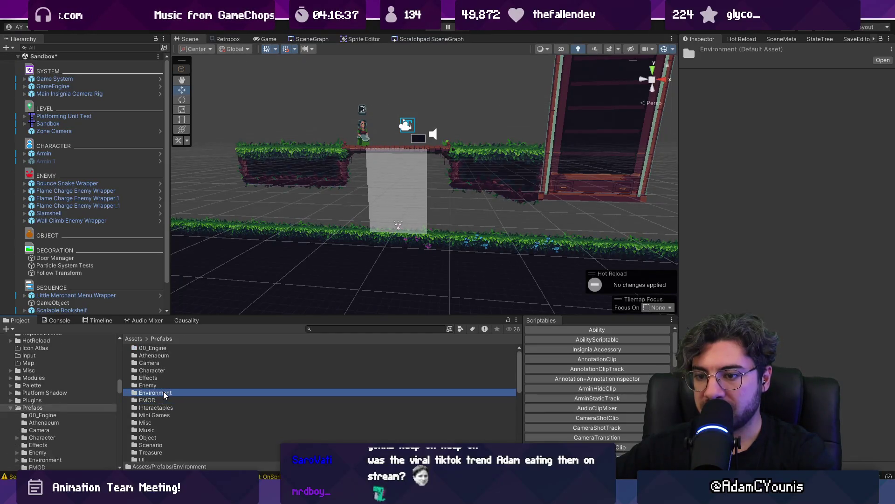
{"action": "double_click", "coordinate": [158, 439]}
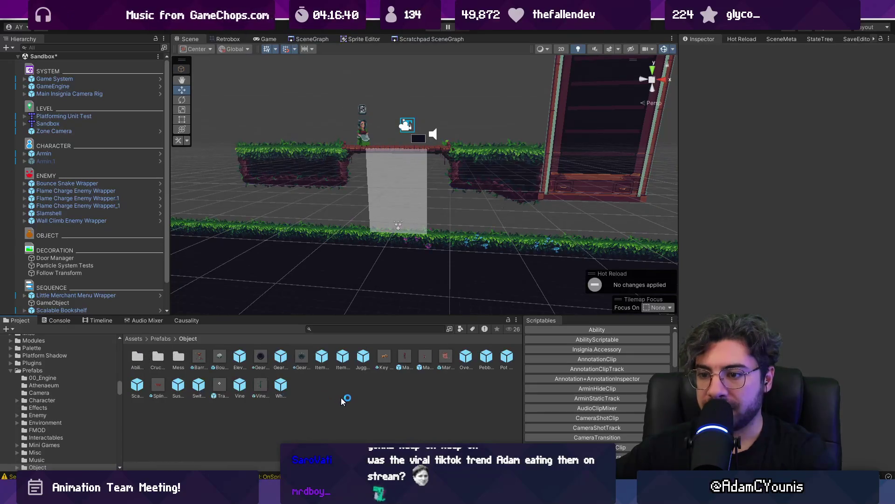
Create a 'Wind Field' folder and save the Wind Field into it as a prefab.
{"action": "right_click", "coordinate": [344, 401]}
{"action": "mouse_move", "coordinate": [410, 111]}
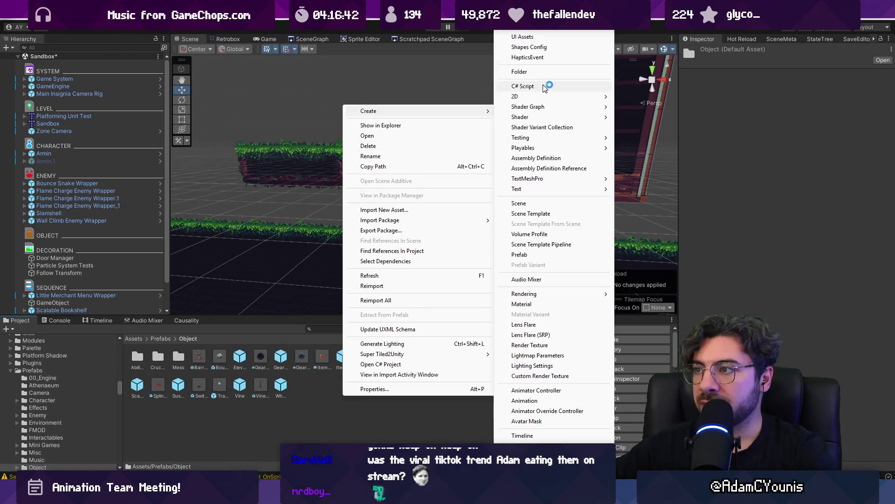
{"action": "left_click", "coordinate": [546, 88]}
{"action": "type", "text": "Wi"}
{"action": "type", "text": " Field"}
{"action": "key", "text": "Return"}
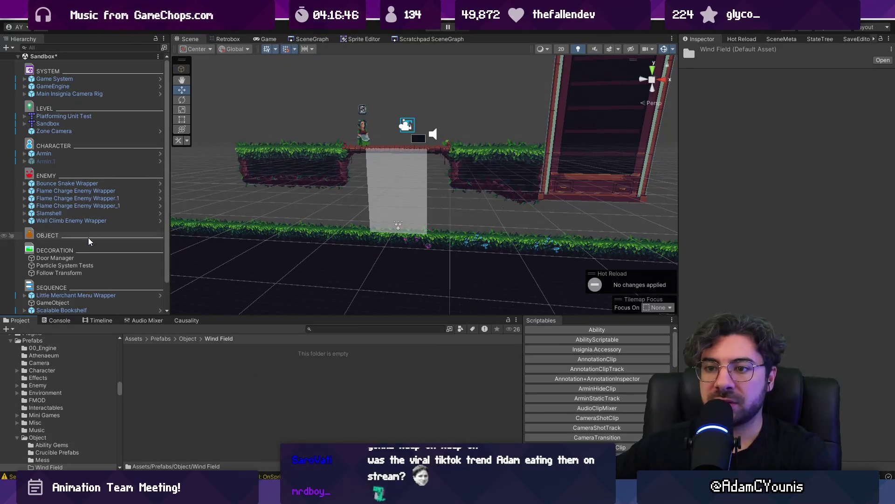
{"action": "scroll", "coordinate": [88, 304], "scroll_direction": "down", "scroll_amount": 2}
{"action": "double_click", "coordinate": [86, 310]}
{"action": "mouse_move", "coordinate": [85, 309]}
{"action": "left_mouse_down"}
{"action": "mouse_move", "coordinate": [198, 389]}
{"action": "mouse_move", "coordinate": [206, 378]}
{"action": "left_mouse_up"}
Add a second Wind Field copy further left at X -7.545 and playtest the level.
{"action": "left_click_drag", "start_coordinate": [286, 248], "coordinate": [342, 181]}
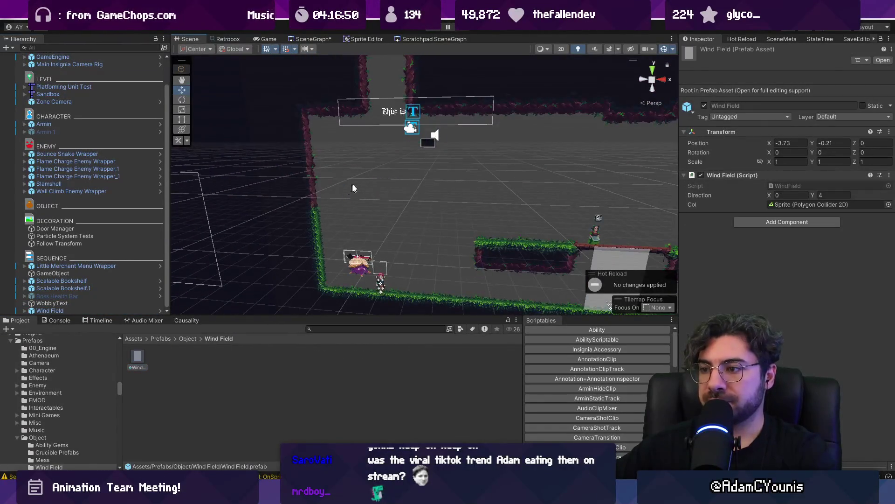
{"action": "left_click_drag", "start_coordinate": [446, 189], "coordinate": [421, 135]}
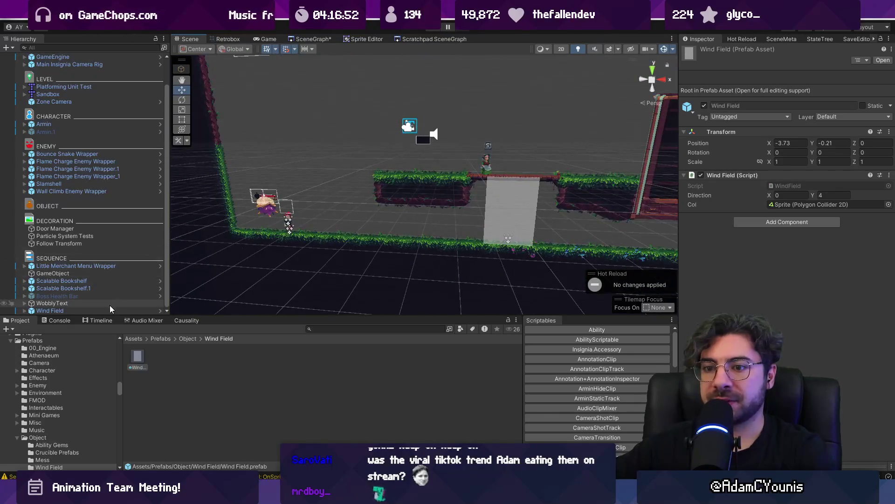
{"action": "left_click", "coordinate": [148, 310]}
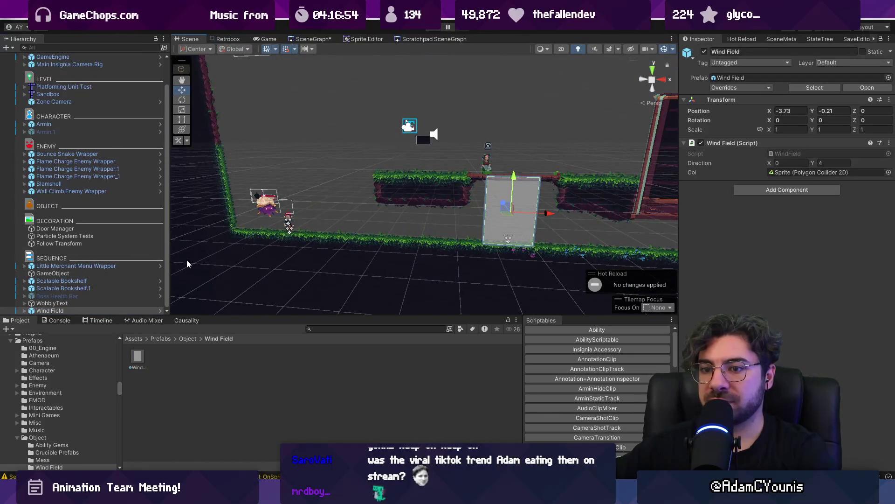
{"action": "key", "text": "ctrl+d"}
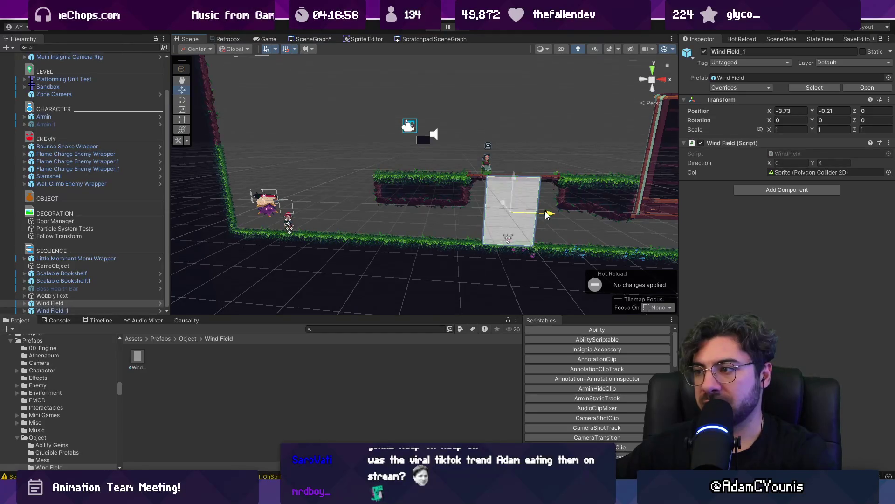
{"action": "left_click_drag", "start_coordinate": [544, 215], "coordinate": [366, 208]}
{"action": "key", "text": "ctrl+p"}
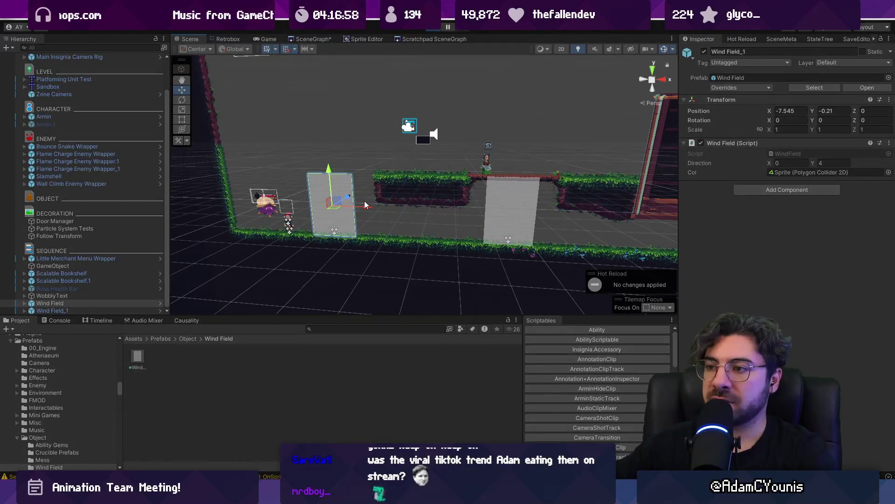
{"action": "key", "text": "Right"}
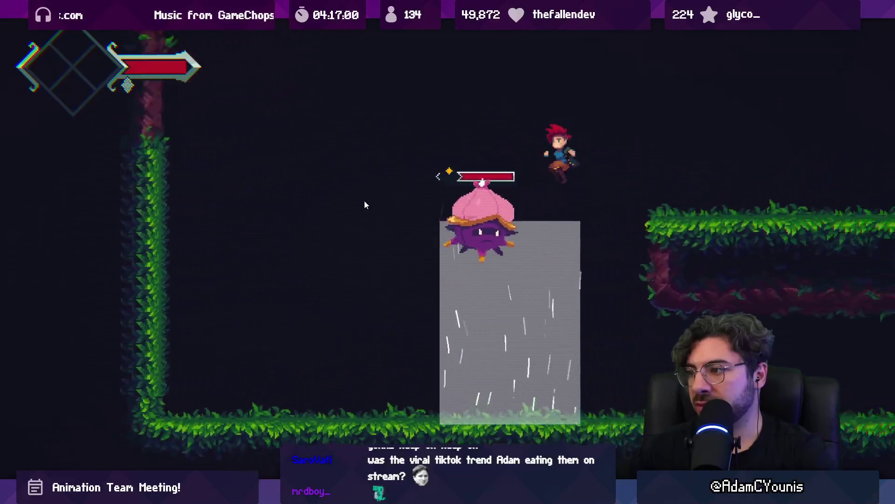
Playtest: defeat the enemy, run right, and ride the updraft under the bridge repeatedly.
{"action": "key", "text": "Left"}
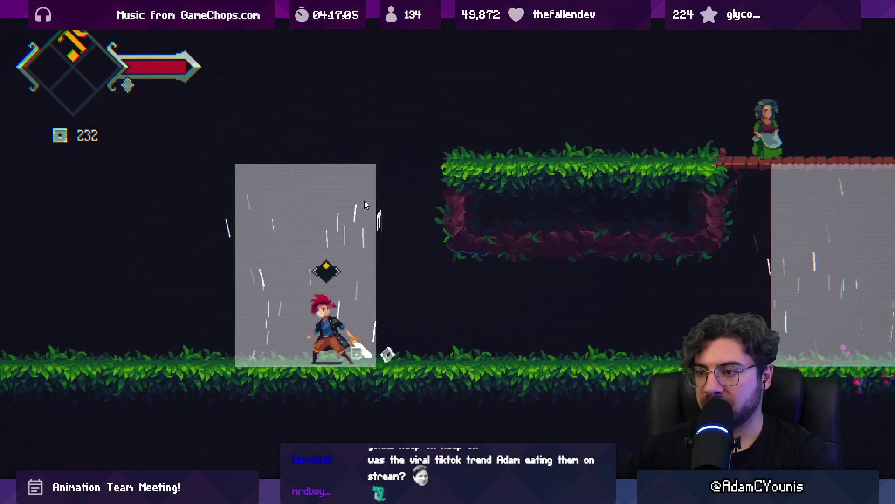
{"action": "key", "text": "space"}
{"action": "key", "text": "space"}
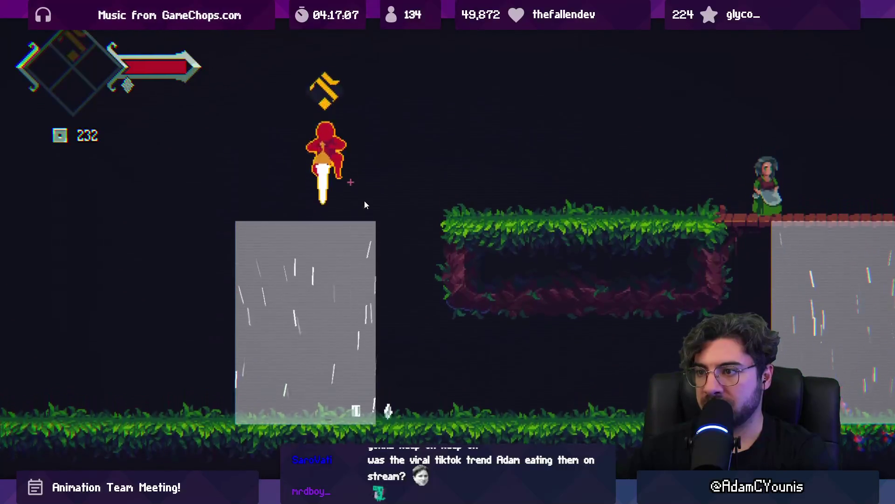
{"action": "key", "text": "Right"}
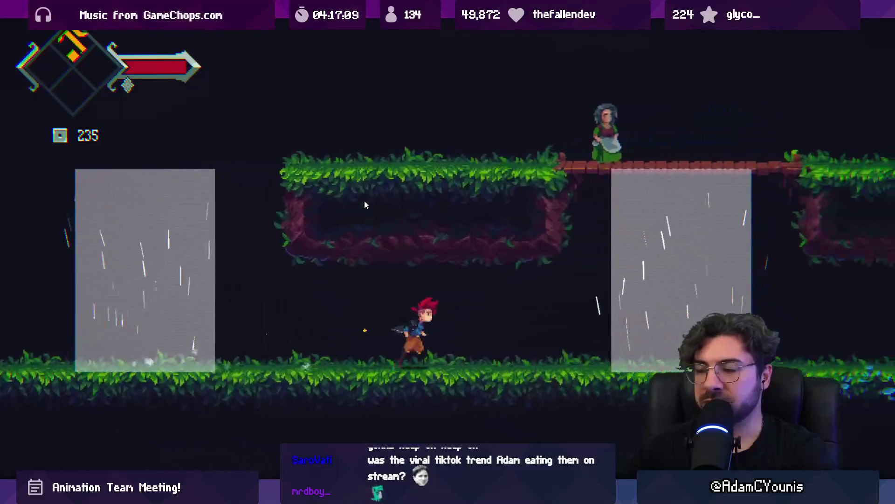
{"action": "key", "text": "space"}
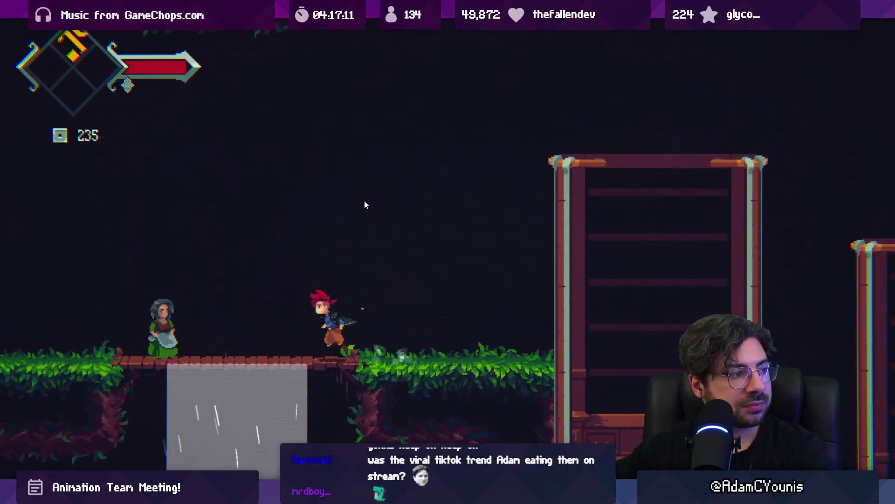
{"action": "key", "text": "space"}
{"action": "key", "text": "space"}
{"action": "key", "text": "space"}
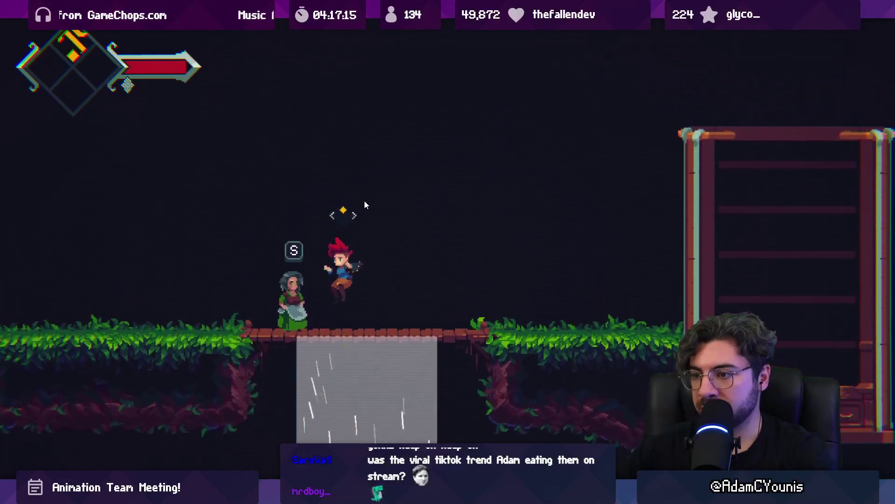
{"action": "key", "text": "space"}
Drop through the bridge and launch the player up into the wind zone again.
{"action": "key", "text": "Left"}
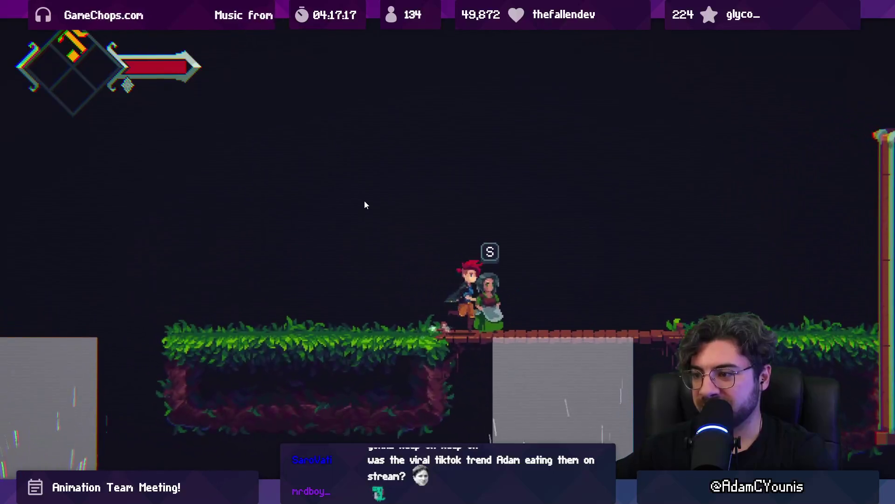
{"action": "key", "text": "Down"}
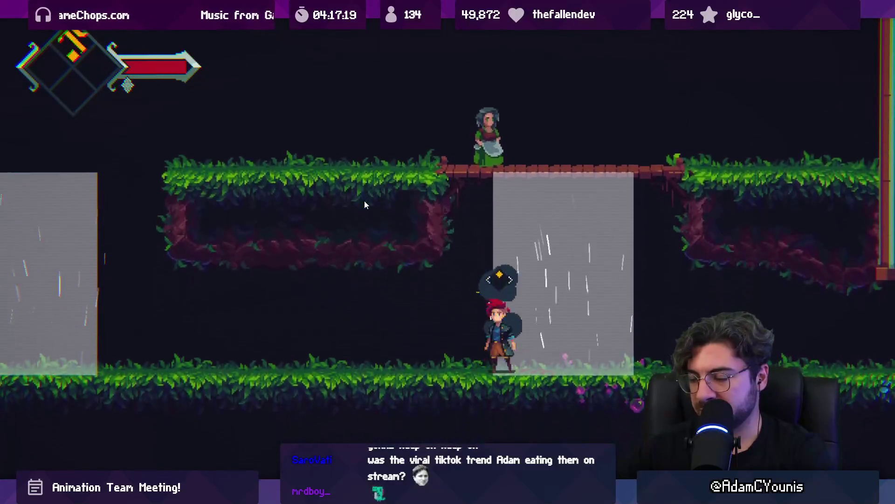
{"action": "key", "text": "Left"}
{"action": "key", "text": "space"}
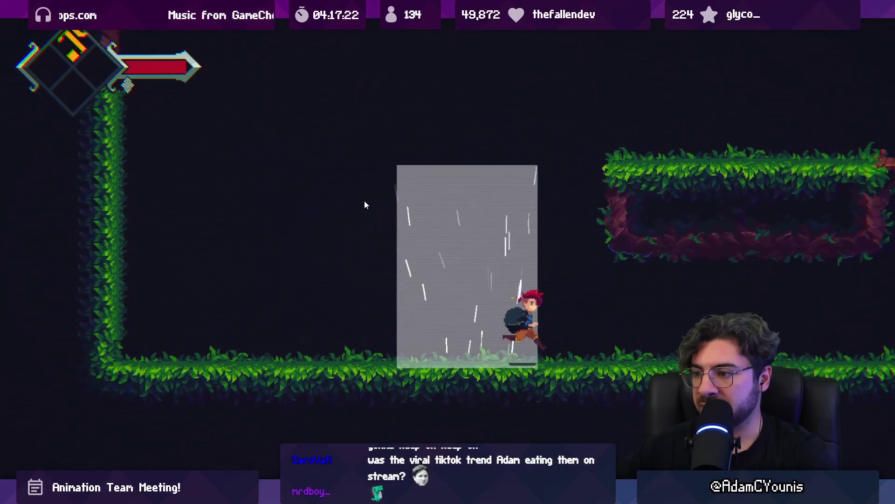
{"action": "key", "text": "Right"}
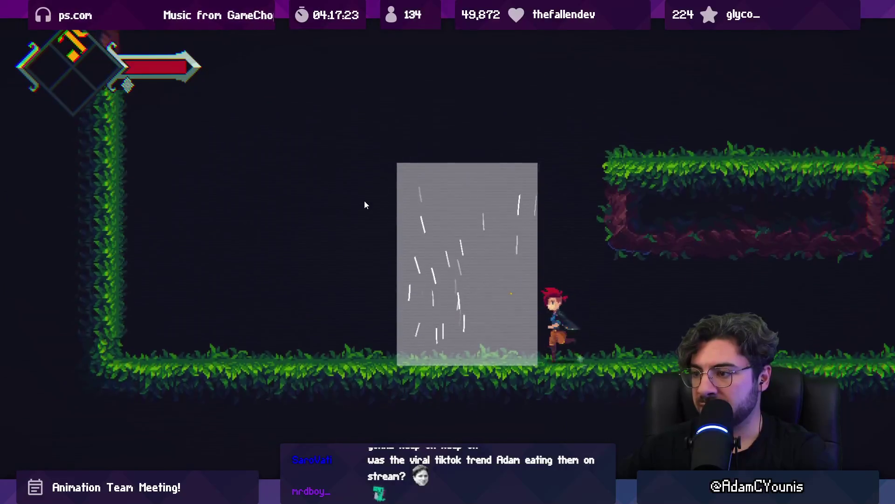
Finish the playtest beside the wind zone and open the Wind Field prefab in Prefab Mode.
{"action": "key", "text": "space"}
{"action": "key", "text": "Right"}
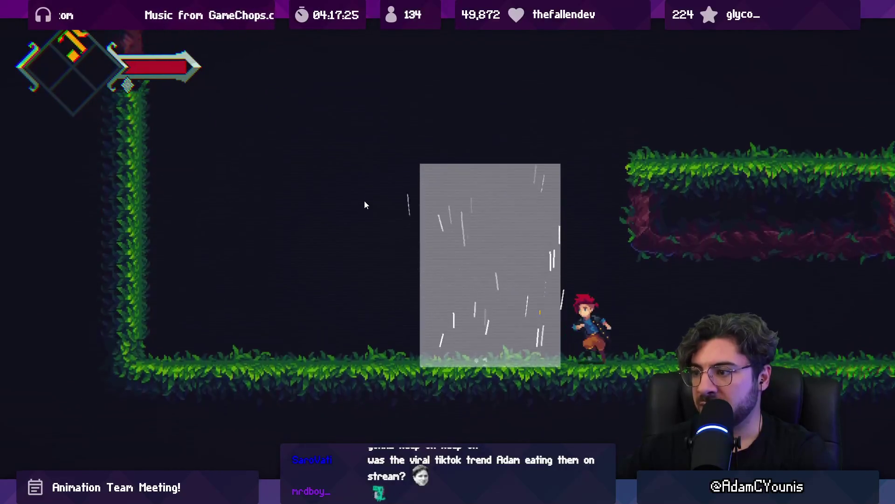
{"action": "key", "text": "ctrl+p"}
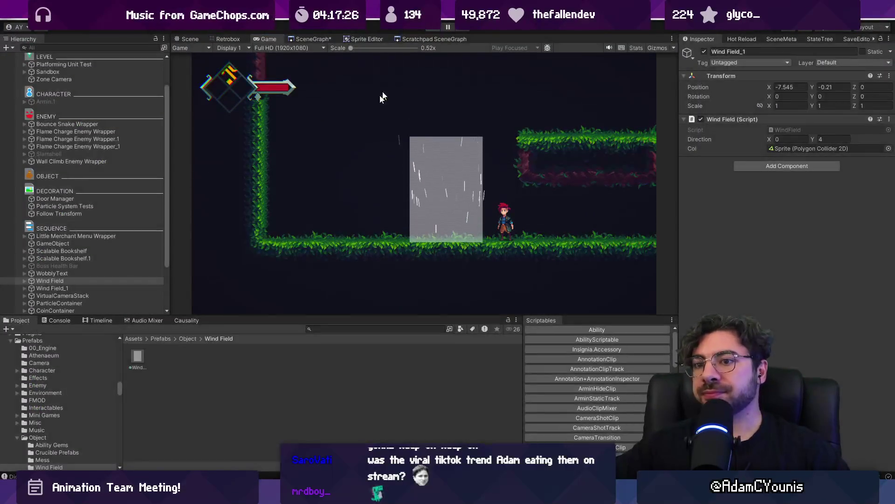
{"action": "left_click", "coordinate": [164, 280]}
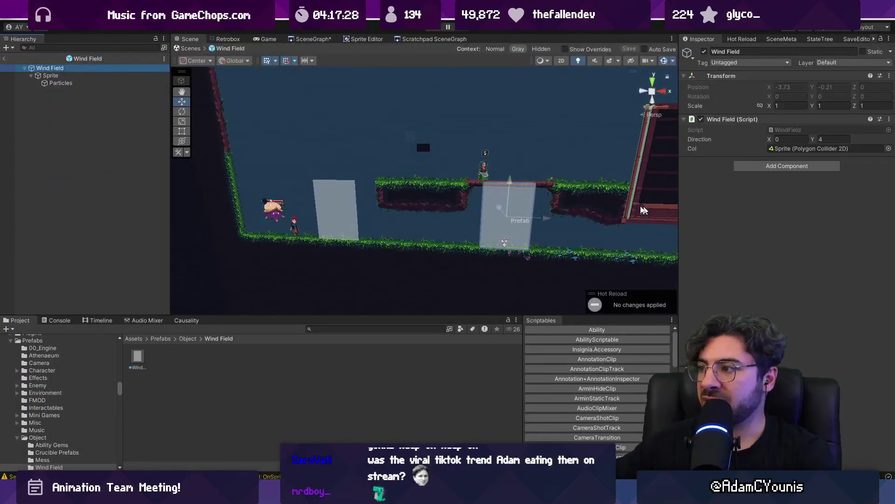
Drag the wind field's Particles above Sprite and set its Renderer Sorting Layer to Middleground2.
{"action": "left_click", "coordinate": [56, 83]}
{"action": "left_click_drag", "start_coordinate": [59, 76], "coordinate": [59, 73]}
{"action": "scroll", "coordinate": [784, 233], "scroll_direction": "down", "scroll_amount": 5}
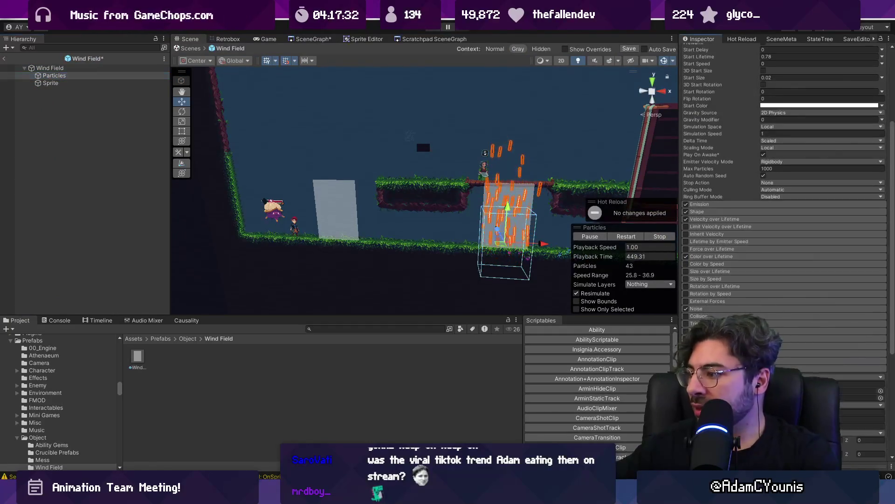
{"action": "scroll", "coordinate": [784, 196], "scroll_direction": "down", "scroll_amount": 4}
{"action": "left_click", "coordinate": [787, 347]}
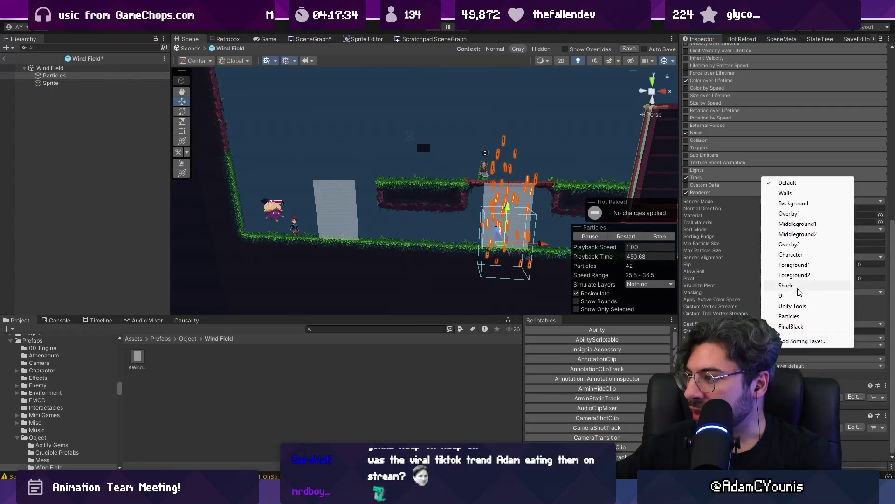
{"action": "left_click", "coordinate": [798, 233]}
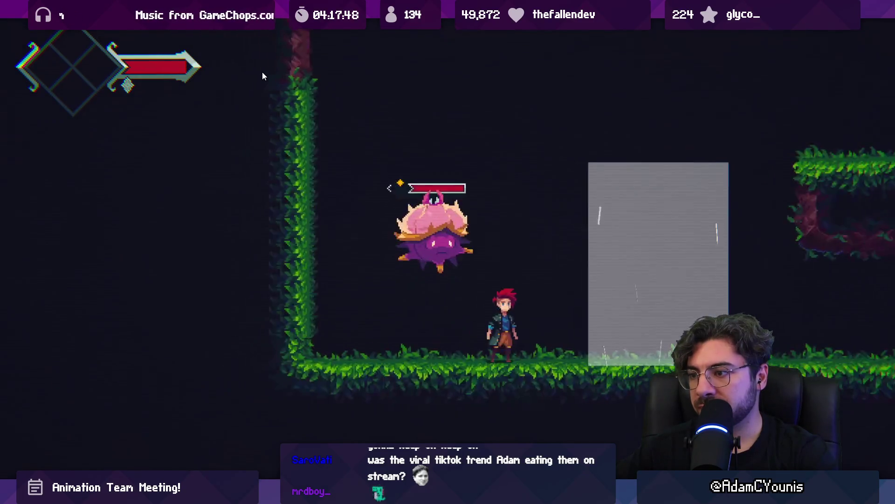
Strike the dropping enemy, jump past the grey block onto the grassy platform, then exit fullscreen.
{"action": "key", "text": "x"}
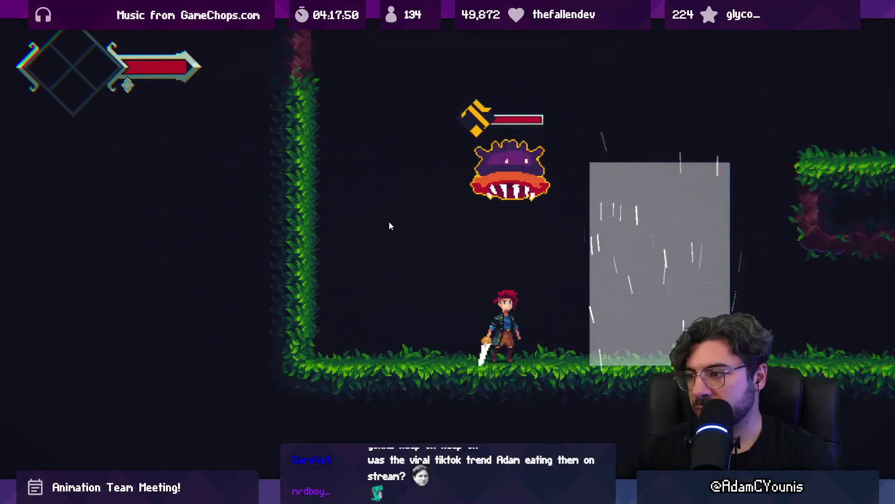
{"action": "key", "text": "Right"}
{"action": "key", "text": "space"}
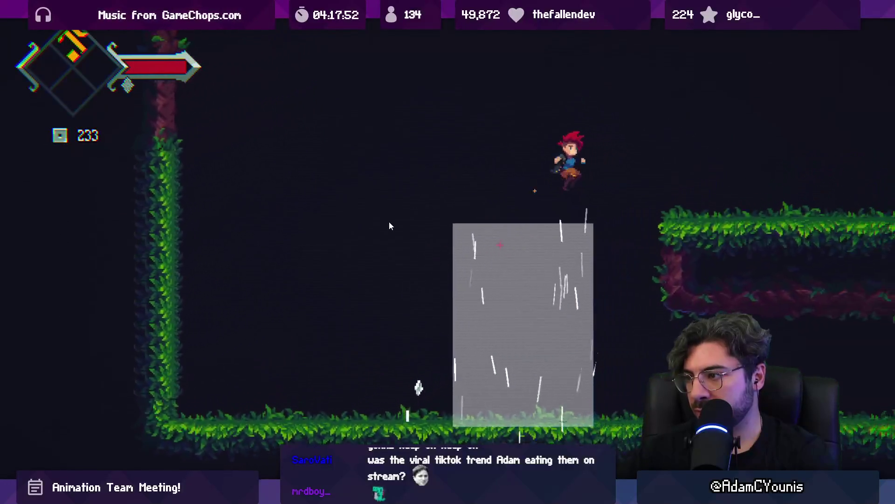
{"action": "key", "text": "Left"}
{"action": "key", "text": "space"}
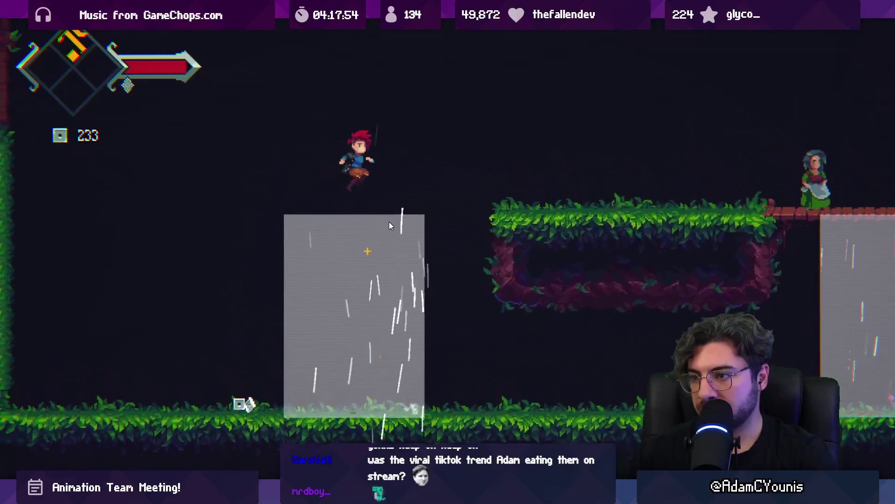
{"action": "key", "text": "space"}
{"action": "key", "text": "Right"}
{"action": "key", "text": "Left"}
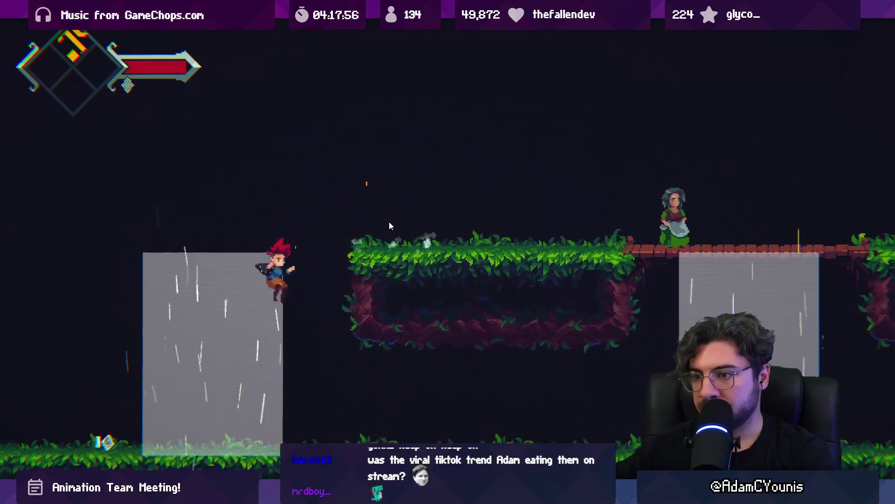
{"action": "key", "text": "space"}
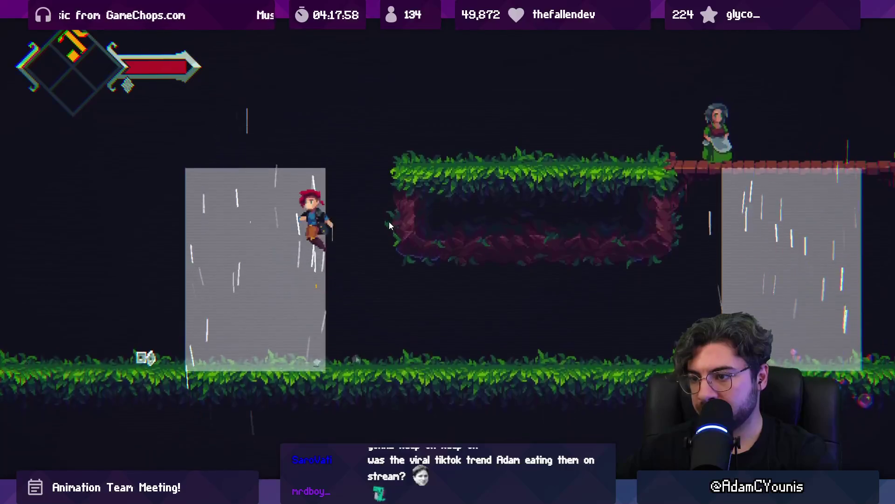
{"action": "key", "text": "Right"}
{"action": "key", "text": "Right"}
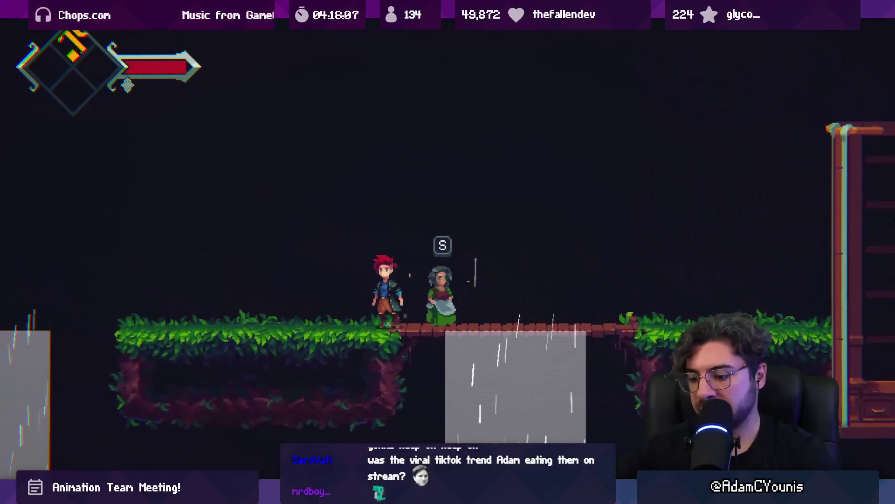
{"action": "key", "text": "shift+space"}
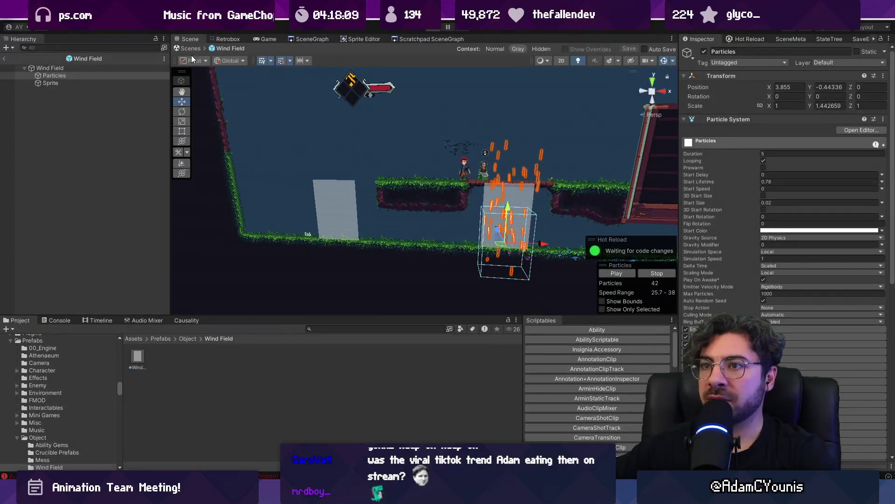
Back in the main scene, enlarge Wind Field_1's Sprite up and left with the Rect tool.
{"action": "left_click", "coordinate": [192, 49]}
{"action": "left_click", "coordinate": [434, 192]}
{"action": "key", "text": "r"}
{"action": "key", "text": "t"}
{"action": "left_click_drag", "start_coordinate": [425, 179], "coordinate": [370, 104]}
Check Wind Field_1's Particles and Sprite, briefly reopening the prefab, then expand its children.
{"action": "left_click", "coordinate": [112, 303]}
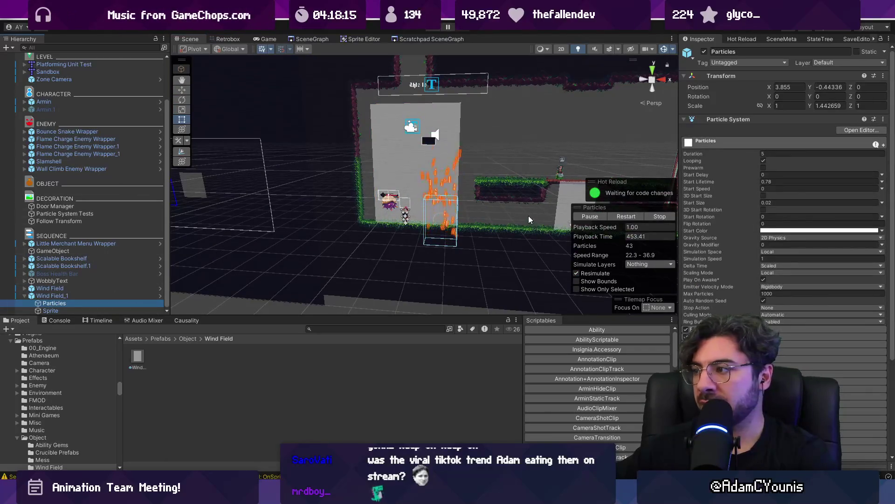
{"action": "left_click", "coordinate": [154, 311]}
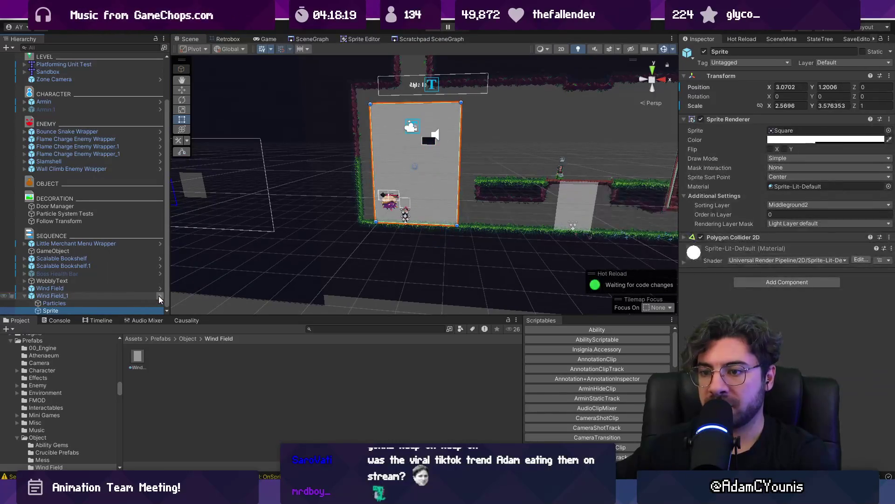
{"action": "left_click", "coordinate": [159, 296]}
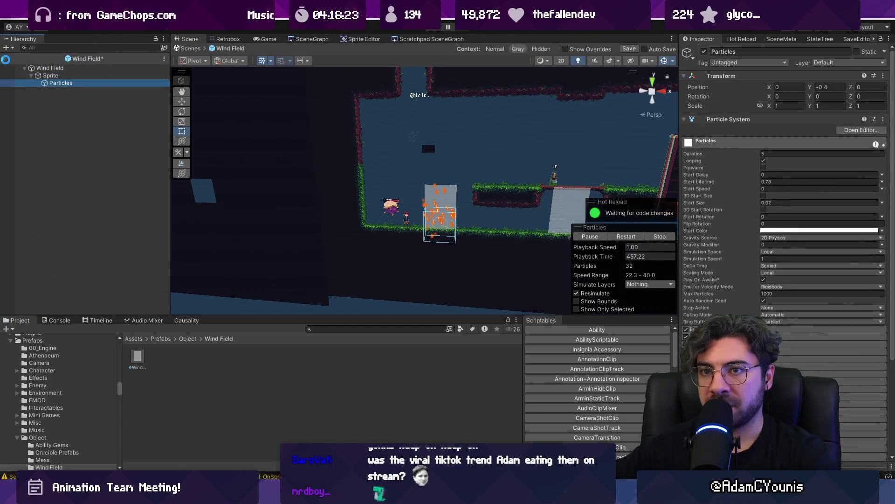
{"action": "left_click", "coordinate": [189, 48]}
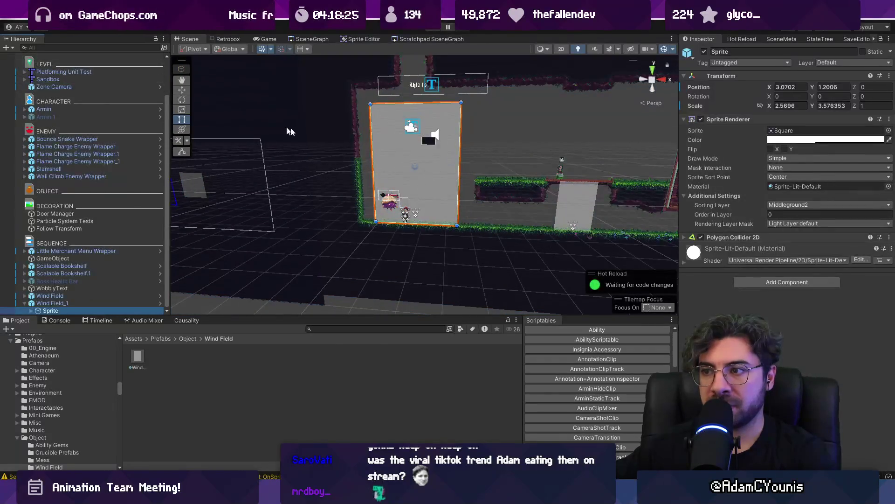
{"action": "left_click", "coordinate": [100, 303]}
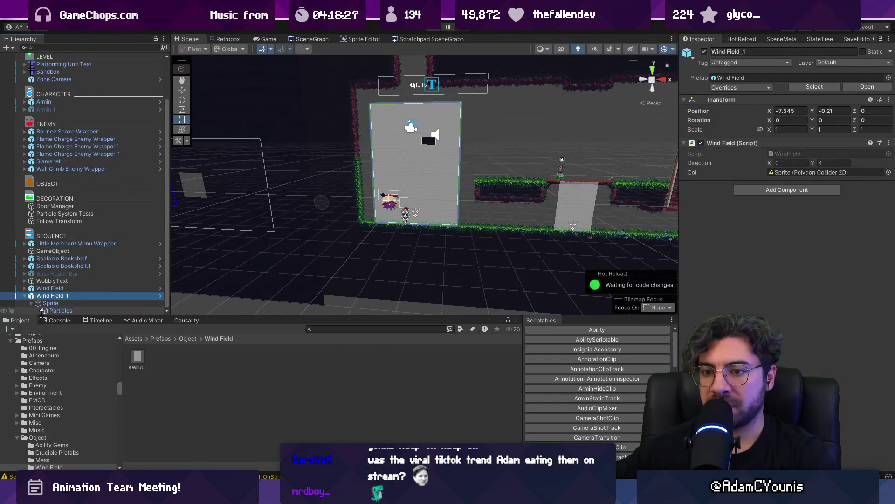
{"action": "left_click", "coordinate": [31, 310]}
Scale Wind Field_1's Particles to about 2.26 by 2.2 to fill the zone.
{"action": "double_click", "coordinate": [50, 310]}
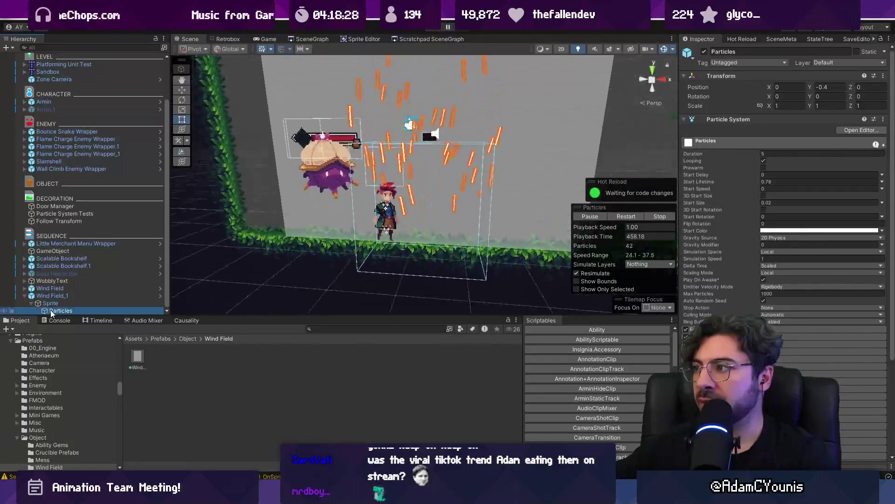
{"action": "left_click", "coordinate": [55, 304]}
{"action": "left_click", "coordinate": [55, 310]}
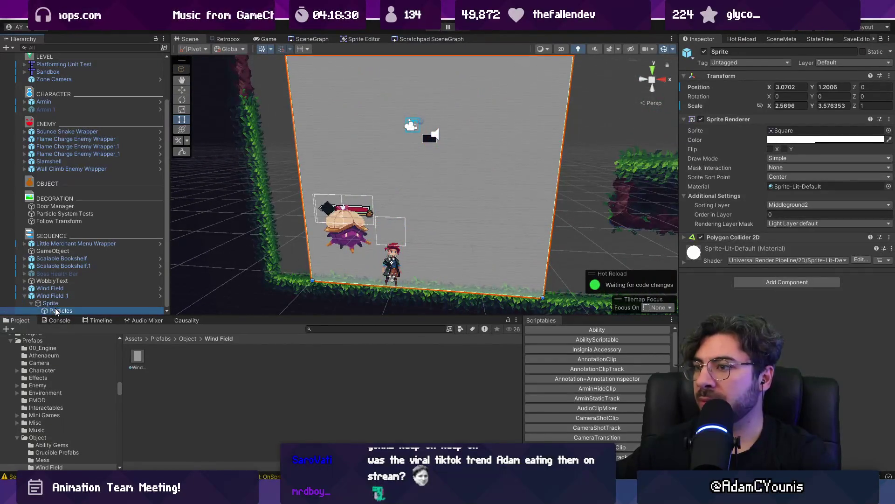
{"action": "left_click_drag", "start_coordinate": [771, 111], "coordinate": [823, 106]}
{"action": "scroll", "coordinate": [431, 144], "scroll_direction": "down", "scroll_amount": 5}
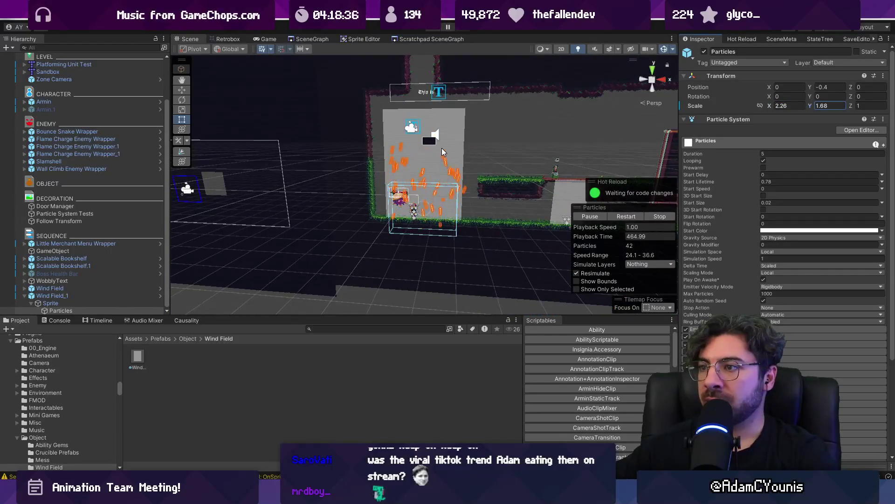
{"action": "left_click_drag", "start_coordinate": [811, 108], "coordinate": [821, 107]}
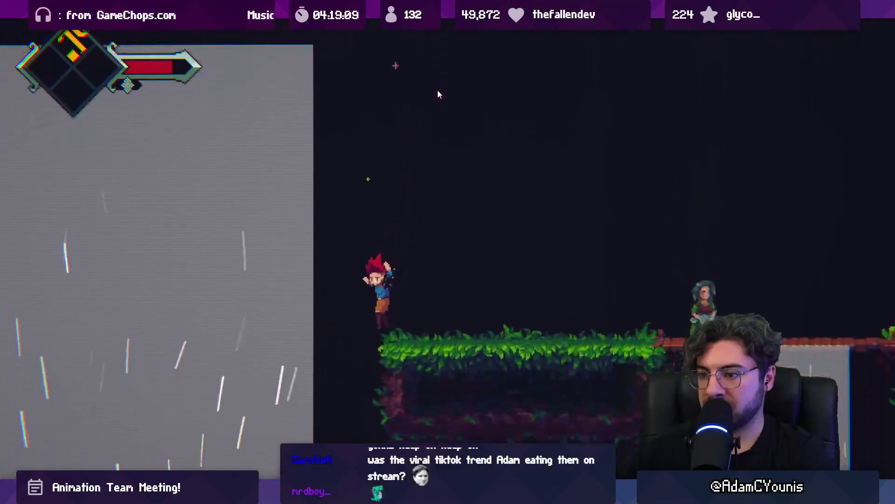
Stop the playtest and zoom out on the SceneGraph overview of all scenes.
{"action": "key", "text": "shift+space"}
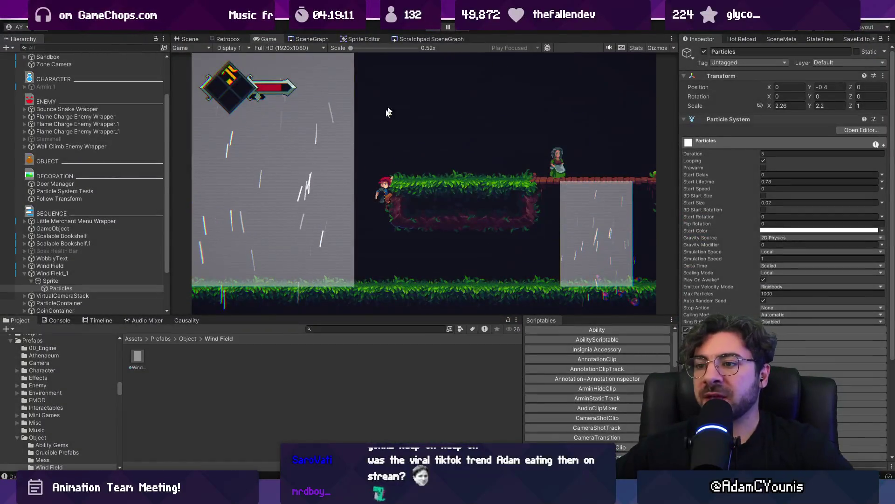
{"action": "key", "text": "ctrl+p"}
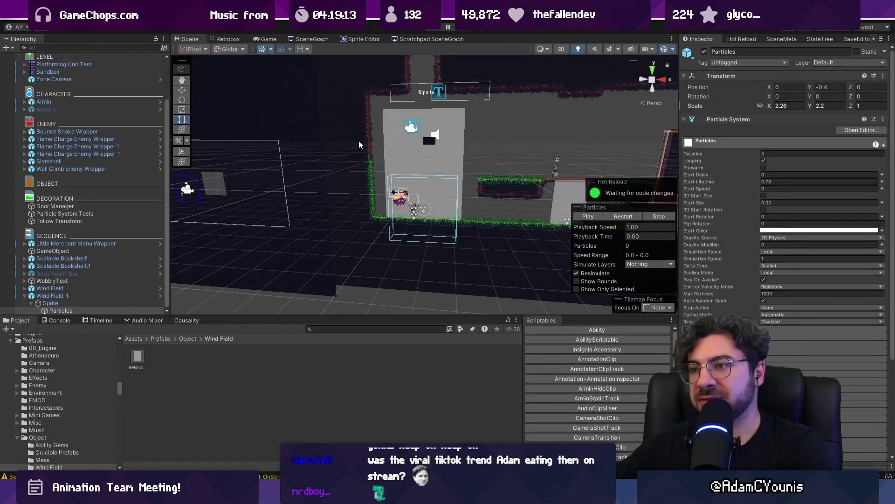
{"action": "left_click", "coordinate": [312, 39]}
{"action": "scroll", "coordinate": [345, 135], "scroll_direction": "down", "scroll_amount": 5}
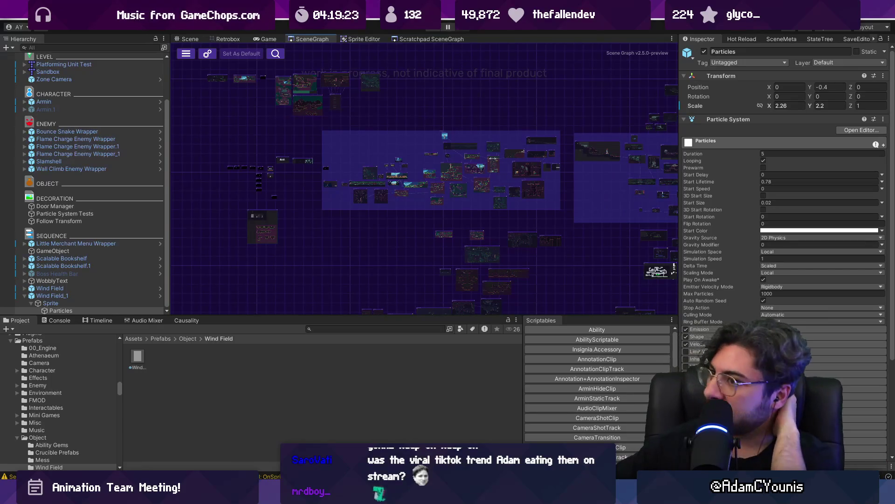
Open the Scratchpad scene graph and dive into the Destructible Blocks scene cards.
{"action": "left_click", "coordinate": [423, 39]}
{"action": "scroll", "coordinate": [336, 142], "scroll_direction": "down", "scroll_amount": 4}
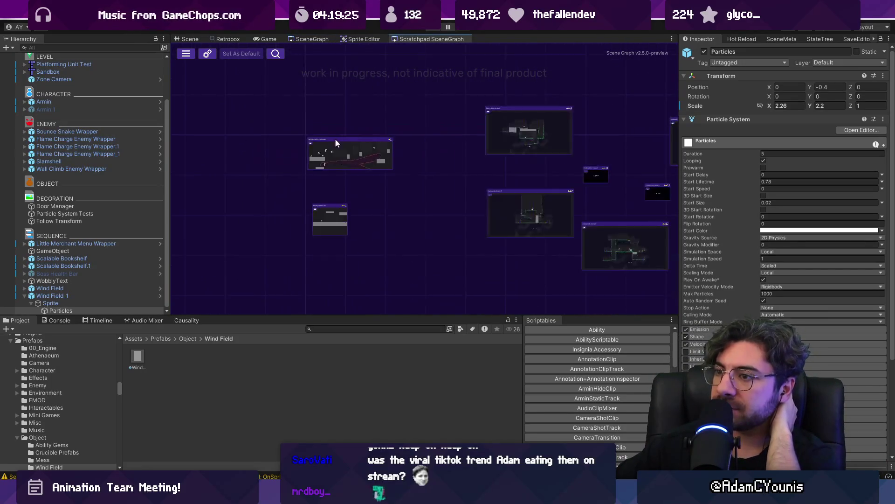
{"action": "scroll", "coordinate": [355, 143], "scroll_direction": "up", "scroll_amount": 6}
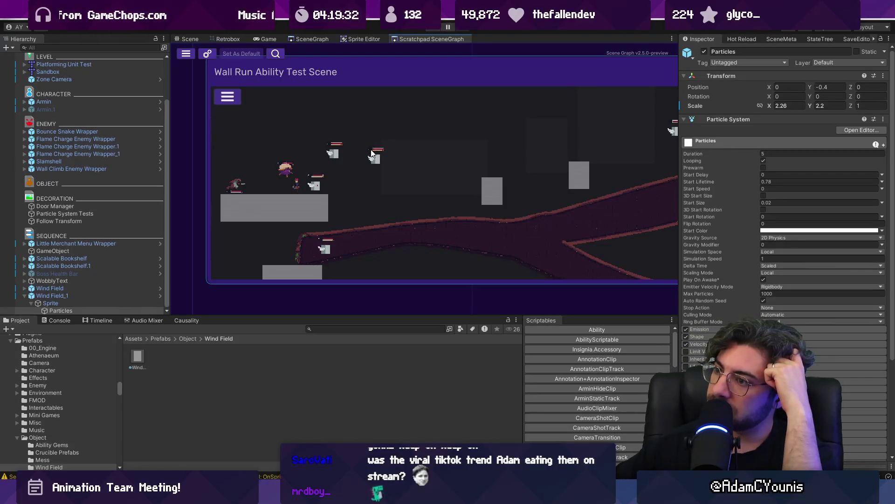
{"action": "scroll", "coordinate": [372, 150], "scroll_direction": "down", "scroll_amount": 3}
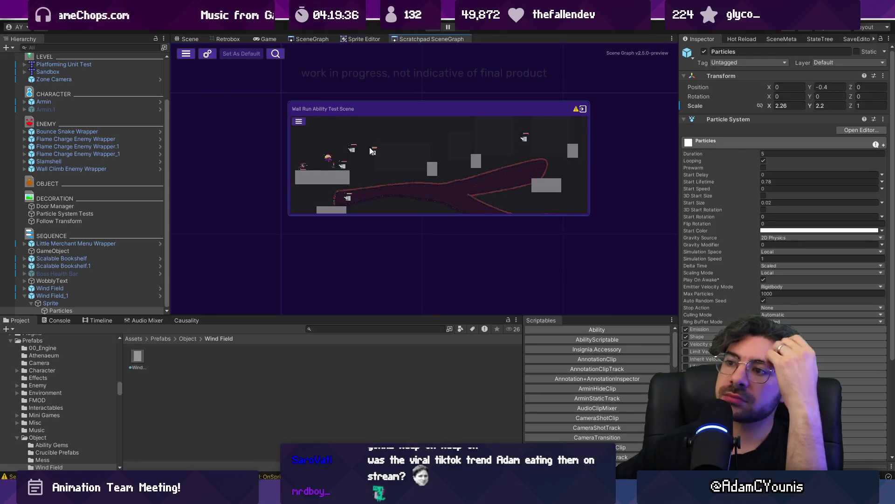
{"action": "double_click", "coordinate": [345, 150]}
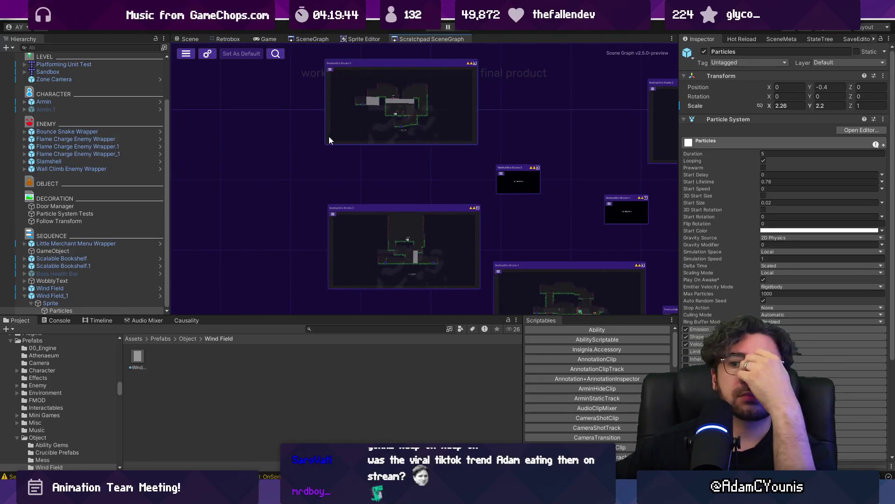
Open the Wall Run Ability Test Scene card, then switch to the Figma story map.
{"action": "scroll", "coordinate": [329, 136], "scroll_direction": "down", "scroll_amount": 3}
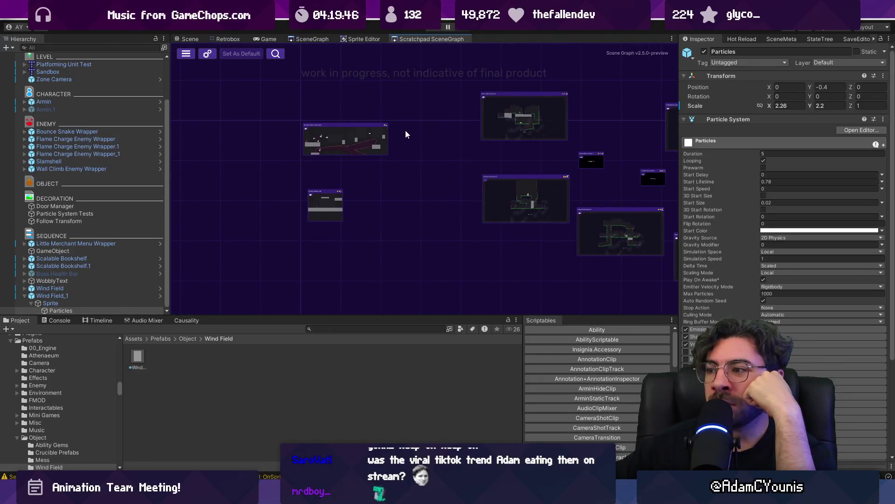
{"action": "scroll", "coordinate": [343, 143], "scroll_direction": "up", "scroll_amount": 3}
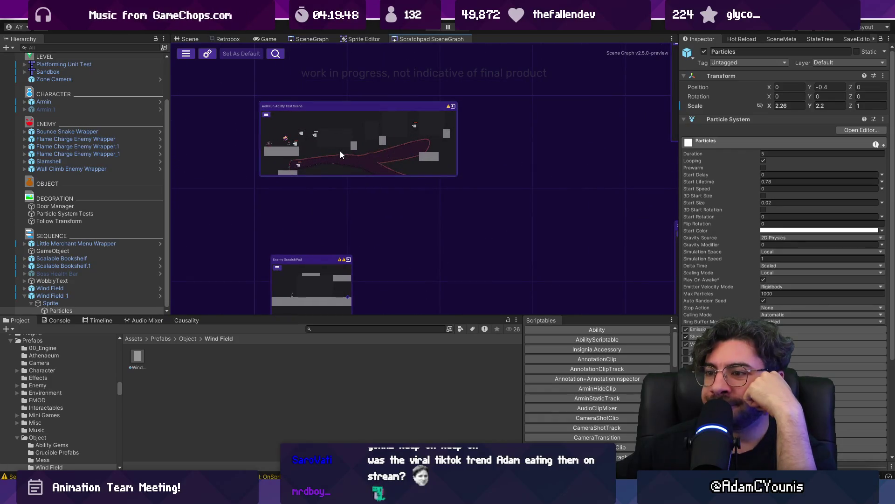
{"action": "double_click", "coordinate": [340, 154]}
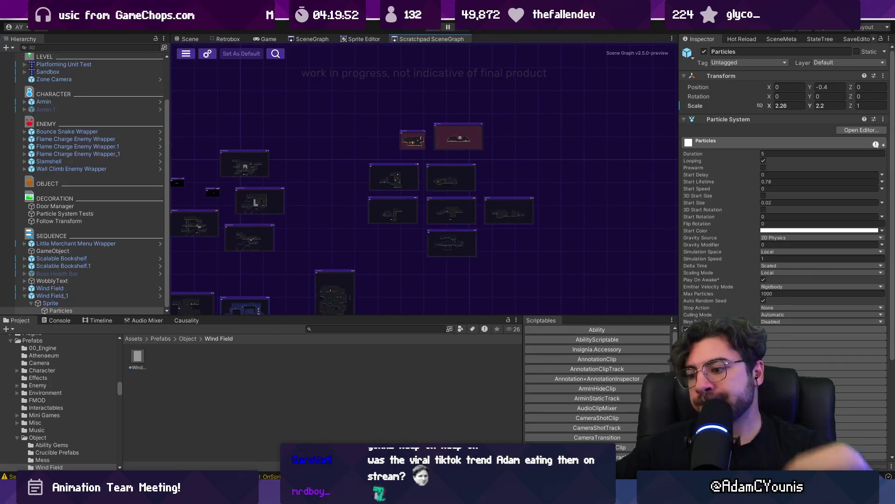
{"action": "key", "text": "alt+Tab"}
Duplicate the six-shape updraft sketch below and to the right.
{"action": "scroll", "coordinate": [495, 272], "scroll_direction": "down", "scroll_amount": 5}
{"action": "scroll", "coordinate": [495, 272], "scroll_direction": "up", "scroll_amount": 3}
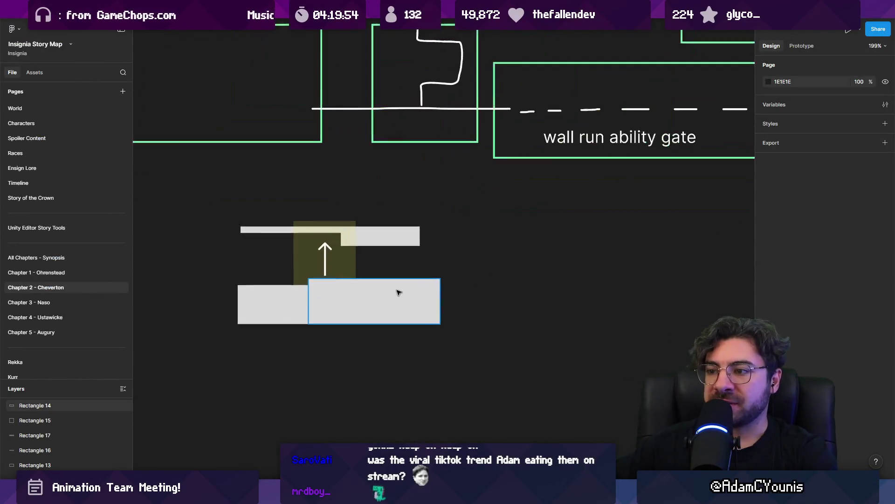
{"action": "left_click_drag", "start_coordinate": [248, 373], "coordinate": [453, 199]}
{"action": "left_click", "coordinate": [344, 354]}
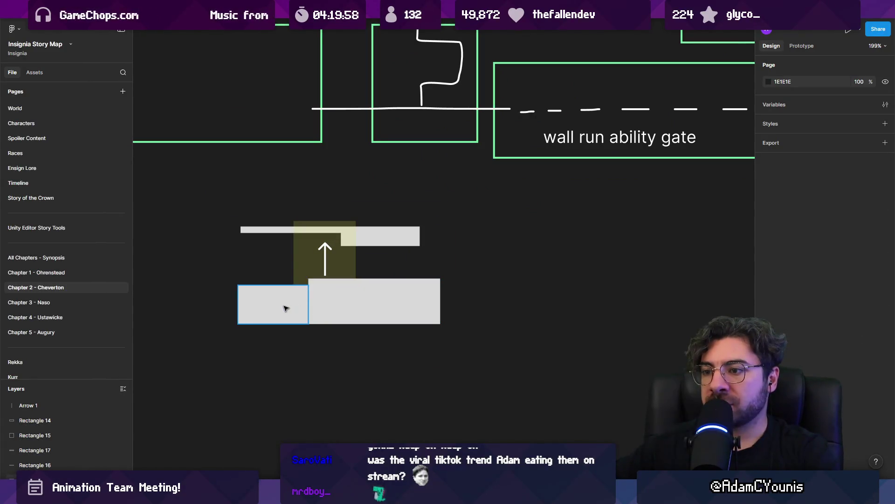
{"action": "mouse_move", "coordinate": [238, 248]}
{"action": "left_mouse_down"}
{"action": "mouse_move", "coordinate": [435, 330]}
{"action": "mouse_move", "coordinate": [554, 334]}
{"action": "mouse_move", "coordinate": [421, 320]}
{"action": "mouse_move", "coordinate": [470, 300]}
{"action": "left_mouse_up"}
{"action": "left_click", "coordinate": [406, 330]}
In the copy, move the yellow wind zone down into the platform gap and extend it upward.
{"action": "left_click", "coordinate": [390, 256]}
{"action": "key", "text": "Escape"}
{"action": "left_click", "coordinate": [389, 256]}
{"action": "left_click_drag", "start_coordinate": [389, 256], "coordinate": [398, 313]}
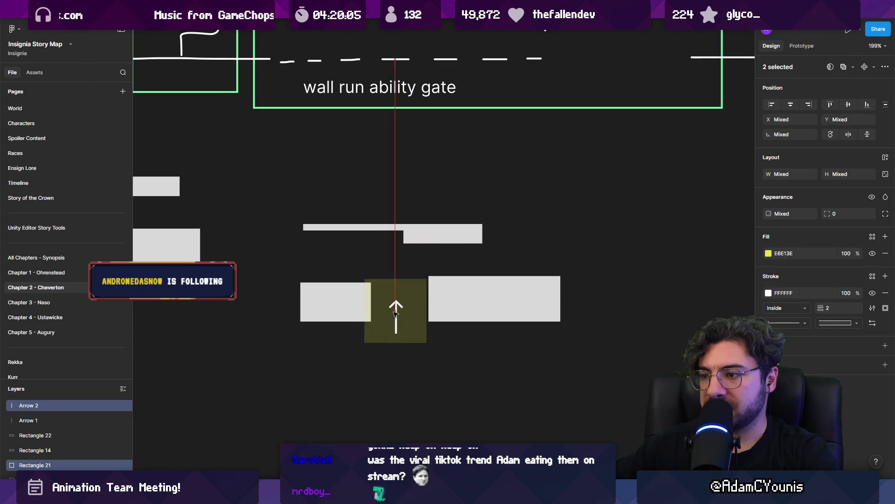
{"action": "left_click", "coordinate": [373, 242]}
{"action": "left_click", "coordinate": [395, 285]}
{"action": "mouse_move", "coordinate": [396, 276]}
{"action": "left_mouse_down"}
{"action": "mouse_move", "coordinate": [396, 254]}
{"action": "mouse_move", "coordinate": [464, 214]}
{"action": "mouse_move", "coordinate": [568, 386]}
{"action": "mouse_move", "coordinate": [560, 431]}
{"action": "left_mouse_up"}
{"action": "left_click", "coordinate": [371, 239]}
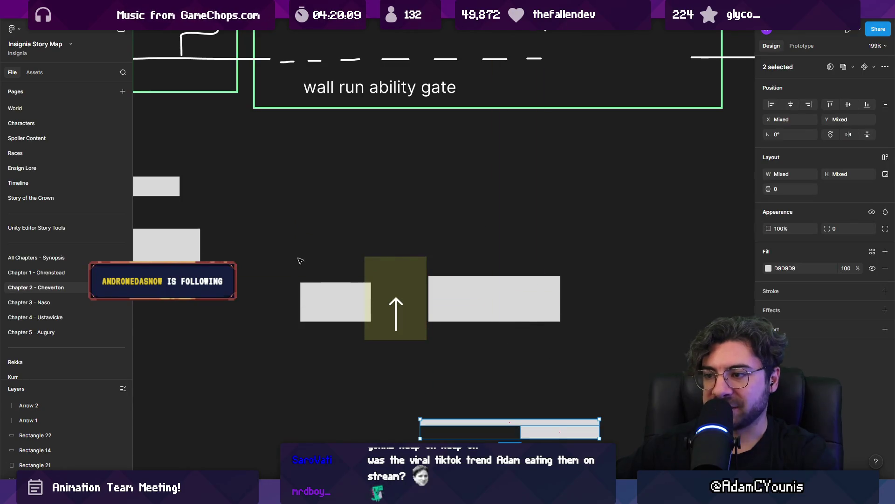
Shift the copy's left platform slightly left and inspect the right platform's points.
{"action": "left_click_drag", "start_coordinate": [356, 296], "coordinate": [350, 296]}
{"action": "double_click", "coordinate": [465, 299]}
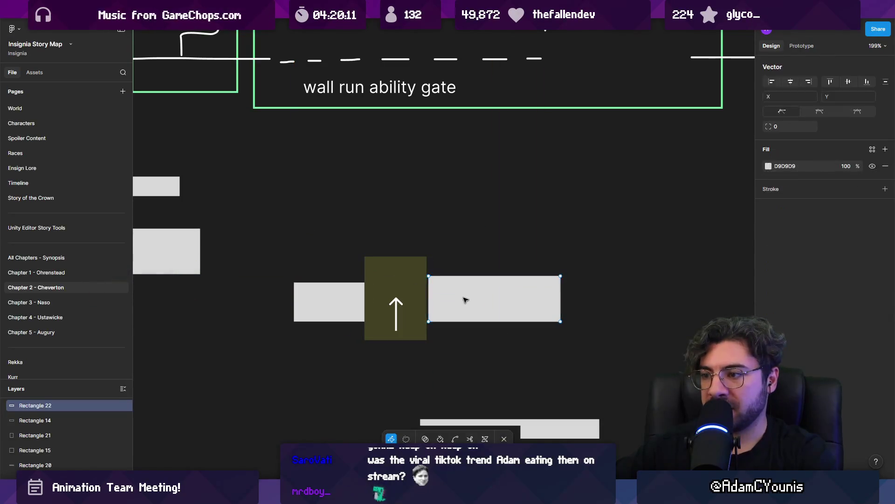
{"action": "key", "text": "Escape"}
{"action": "key", "text": "Escape"}
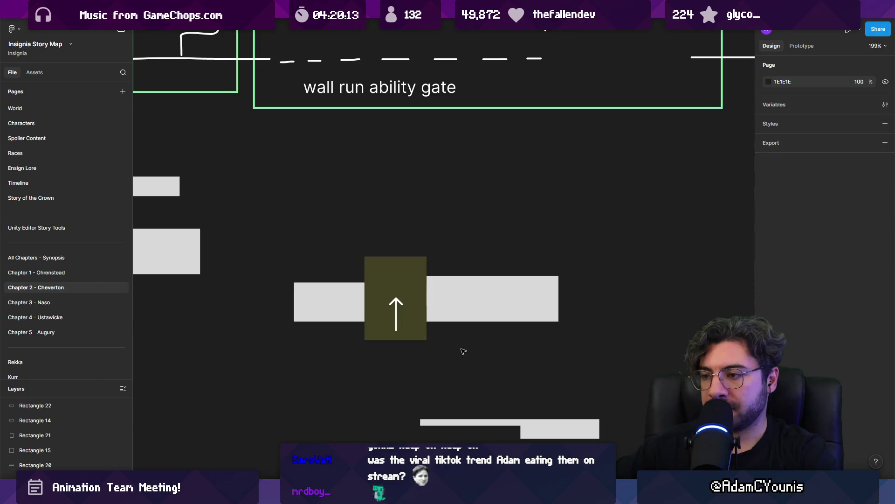
{"action": "scroll", "coordinate": [474, 332], "scroll_direction": "down", "scroll_amount": 5}
{"action": "scroll", "coordinate": [474, 332], "scroll_direction": "down", "scroll_amount": 2}
{"action": "scroll", "coordinate": [499, 294], "scroll_direction": "up", "scroll_amount": 3}
{"action": "scroll", "coordinate": [420, 261], "scroll_direction": "right", "scroll_amount": 2}
Duplicate the upper bar's four pieces down-left, deleting the two small extra bars.
{"action": "mouse_move", "coordinate": [345, 234]}
{"action": "left_mouse_down"}
{"action": "mouse_move", "coordinate": [416, 278]}
{"action": "mouse_move", "coordinate": [416, 345]}
{"action": "mouse_move", "coordinate": [290, 346]}
{"action": "left_mouse_up"}
{"action": "scroll", "coordinate": [290, 345], "scroll_direction": "left", "scroll_amount": 5}
{"action": "scroll", "coordinate": [290, 345], "scroll_direction": "down", "scroll_amount": 1}
{"action": "left_click_drag", "start_coordinate": [594, 280], "coordinate": [690, 314]}
{"action": "key", "text": "Delete"}
{"action": "scroll", "coordinate": [463, 308], "scroll_direction": "up", "scroll_amount": 5}
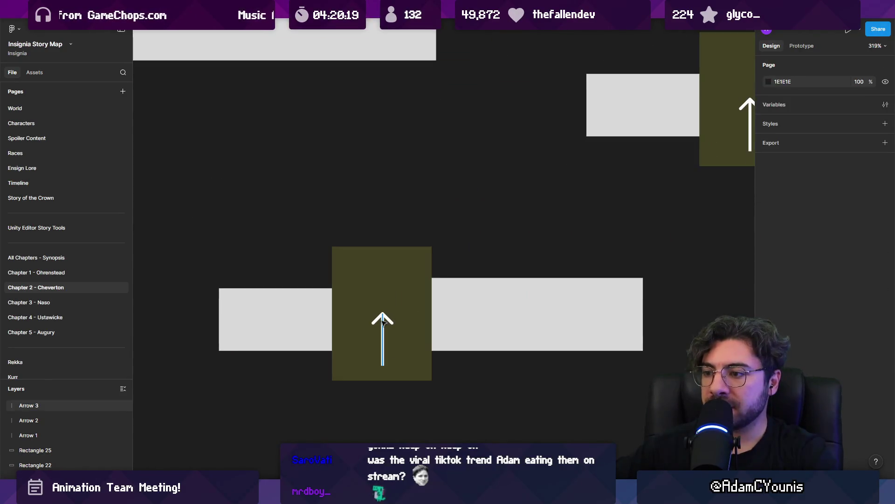
Move the arrow up inside the olive wind zone, undoing an accidental zone move.
{"action": "left_click", "coordinate": [381, 316]}
{"action": "left_click_drag", "start_coordinate": [381, 316], "coordinate": [382, 276]}
{"action": "key", "text": "ctrl+z"}
{"action": "left_click", "coordinate": [384, 337]}
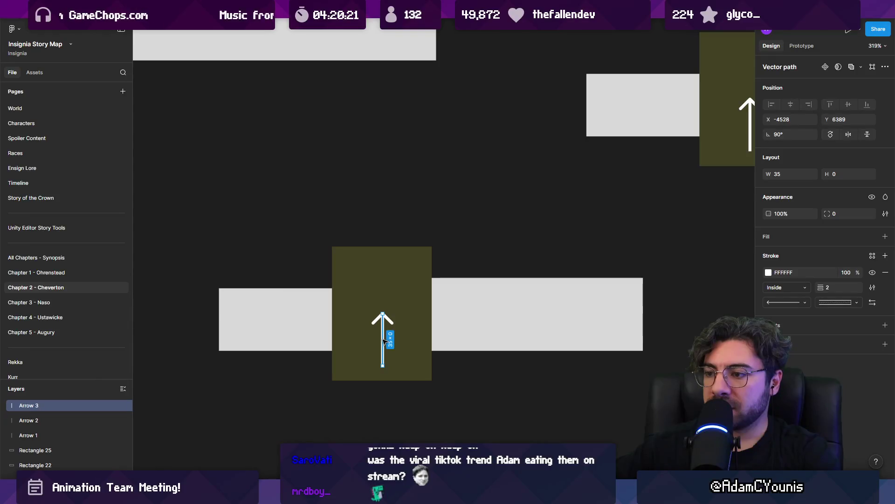
{"action": "left_click_drag", "start_coordinate": [384, 342], "coordinate": [385, 310]}
{"action": "left_click", "coordinate": [339, 314]}
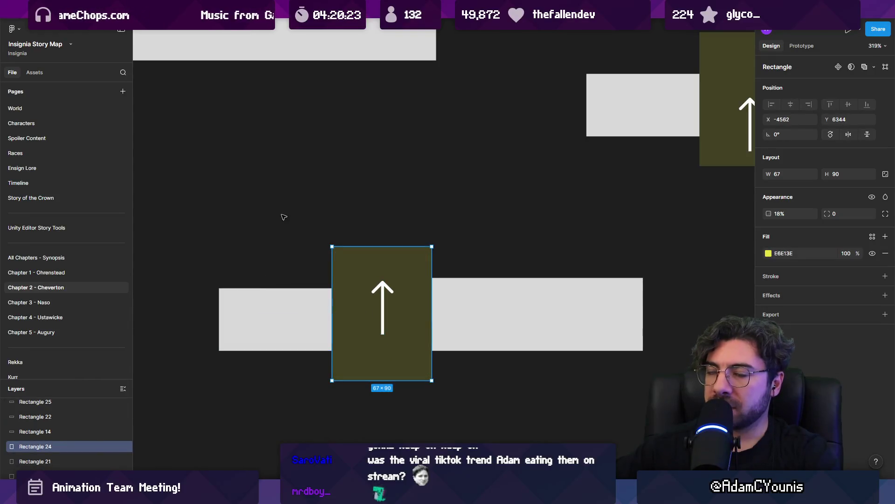
Copy the right grey platform to sit beneath the wind zone.
{"action": "mouse_move", "coordinate": [466, 304]}
{"action": "left_mouse_down", "text": "alt"}
{"action": "mouse_move", "coordinate": [345, 410]}
{"action": "mouse_move", "coordinate": [320, 405]}
{"action": "mouse_move", "coordinate": [319, 448]}
{"action": "left_mouse_up", "text": "alt"}
{"action": "scroll", "coordinate": [373, 397], "scroll_direction": "down", "scroll_amount": 2}
{"action": "left_click", "coordinate": [387, 336]}
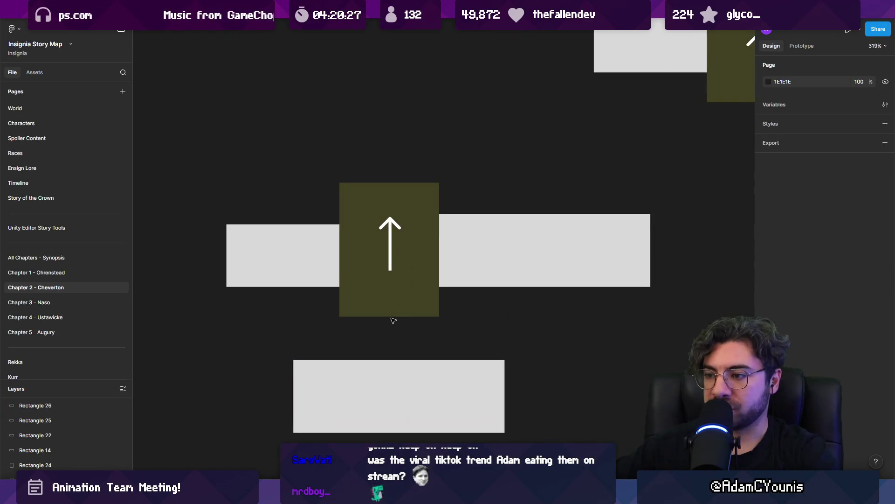
Stretch the wind zone down to the lower platform and the left block down to 91 high.
{"action": "left_click", "coordinate": [389, 313]}
{"action": "left_click_drag", "start_coordinate": [389, 316], "coordinate": [387, 359]}
{"action": "left_click", "coordinate": [325, 246]}
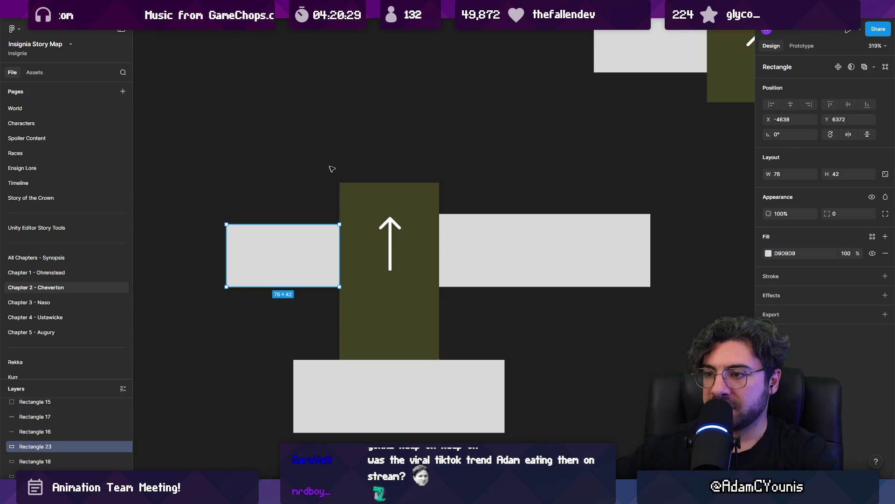
{"action": "scroll", "coordinate": [365, 349], "scroll_direction": "down", "scroll_amount": 5}
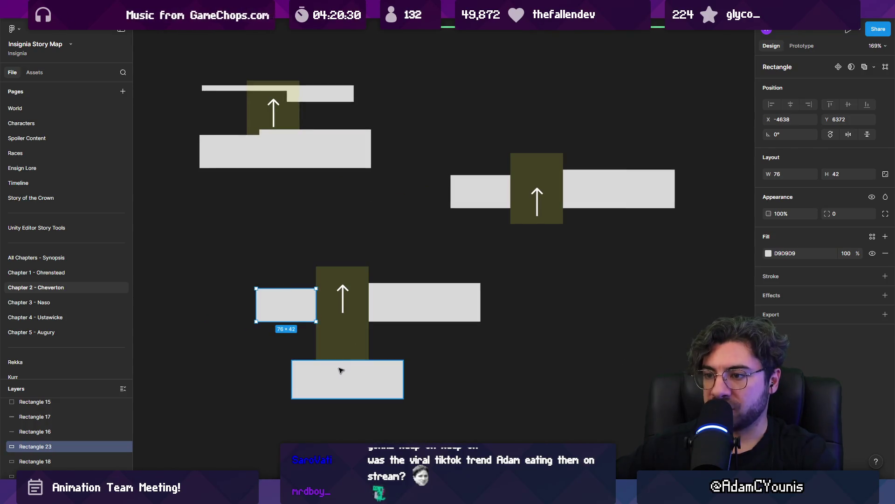
{"action": "left_click", "coordinate": [493, 203]}
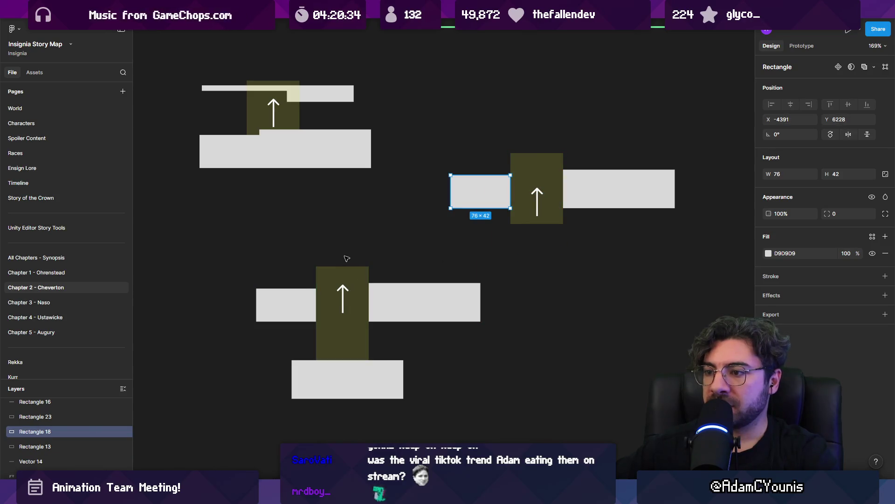
{"action": "left_click", "coordinate": [295, 314]}
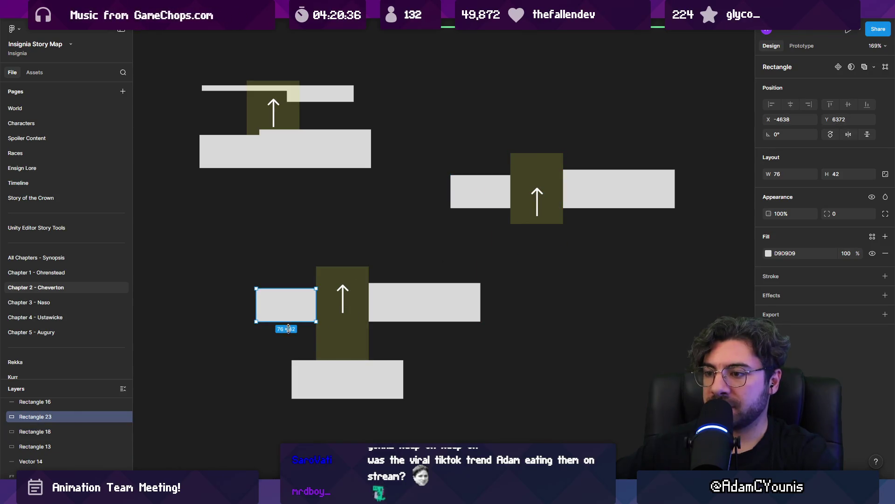
{"action": "left_click_drag", "start_coordinate": [288, 328], "coordinate": [288, 360]}
{"action": "left_click", "coordinate": [325, 228]}
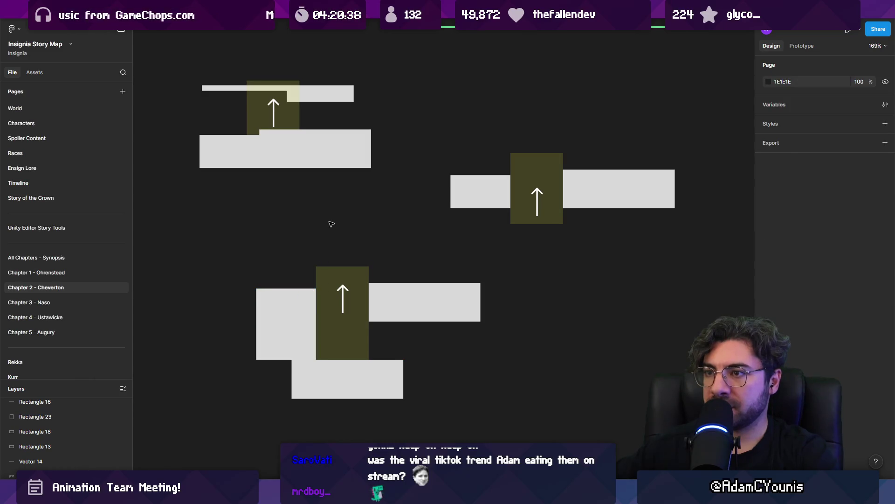
Duplicate the lower updraft sketch to its right and centre the copy in view.
{"action": "left_click_drag", "start_coordinate": [378, 252], "coordinate": [410, 280]}
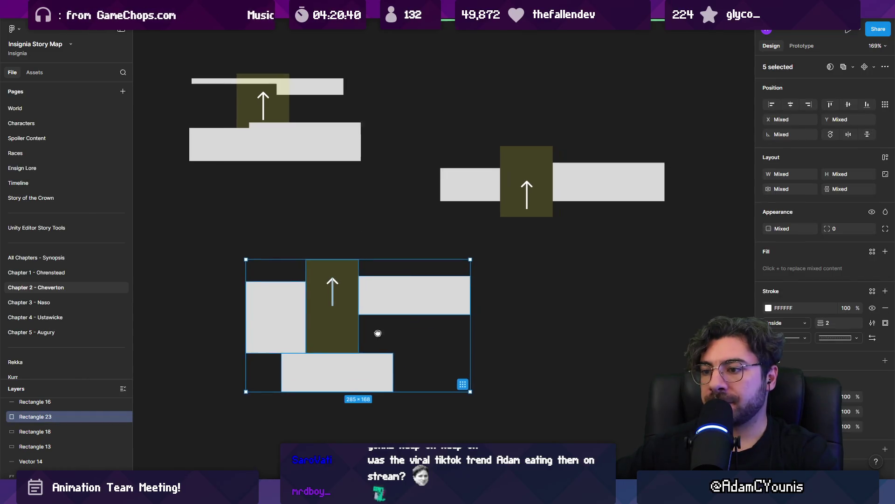
{"action": "scroll", "coordinate": [376, 334], "scroll_direction": "right", "scroll_amount": 3}
{"action": "left_click_drag", "start_coordinate": [290, 338], "coordinate": [551, 335]}
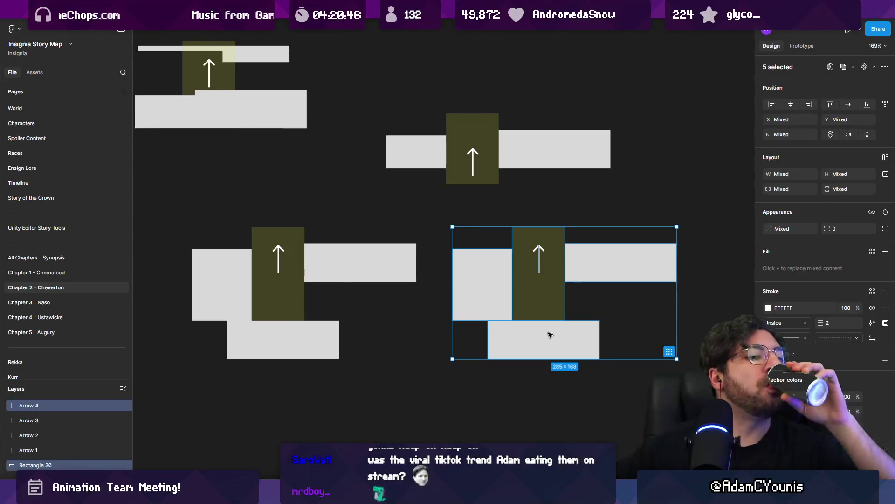
{"action": "left_click_drag", "start_coordinate": [544, 306], "coordinate": [491, 294]}
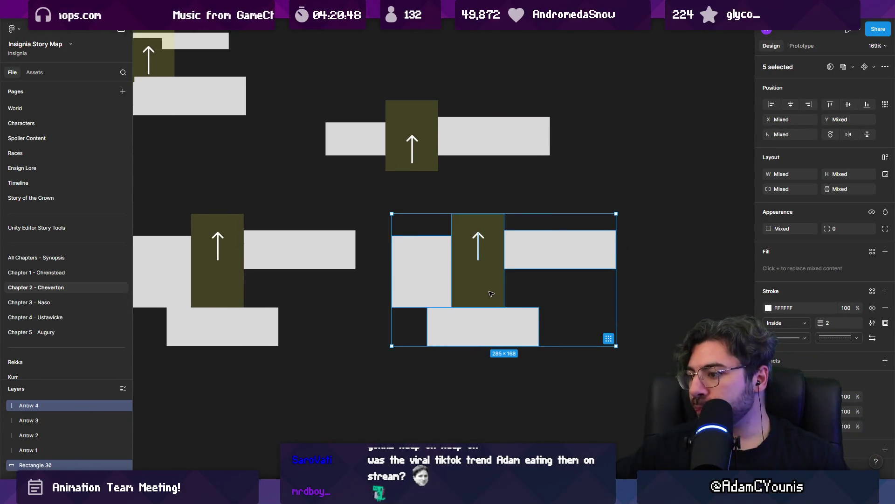
{"action": "scroll", "coordinate": [513, 275], "scroll_direction": "right", "scroll_amount": 2}
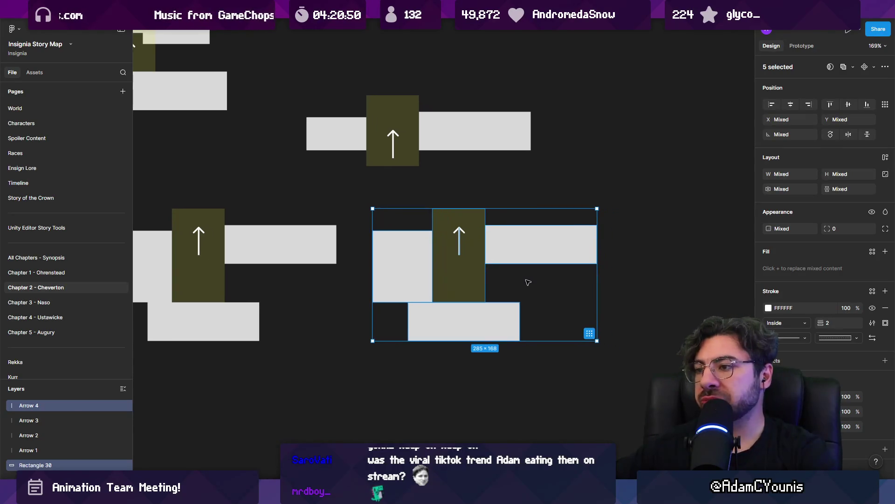
{"action": "left_click", "coordinate": [524, 284]}
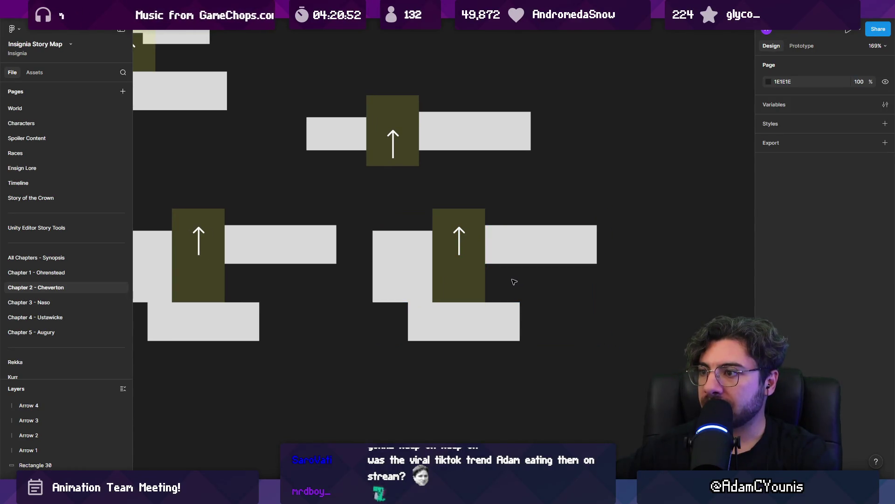
{"action": "scroll", "coordinate": [488, 252], "scroll_direction": "up", "scroll_amount": 3}
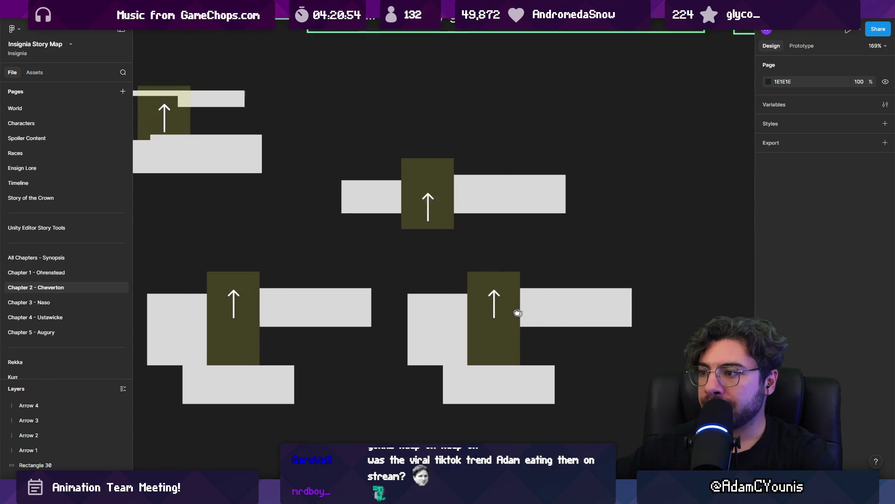
{"action": "left_click", "coordinate": [399, 325]}
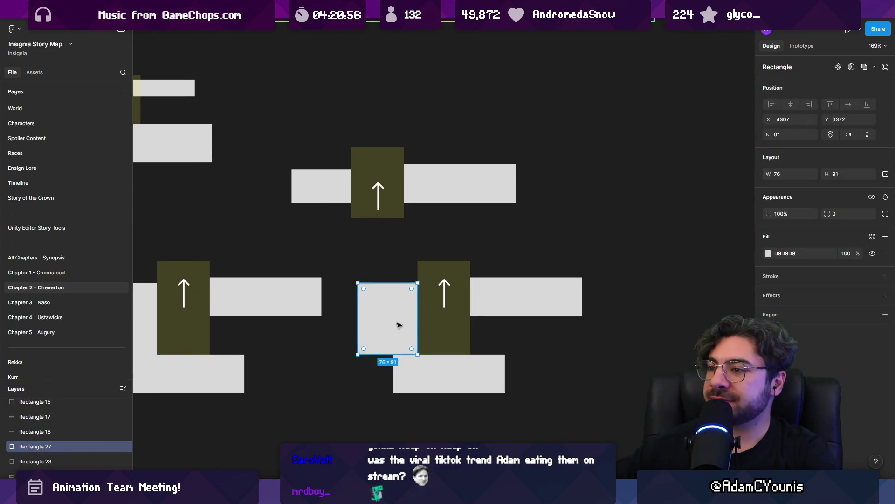
Delete the copy's left block, make the right platform 101 high and the bottom platform 293 wide.
{"action": "key", "text": "Delete"}
{"action": "left_click", "coordinate": [508, 302]}
{"action": "mouse_move", "coordinate": [513, 316]}
{"action": "left_mouse_down"}
{"action": "mouse_move", "coordinate": [513, 356]}
{"action": "mouse_move", "coordinate": [582, 373]}
{"action": "left_mouse_up"}
{"action": "left_click", "coordinate": [497, 373]}
{"action": "left_click", "coordinate": [627, 361]}
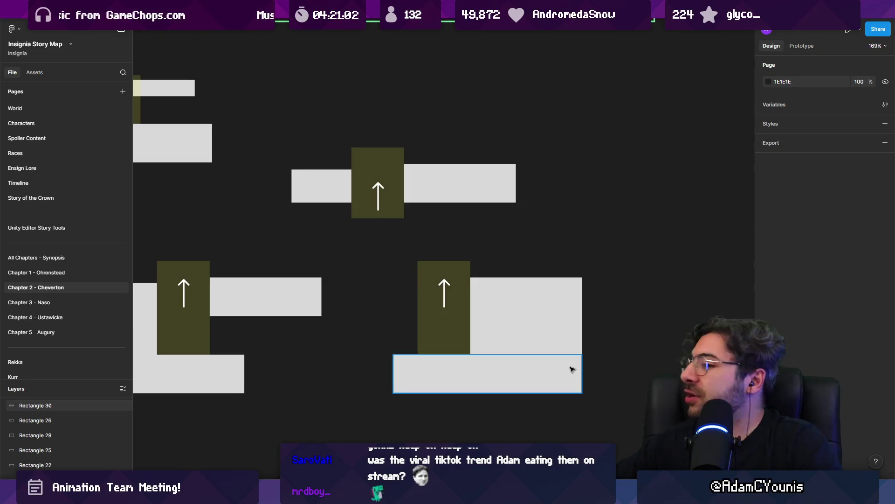
{"action": "left_click", "coordinate": [406, 371]}
{"action": "left_click_drag", "start_coordinate": [393, 373], "coordinate": [351, 373]}
Move the copied sketch right and raise its wind zone's top to 146 high.
{"action": "mouse_move", "coordinate": [359, 297]}
{"action": "left_mouse_down"}
{"action": "mouse_move", "coordinate": [499, 356]}
{"action": "mouse_move", "coordinate": [553, 356]}
{"action": "left_mouse_up"}
{"action": "left_click_drag", "start_coordinate": [608, 288], "coordinate": [608, 289]}
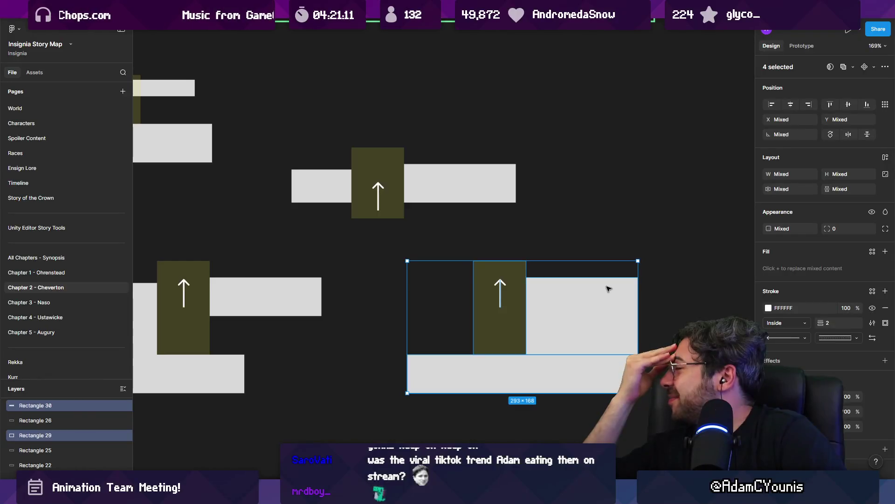
{"action": "left_click", "coordinate": [502, 282]}
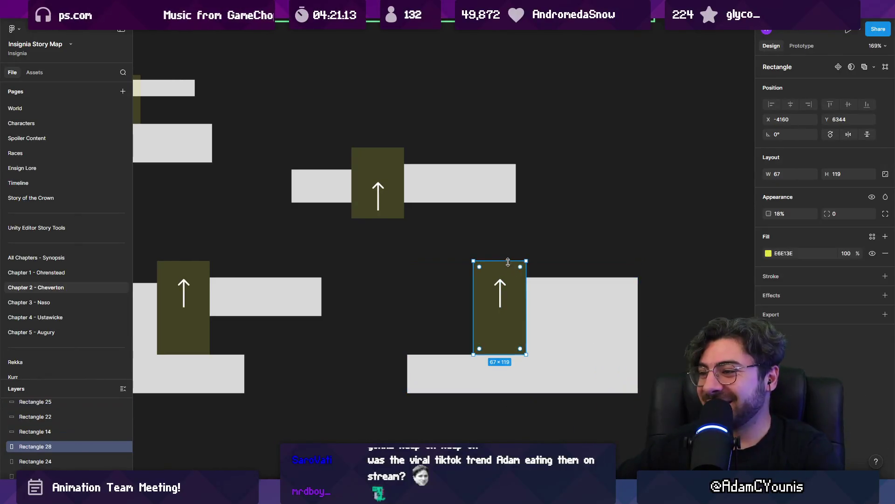
{"action": "left_click_drag", "start_coordinate": [505, 261], "coordinate": [505, 239]}
Nudge the arrow slightly down inside the wind zone and view all four updraft sketches.
{"action": "left_click", "coordinate": [498, 291]}
{"action": "double_click", "coordinate": [500, 306]}
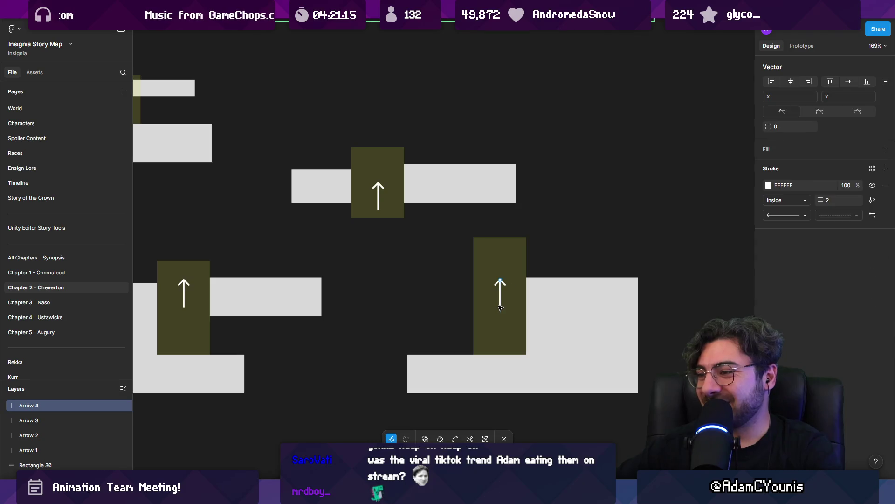
{"action": "left_click", "coordinate": [506, 305]}
{"action": "left_click", "coordinate": [502, 296]}
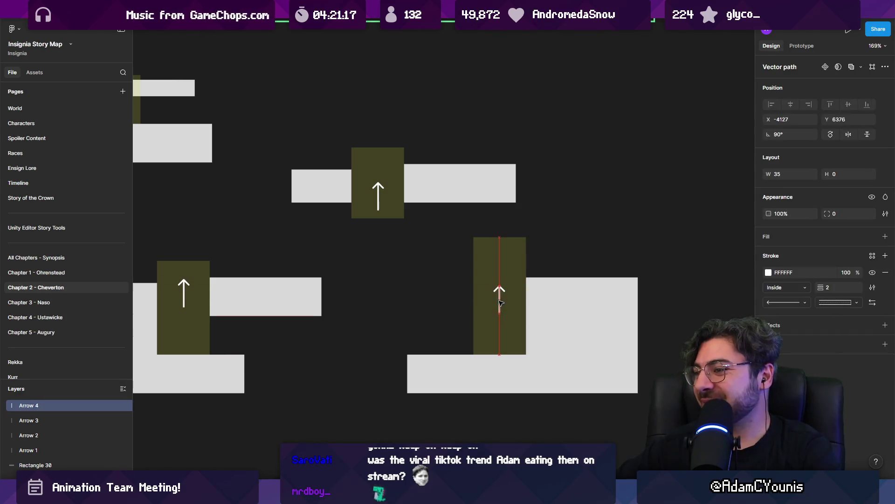
{"action": "left_click_drag", "start_coordinate": [500, 304], "coordinate": [499, 306]}
{"action": "mouse_move", "coordinate": [584, 268]}
{"action": "left_mouse_down"}
{"action": "mouse_move", "coordinate": [530, 266]}
{"action": "mouse_move", "coordinate": [616, 245]}
{"action": "left_mouse_up"}
{"action": "left_click", "coordinate": [530, 266]}
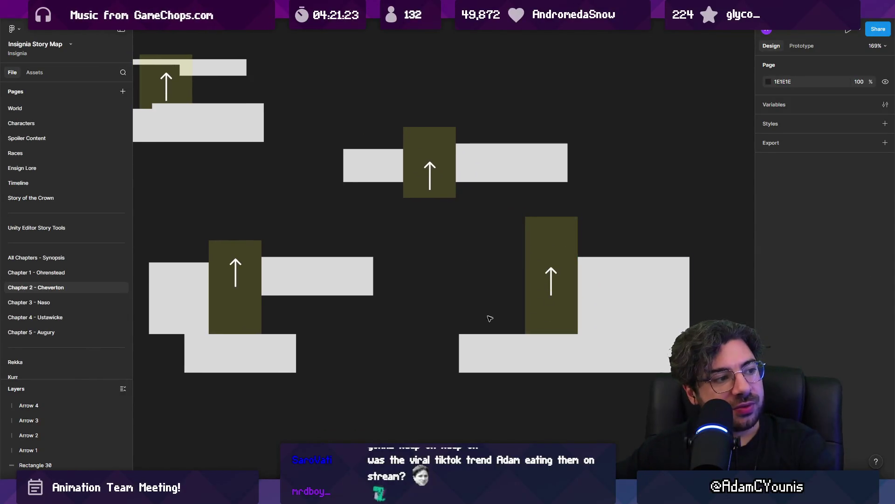
{"action": "left_click", "coordinate": [633, 292]}
{"action": "scroll", "coordinate": [626, 276], "scroll_direction": "down", "scroll_amount": 5}
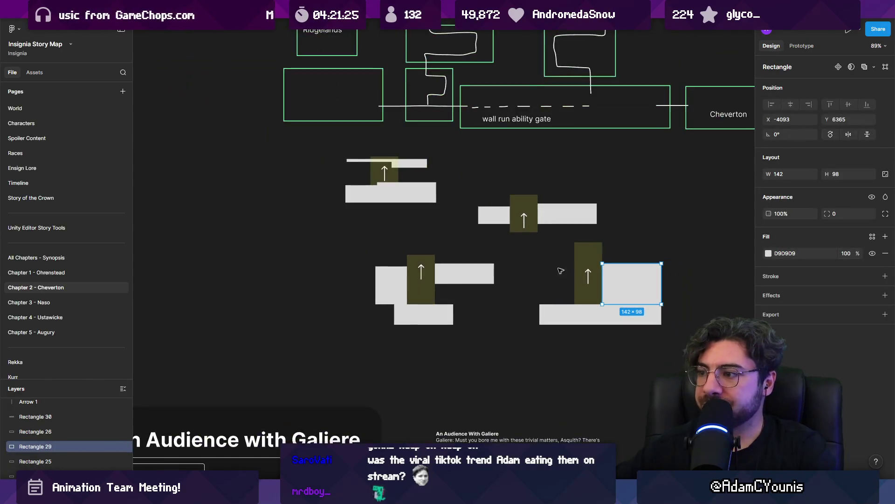
Copy the right platform sketch and stretch its olive wind pillar upward between two ledges.
{"action": "left_click", "coordinate": [482, 299]}
{"action": "mouse_move", "coordinate": [482, 299]}
{"action": "left_mouse_down"}
{"action": "mouse_move", "coordinate": [501, 343]}
{"action": "mouse_move", "coordinate": [631, 295]}
{"action": "left_mouse_up"}
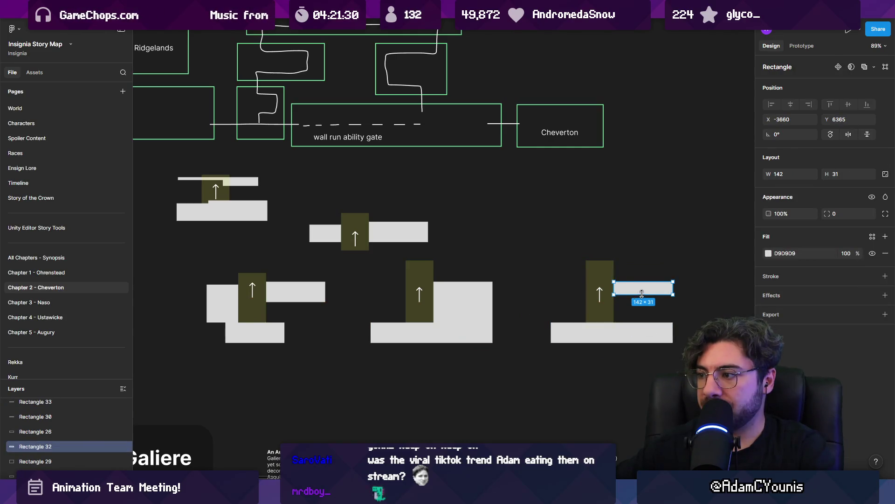
{"action": "mouse_move", "coordinate": [627, 292]}
{"action": "left_mouse_down"}
{"action": "mouse_move", "coordinate": [594, 264]}
{"action": "mouse_move", "coordinate": [595, 245]}
{"action": "mouse_move", "coordinate": [684, 243]}
{"action": "mouse_move", "coordinate": [678, 242]}
{"action": "mouse_move", "coordinate": [664, 291]}
{"action": "left_mouse_up"}
{"action": "scroll", "coordinate": [620, 261], "scroll_direction": "up", "scroll_amount": 5}
{"action": "mouse_move", "coordinate": [655, 256]}
{"action": "left_mouse_down"}
{"action": "mouse_move", "coordinate": [486, 256]}
{"action": "mouse_move", "coordinate": [504, 258]}
{"action": "left_mouse_up"}
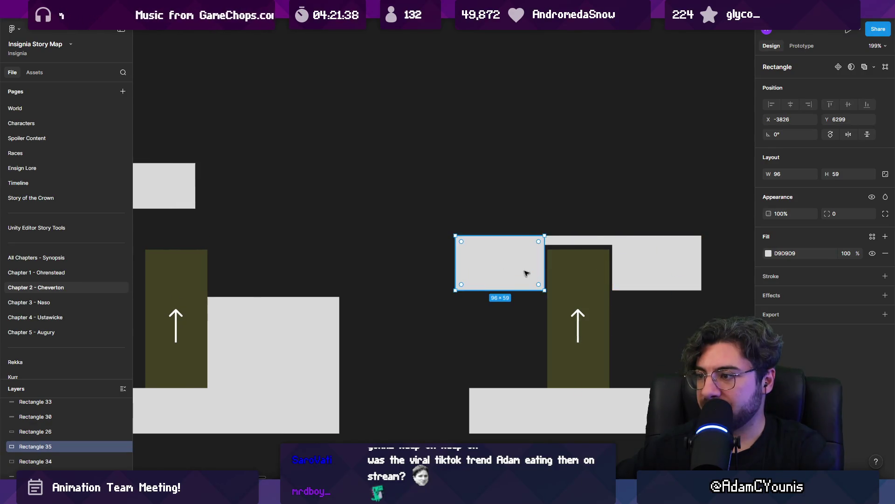
{"action": "scroll", "coordinate": [574, 233], "scroll_direction": "down", "scroll_amount": 3}
{"action": "scroll", "coordinate": [574, 234], "scroll_direction": "up", "scroll_amount": 3}
{"action": "left_click", "coordinate": [575, 233]}
{"action": "left_click_drag", "start_coordinate": [580, 220], "coordinate": [581, 168]}
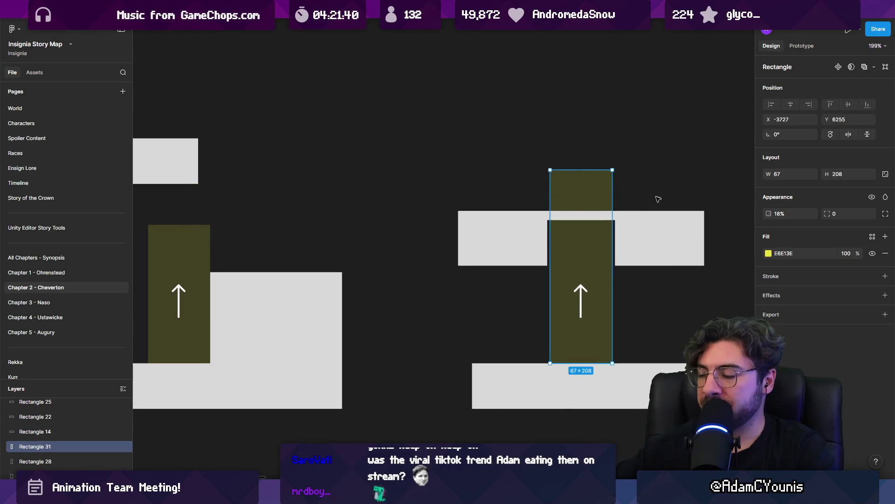
{"action": "scroll", "coordinate": [596, 236], "scroll_direction": "down", "scroll_amount": 3}
{"action": "scroll", "coordinate": [596, 236], "scroll_direction": "down", "scroll_amount": 3}
Duplicate the pillar sketch to the right and stretch the copy's wind pillar much taller.
{"action": "left_click_drag", "start_coordinate": [460, 223], "coordinate": [602, 327]}
{"action": "scroll", "coordinate": [513, 280], "scroll_direction": "right", "scroll_amount": 3}
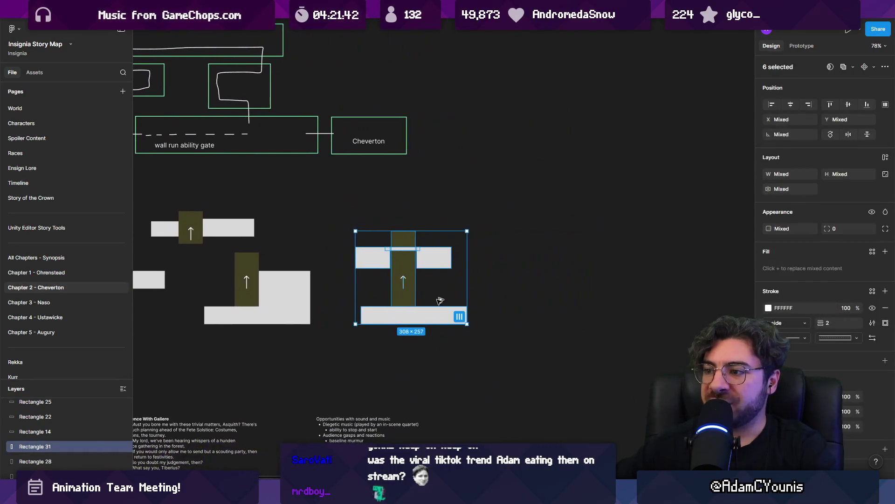
{"action": "left_click_drag", "start_coordinate": [435, 296], "coordinate": [559, 306]}
{"action": "scroll", "coordinate": [558, 305], "scroll_direction": "right", "scroll_amount": 4}
{"action": "key", "text": "Escape"}
{"action": "left_click", "coordinate": [410, 294]}
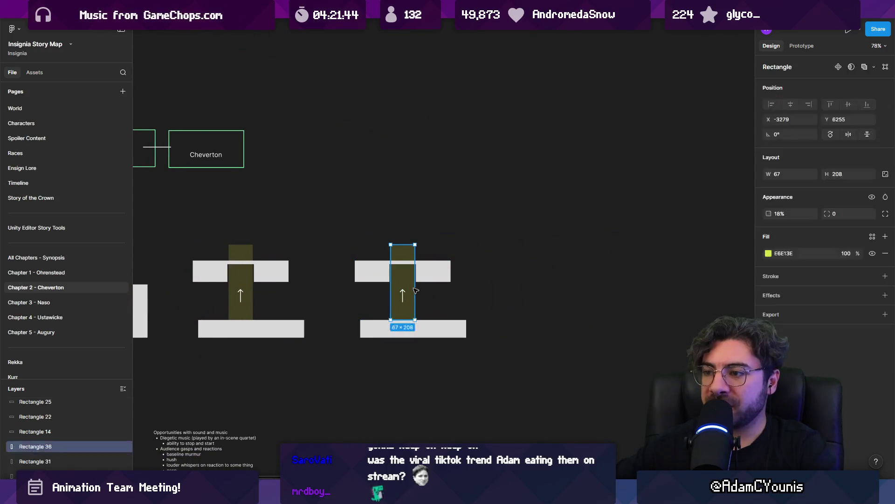
{"action": "left_click_drag", "start_coordinate": [408, 243], "coordinate": [408, 150]}
{"action": "left_click", "coordinate": [371, 286]}
Move the crossbar blocks higher, delete the lower ones, and extend the top pair into 96×304 walls.
{"action": "left_click_drag", "start_coordinate": [353, 246], "coordinate": [438, 263]}
{"action": "left_click", "coordinate": [403, 210], "text": "shift"}
{"action": "left_click_drag", "start_coordinate": [370, 265], "coordinate": [370, 184]}
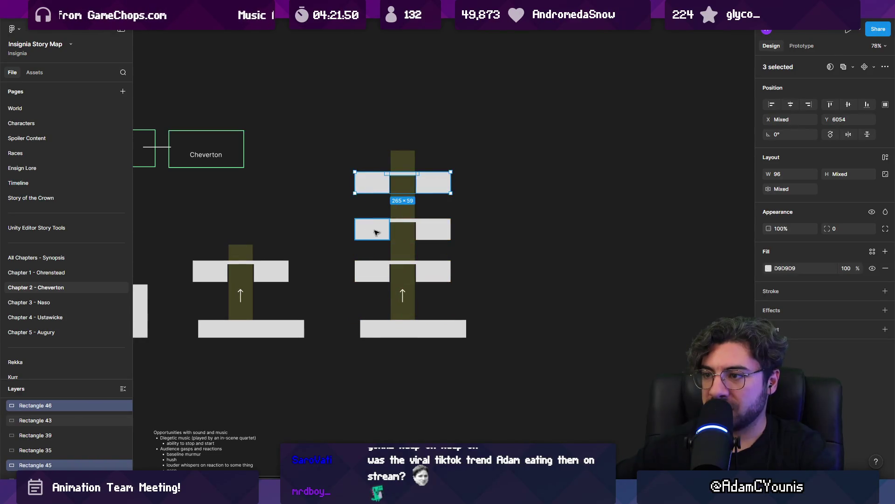
{"action": "left_click", "coordinate": [422, 235]}
{"action": "left_click", "coordinate": [373, 271], "text": "shift"}
{"action": "left_click", "coordinate": [372, 229], "text": "shift"}
{"action": "left_click", "coordinate": [433, 273], "text": "shift"}
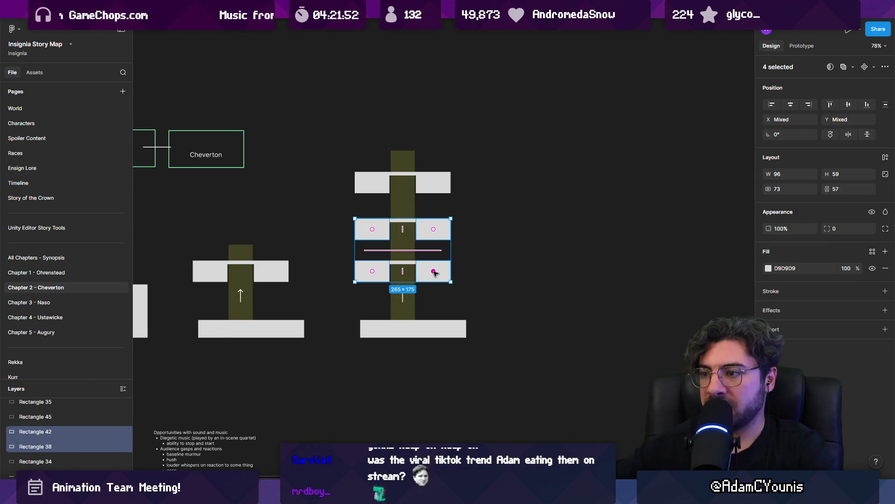
{"action": "key", "text": "Delete"}
{"action": "mouse_move", "coordinate": [352, 194]}
{"action": "left_mouse_down"}
{"action": "mouse_move", "coordinate": [419, 191]}
{"action": "mouse_move", "coordinate": [405, 230]}
{"action": "mouse_move", "coordinate": [409, 284]}
{"action": "left_mouse_up"}
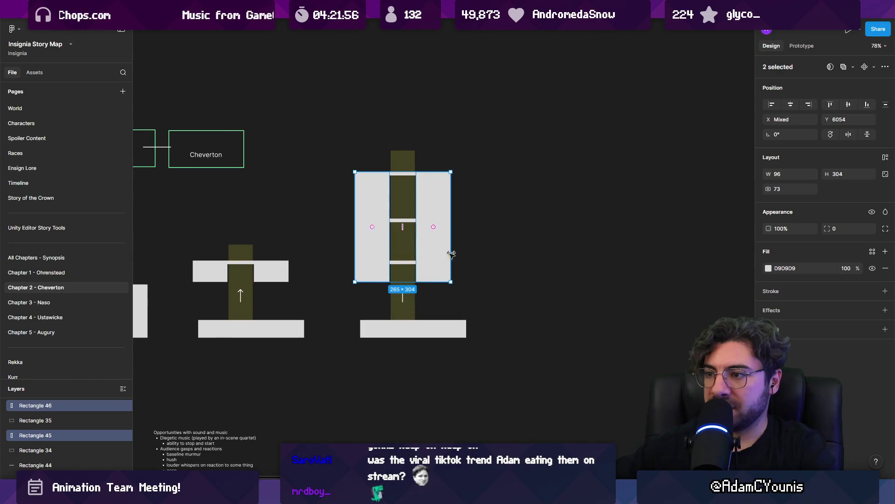
{"action": "left_click", "coordinate": [510, 248]}
{"action": "scroll", "coordinate": [436, 250], "scroll_direction": "up", "scroll_amount": 5}
{"action": "left_click", "coordinate": [442, 304]}
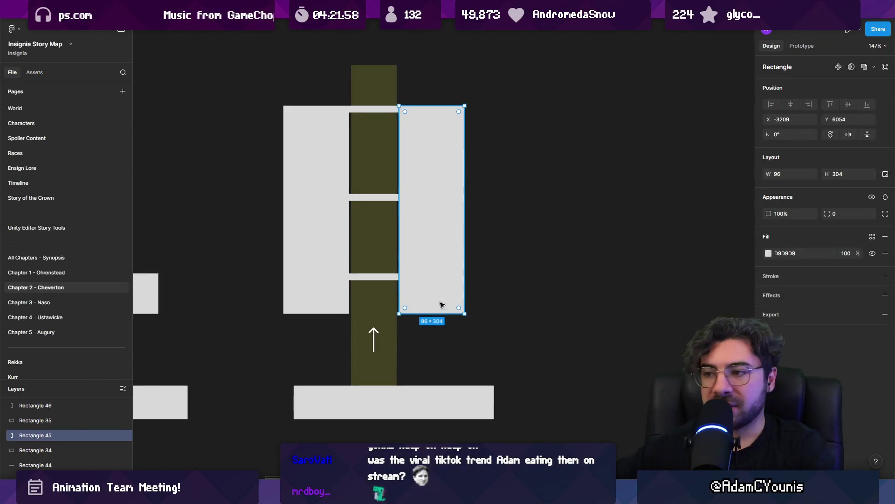
Shorten the right wall, add a low ledge copy beneath it, and widen the upper right block.
{"action": "left_click_drag", "start_coordinate": [438, 315], "coordinate": [439, 200]}
{"action": "left_click_drag", "start_coordinate": [432, 169], "coordinate": [433, 337]}
{"action": "mouse_move", "coordinate": [427, 367]}
{"action": "left_mouse_down"}
{"action": "mouse_move", "coordinate": [426, 302]}
{"action": "mouse_move", "coordinate": [574, 287]}
{"action": "left_mouse_up"}
{"action": "left_click", "coordinate": [505, 328]}
{"action": "scroll", "coordinate": [505, 328], "scroll_direction": "down", "scroll_amount": 5}
{"action": "left_click", "coordinate": [464, 241]}
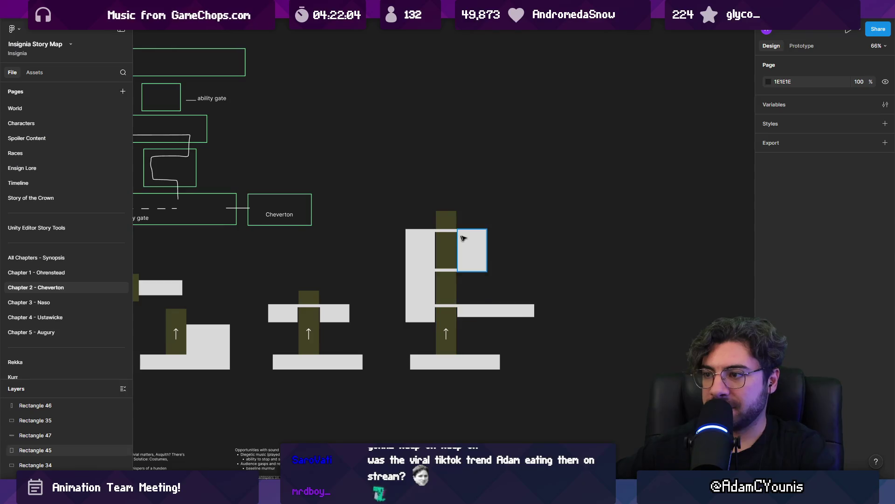
{"action": "left_click_drag", "start_coordinate": [487, 249], "coordinate": [535, 250]}
{"action": "left_click", "coordinate": [516, 198]}
Drag the first two sketches onto the shared baseline and select the row's pieces.
{"action": "scroll", "coordinate": [516, 197], "scroll_direction": "left", "scroll_amount": 5}
{"action": "scroll", "coordinate": [560, 261], "scroll_direction": "down", "scroll_amount": 3}
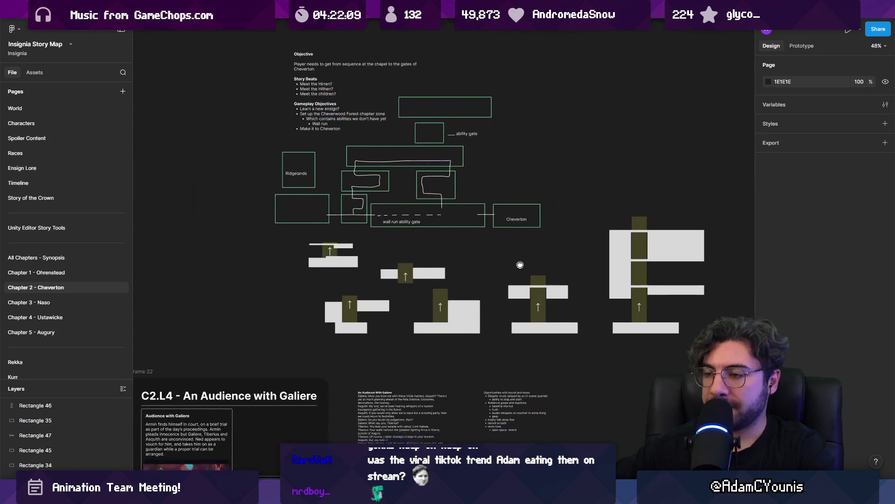
{"action": "mouse_move", "coordinate": [292, 273]}
{"action": "left_mouse_down"}
{"action": "mouse_move", "coordinate": [360, 238]}
{"action": "mouse_move", "coordinate": [271, 289]}
{"action": "mouse_move", "coordinate": [266, 322]}
{"action": "left_mouse_up"}
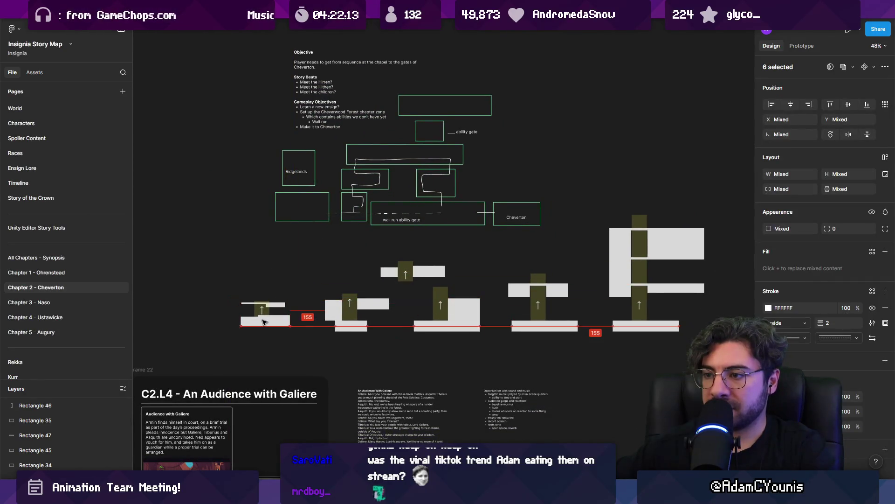
{"action": "mouse_move", "coordinate": [357, 249]}
{"action": "left_mouse_down"}
{"action": "mouse_move", "coordinate": [433, 293]}
{"action": "mouse_move", "coordinate": [523, 248]}
{"action": "mouse_move", "coordinate": [355, 261]}
{"action": "mouse_move", "coordinate": [286, 288]}
{"action": "left_mouse_up"}
{"action": "scroll", "coordinate": [322, 276], "scroll_direction": "down", "scroll_amount": 3, "text": "ctrl"}
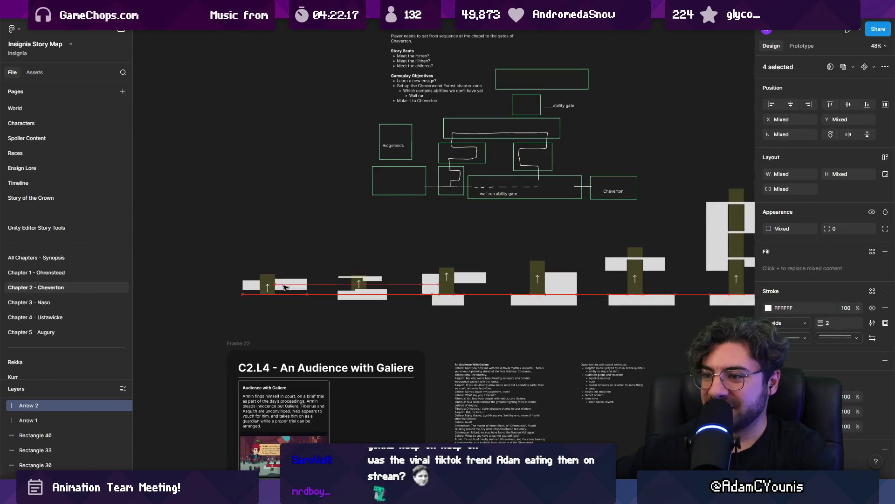
{"action": "left_click_drag", "start_coordinate": [524, 252], "coordinate": [502, 250]}
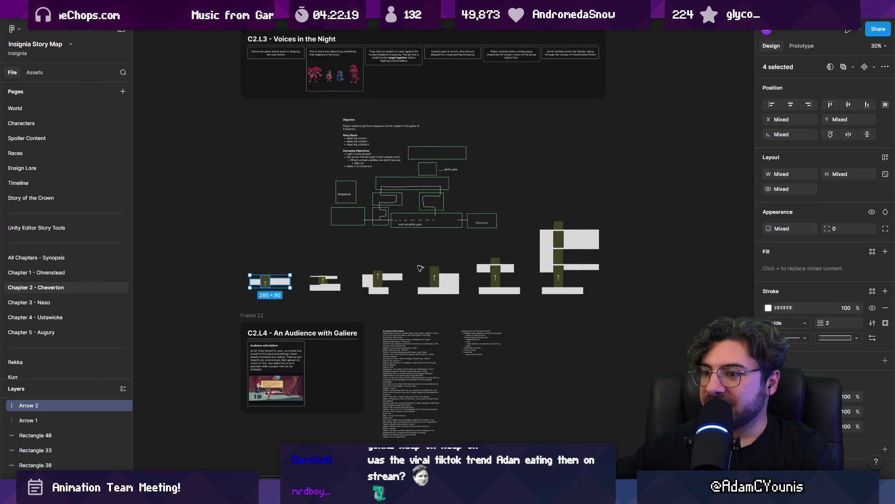
{"action": "mouse_move", "coordinate": [232, 310]}
{"action": "left_mouse_down"}
{"action": "mouse_move", "coordinate": [360, 340]}
{"action": "mouse_move", "coordinate": [543, 441]}
{"action": "mouse_move", "coordinate": [560, 355]}
{"action": "mouse_move", "coordinate": [426, 316]}
{"action": "mouse_move", "coordinate": [535, 371]}
{"action": "mouse_move", "coordinate": [480, 275]}
{"action": "left_mouse_up"}
{"action": "scroll", "coordinate": [480, 275], "scroll_direction": "up", "scroll_amount": 5, "text": "ctrl"}
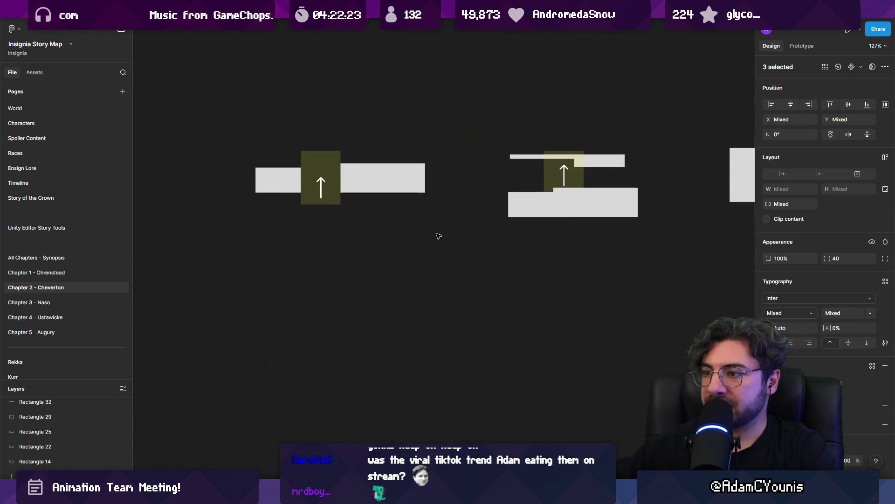
Add the caption 'Clearing a gap' at 0.5 scale below the first sketch.
{"action": "left_click", "coordinate": [319, 296]}
{"action": "scroll", "coordinate": [358, 299], "scroll_direction": "up", "scroll_amount": 3, "text": "ctrl"}
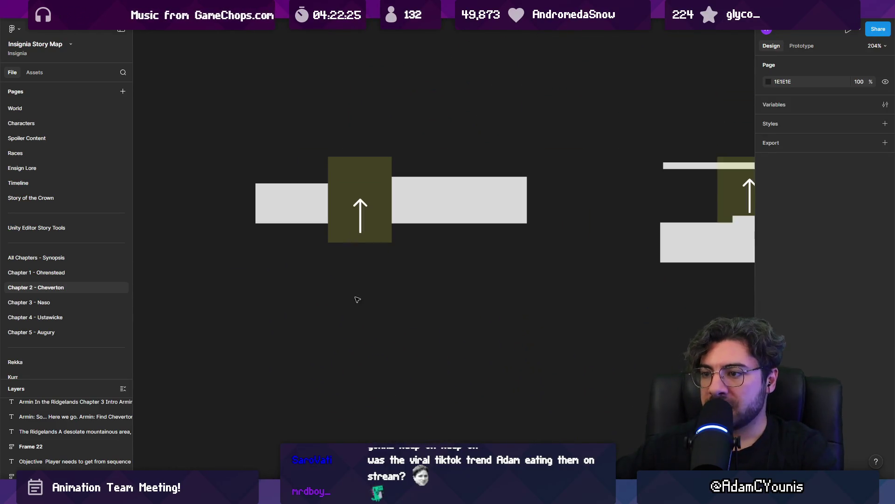
{"action": "left_click", "coordinate": [282, 293]}
{"action": "type", "text": "asdsad"}
{"action": "double_click", "coordinate": [354, 297]}
{"action": "left_click", "coordinate": [354, 297]}
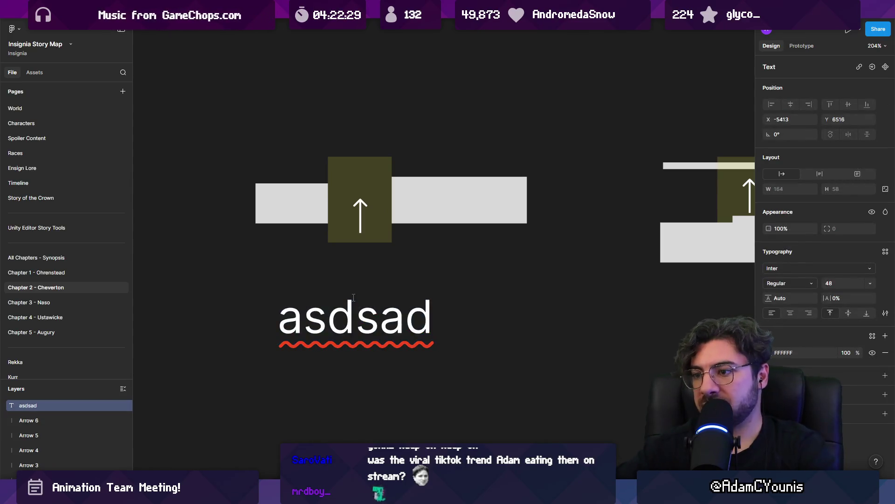
{"action": "double_click", "coordinate": [346, 300]}
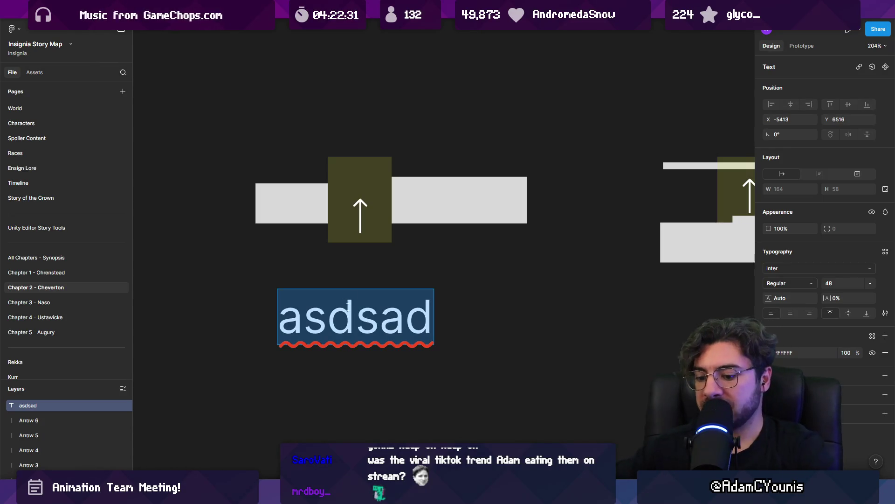
{"action": "type", "text": "Clearing a gham"}
{"action": "key", "text": "BackSpace"}
{"action": "key", "text": "BackSpace"}
{"action": "type", "text": "p"}
{"action": "key", "text": "Escape"}
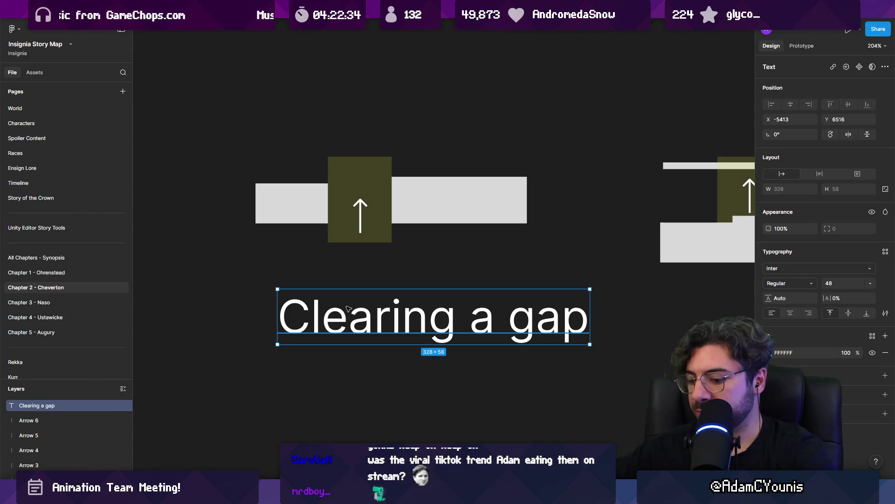
{"action": "key", "text": "k"}
{"action": "type", "text": "0"}
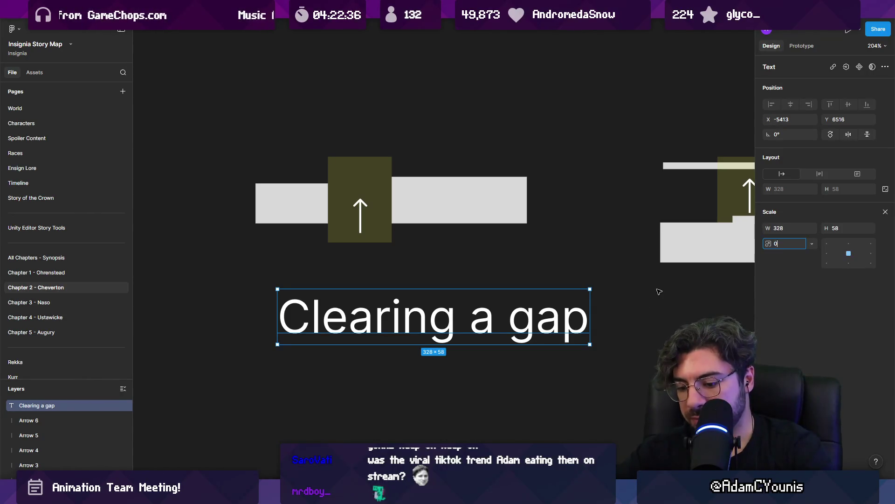
{"action": "type", "text": ".5"}
{"action": "key", "text": "Return"}
{"action": "left_click", "coordinate": [460, 344]}
{"action": "left_click_drag", "start_coordinate": [433, 318], "coordinate": [377, 282]}
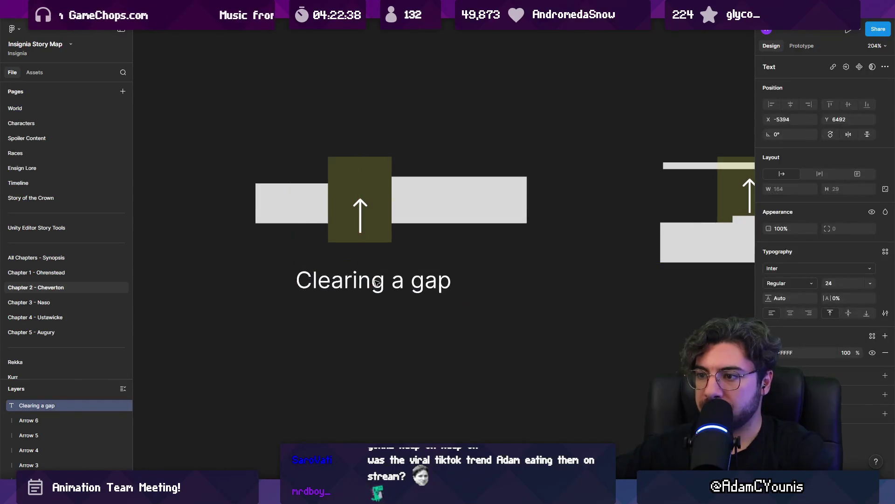
Copy the caption under the second sketch and change it to 'being forced up without plunge'.
{"action": "scroll", "coordinate": [408, 292], "scroll_direction": "down", "scroll_amount": 5}
{"action": "scroll", "coordinate": [378, 359], "scroll_direction": "up", "scroll_amount": 5}
{"action": "mouse_move", "coordinate": [256, 326]}
{"action": "left_mouse_down"}
{"action": "mouse_move", "coordinate": [593, 333]}
{"action": "mouse_move", "coordinate": [589, 342]}
{"action": "left_mouse_up"}
{"action": "double_click", "coordinate": [569, 337]}
{"action": "type", "text": "goi"}
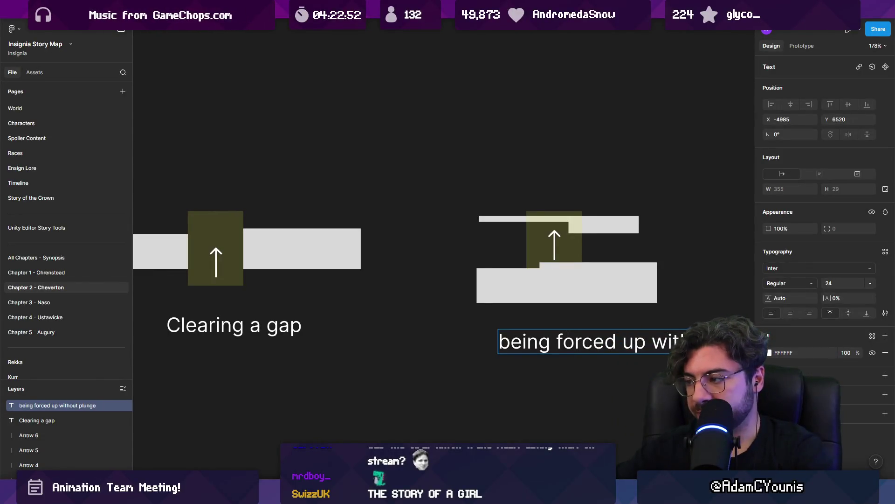
{"action": "scroll", "coordinate": [536, 333], "scroll_direction": "down", "scroll_amount": 2}
{"action": "left_click_drag", "start_coordinate": [536, 334], "coordinate": [462, 334]}
Copy the caption under the third sketch and rewrite it as 'secret option to go down if you have plunge'.
{"action": "scroll", "coordinate": [461, 334], "scroll_direction": "right", "scroll_amount": 5}
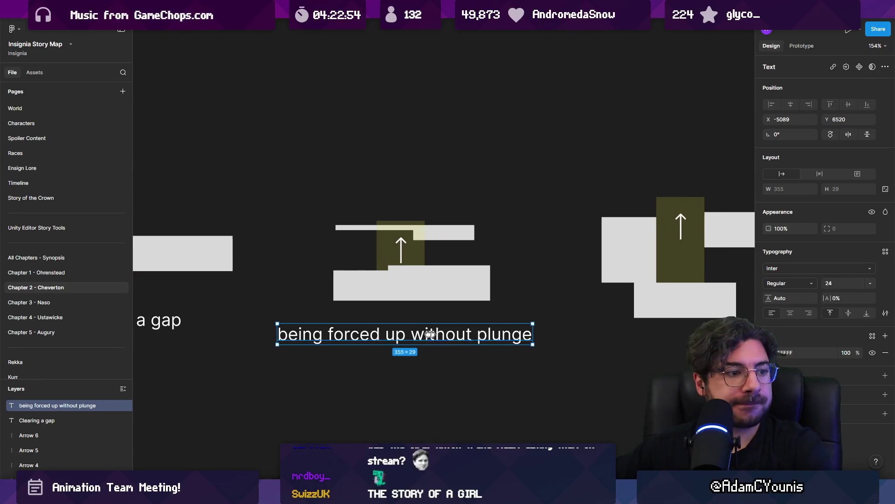
{"action": "scroll", "coordinate": [346, 329], "scroll_direction": "right", "scroll_amount": 2}
{"action": "left_click_drag", "start_coordinate": [336, 325], "coordinate": [628, 333]}
{"action": "scroll", "coordinate": [628, 334], "scroll_direction": "right", "scroll_amount": 5}
{"action": "double_click", "coordinate": [502, 335]}
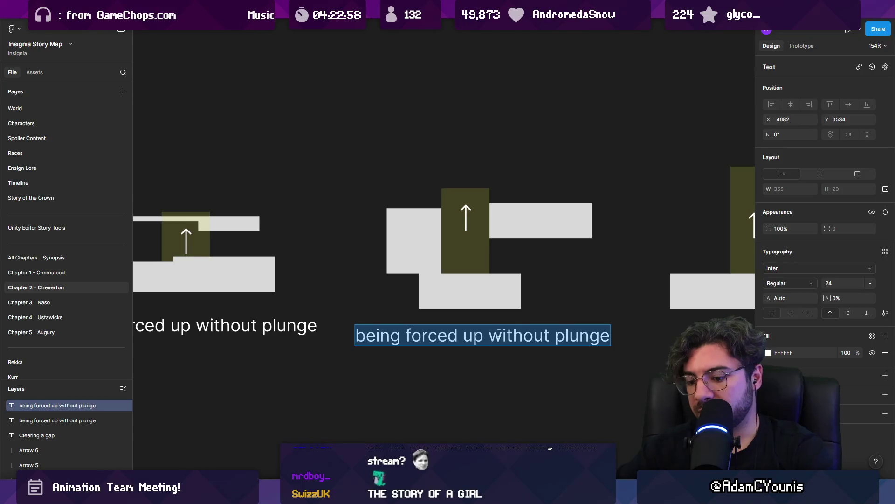
{"action": "type", "text": "option to go"}
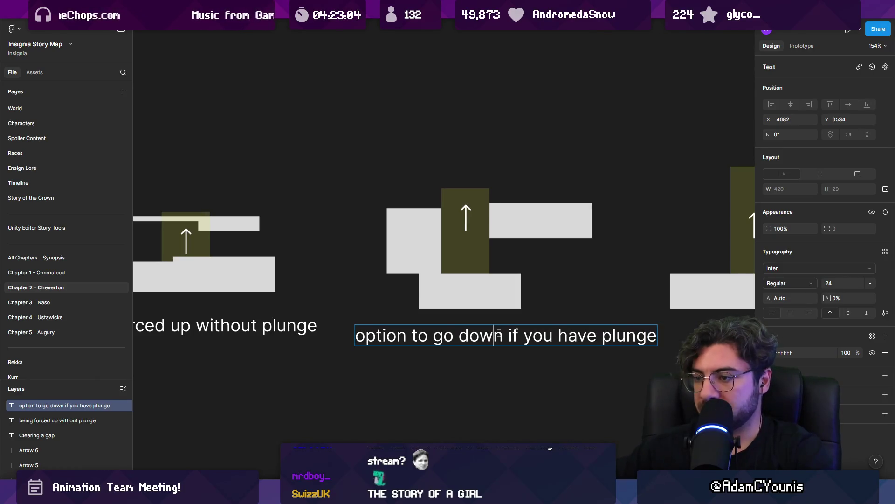
{"action": "type", "text": "secret"}
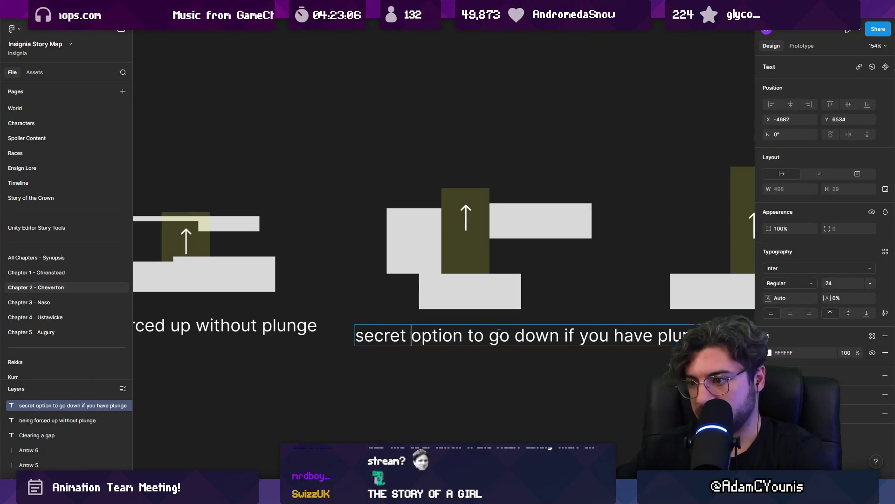
{"action": "scroll", "coordinate": [565, 312], "scroll_direction": "down", "scroll_amount": 5, "text": "ctrl"}
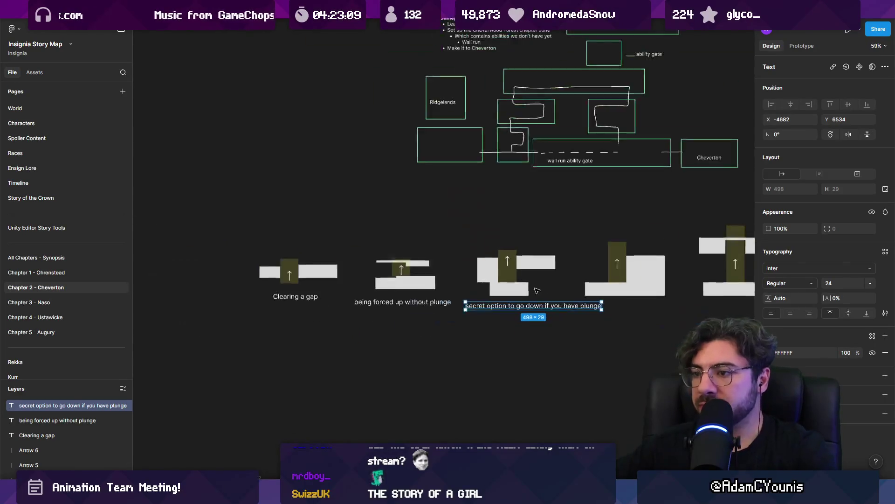
Wrap each of the five updraft sketches in its own frame with Ctrl+Alt+G.
{"action": "mouse_move", "coordinate": [465, 246]}
{"action": "left_mouse_down"}
{"action": "mouse_move", "coordinate": [653, 310]}
{"action": "mouse_move", "coordinate": [802, 321]}
{"action": "mouse_move", "coordinate": [787, 312]}
{"action": "mouse_move", "coordinate": [628, 310]}
{"action": "mouse_move", "coordinate": [651, 329]}
{"action": "mouse_move", "coordinate": [526, 161]}
{"action": "left_mouse_up"}
{"action": "key", "text": "ctrl+alt+g"}
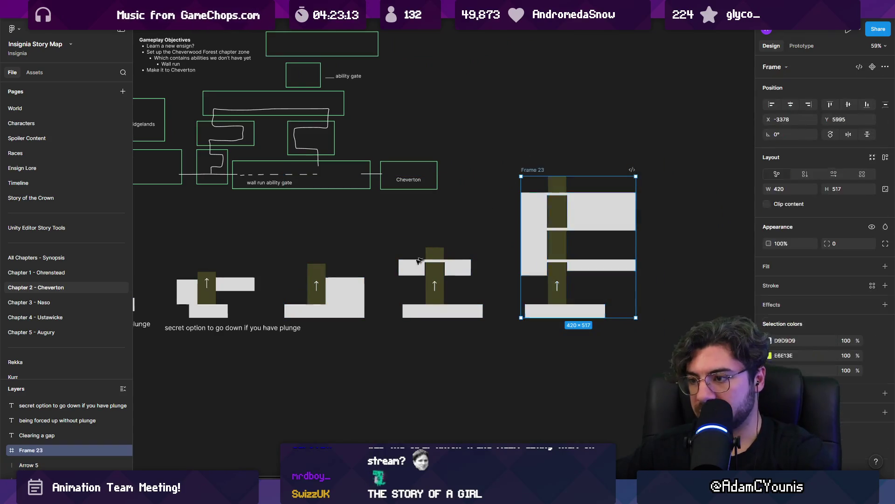
{"action": "left_click_drag", "start_coordinate": [506, 354], "coordinate": [400, 246]}
{"action": "key", "text": "ctrl+alt+g"}
{"action": "mouse_move", "coordinate": [387, 322]}
{"action": "left_mouse_down"}
{"action": "mouse_move", "coordinate": [345, 283]}
{"action": "mouse_move", "coordinate": [283, 256]}
{"action": "left_mouse_up"}
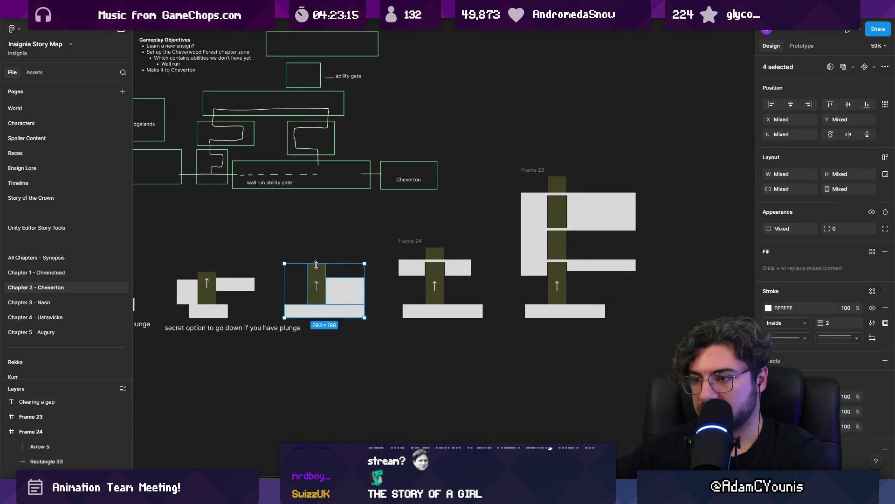
{"action": "key", "text": "ctrl+alt+g"}
{"action": "scroll", "coordinate": [290, 261], "scroll_direction": "left", "scroll_amount": 3}
{"action": "mouse_move", "coordinate": [397, 325]}
{"action": "left_mouse_down"}
{"action": "mouse_move", "coordinate": [303, 250]}
{"action": "mouse_move", "coordinate": [305, 262]}
{"action": "left_mouse_up"}
{"action": "key", "text": "ctrl+alt+g"}
{"action": "scroll", "coordinate": [315, 300], "scroll_direction": "left", "scroll_amount": 3}
{"action": "mouse_move", "coordinate": [448, 314]}
{"action": "left_mouse_down"}
{"action": "mouse_move", "coordinate": [379, 261]}
{"action": "mouse_move", "coordinate": [269, 304]}
{"action": "left_mouse_up"}
{"action": "key", "text": "ctrl+alt+g"}
{"action": "key", "text": "ctrl+alt+g"}
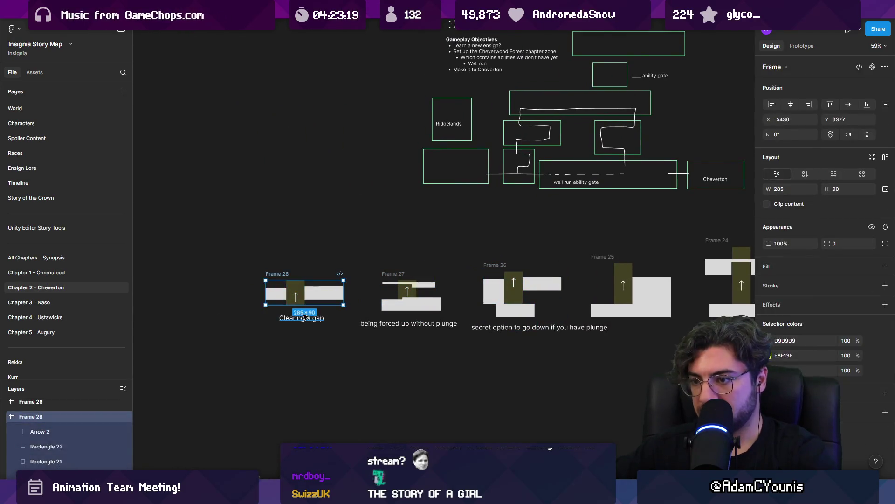
Wrap the 'Clearing a gap' sketch, Frame 27 and Frame 26 with their captions in auto-layout frames.
{"action": "left_click_drag", "start_coordinate": [264, 343], "coordinate": [355, 249]}
{"action": "key", "text": "shift+a"}
{"action": "left_click_drag", "start_coordinate": [363, 350], "coordinate": [460, 266]}
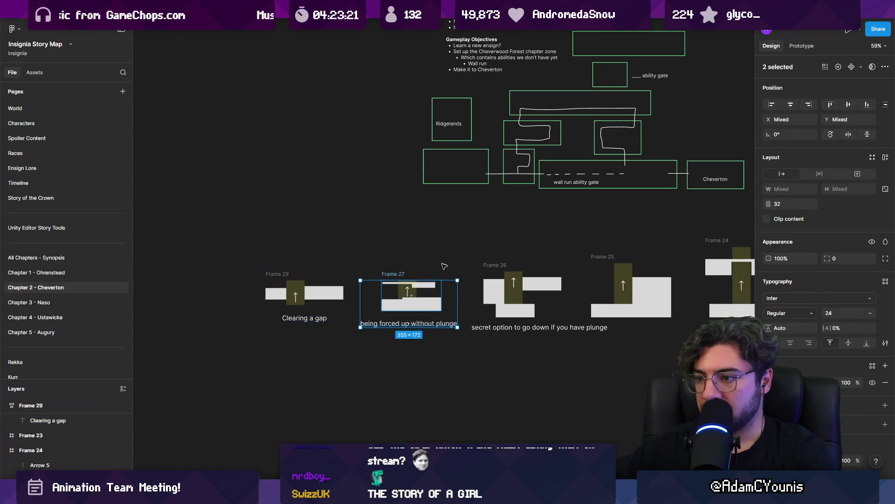
{"action": "scroll", "coordinate": [419, 298], "scroll_direction": "right", "scroll_amount": 3}
{"action": "key", "text": "shift+a"}
{"action": "left_click", "coordinate": [471, 280]}
{"action": "left_click", "coordinate": [503, 327], "text": "shift"}
{"action": "key", "text": "shift+a"}
{"action": "scroll", "coordinate": [479, 284], "scroll_direction": "right", "scroll_amount": 3}
Select Frames 25, 24 and 23, then the caption inside Frame 31.
{"action": "left_click", "coordinate": [477, 283]}
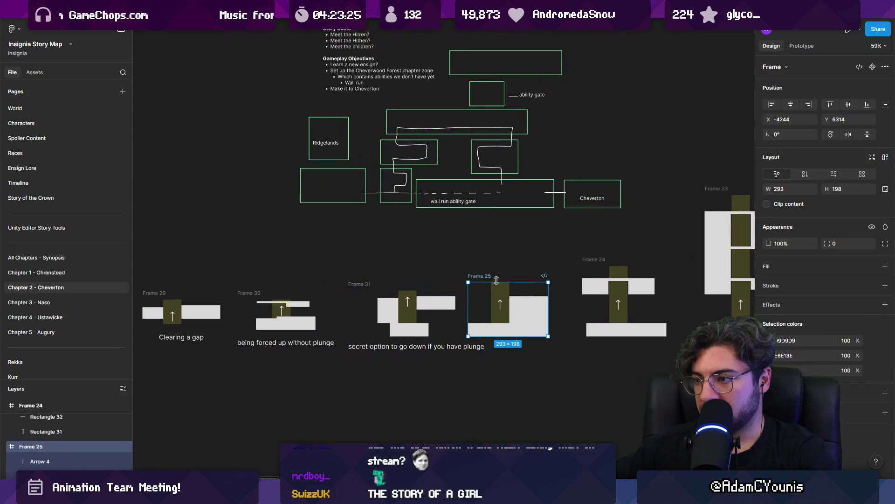
{"action": "scroll", "coordinate": [467, 280], "scroll_direction": "right", "scroll_amount": 3}
{"action": "scroll", "coordinate": [462, 275], "scroll_direction": "down", "scroll_amount": 2}
{"action": "left_click", "coordinate": [461, 270]}
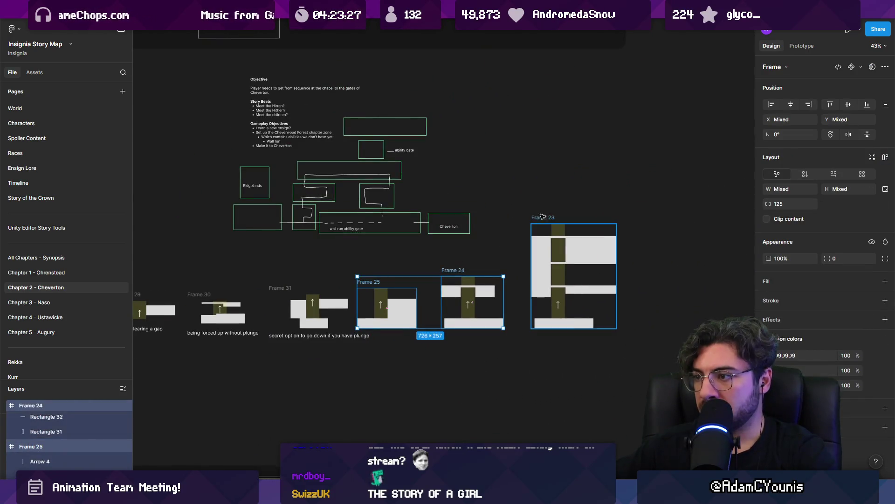
{"action": "left_click", "coordinate": [560, 261], "text": "shift"}
{"action": "scroll", "coordinate": [467, 280], "scroll_direction": "left", "scroll_amount": 3}
{"action": "scroll", "coordinate": [364, 334], "scroll_direction": "up", "scroll_amount": 2}
{"action": "left_click", "coordinate": [364, 336]}
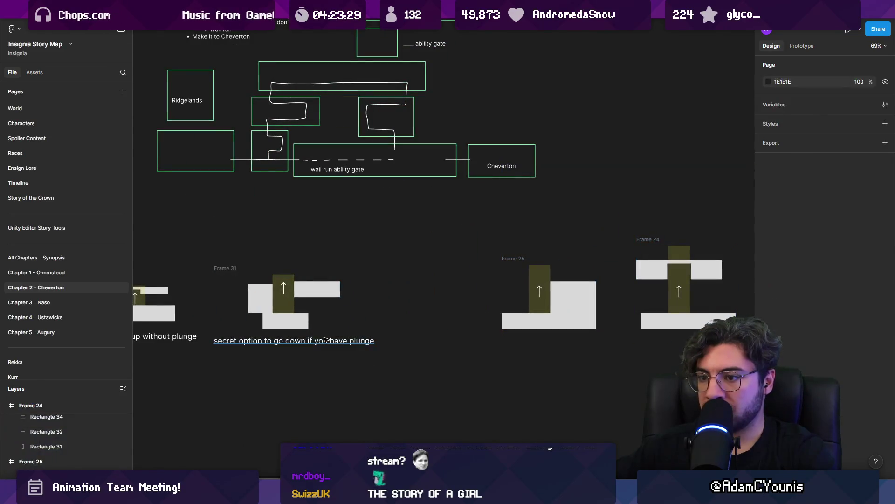
{"action": "left_click", "coordinate": [364, 336]}
{"action": "scroll", "coordinate": [419, 331], "scroll_direction": "right", "scroll_amount": 3}
{"action": "scroll", "coordinate": [420, 331], "scroll_direction": "down", "scroll_amount": 1}
Duplicate the 'secret option' caption under Frame 25 and wrap both in auto-layout Frame 32.
{"action": "left_click", "coordinate": [424, 336]}
{"action": "key", "text": "ctrl+v"}
{"action": "mouse_move", "coordinate": [220, 330]}
{"action": "left_mouse_down"}
{"action": "mouse_move", "coordinate": [475, 334]}
{"action": "mouse_move", "coordinate": [473, 321]}
{"action": "left_mouse_up"}
{"action": "key", "text": "Escape"}
{"action": "left_click", "coordinate": [438, 268]}
{"action": "key", "text": "shift+a"}
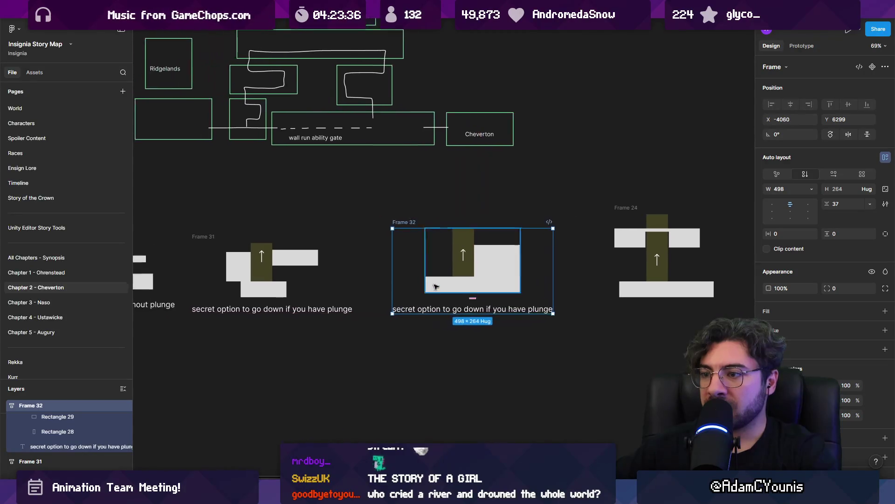
Retype the Frame 32 caption to 'using current as an elevator' and make its box hug the text.
{"action": "scroll", "coordinate": [447, 317], "scroll_direction": "up", "scroll_amount": 4}
{"action": "left_click", "coordinate": [445, 311]}
{"action": "double_click", "coordinate": [445, 311]}
{"action": "type", "text": "U"}
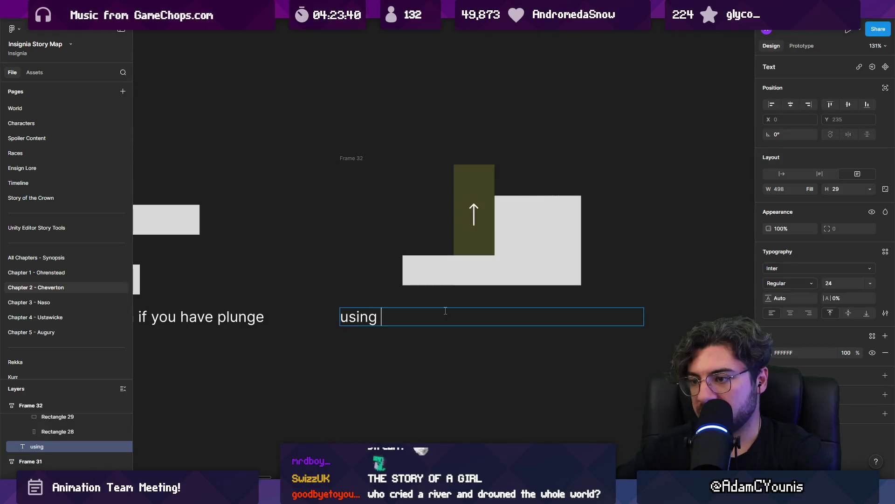
{"action": "type", "text": "current as an elevato"}
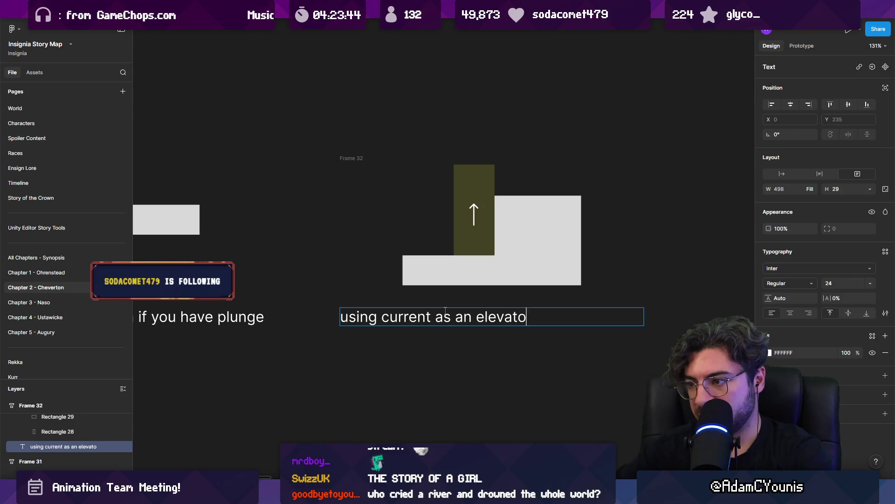
{"action": "type", "text": "r"}
{"action": "key", "text": "Escape"}
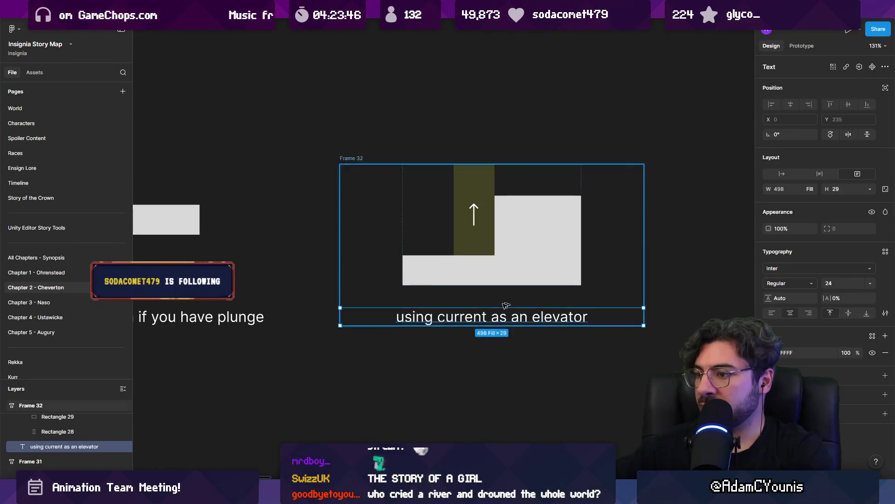
{"action": "scroll", "coordinate": [492, 306], "scroll_direction": "down", "scroll_amount": 5}
{"action": "double_click", "coordinate": [434, 309]}
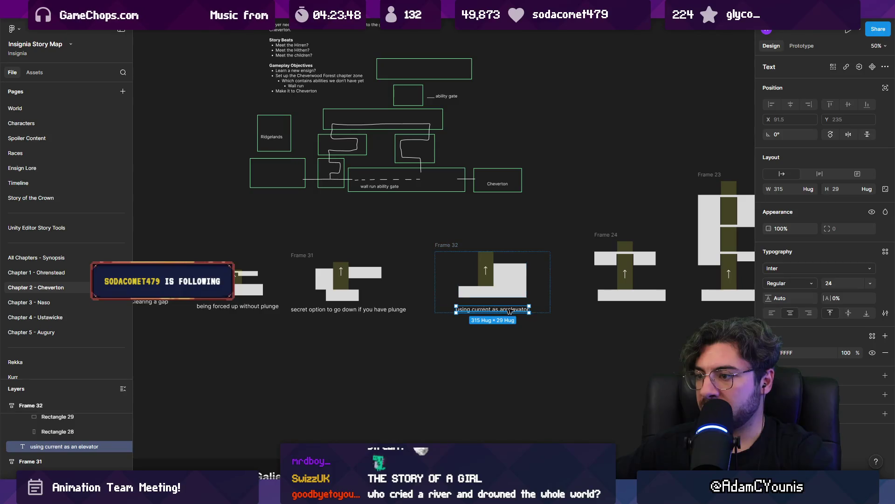
{"action": "scroll", "coordinate": [454, 334], "scroll_direction": "up", "scroll_amount": 3}
Place a copy of the elevator caption under the Frame 24 sketch.
{"action": "mouse_move", "coordinate": [393, 312]}
{"action": "left_mouse_down"}
{"action": "mouse_move", "coordinate": [624, 320]}
{"action": "mouse_move", "coordinate": [612, 314]}
{"action": "left_mouse_up"}
{"action": "scroll", "coordinate": [612, 315], "scroll_direction": "up", "scroll_amount": 3}
{"action": "scroll", "coordinate": [437, 304], "scroll_direction": "down", "scroll_amount": 2}
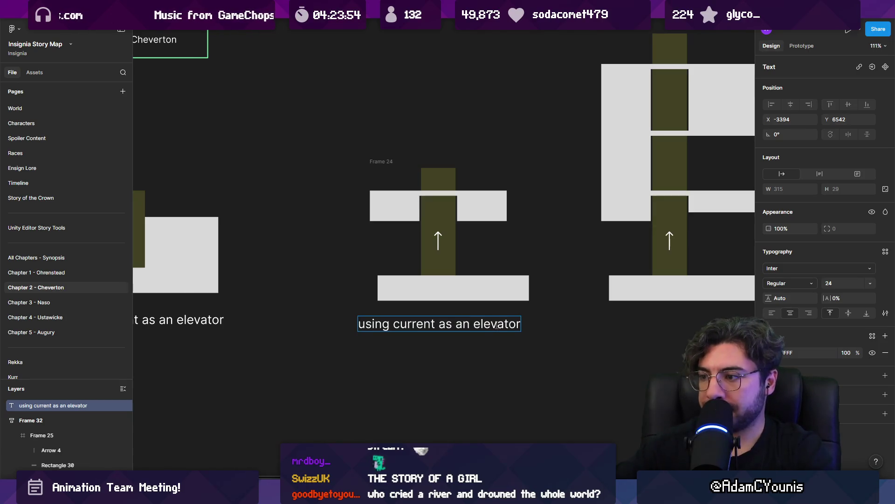
{"action": "type", "text": "("}
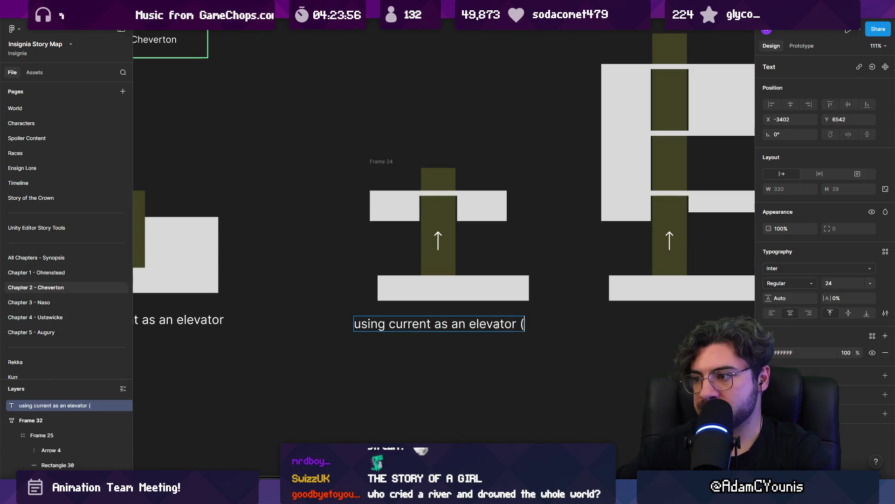
{"action": "key", "text": "BackSpace"}
{"action": "key", "text": "BackSpace"}
{"action": "key", "text": "Escape"}
{"action": "key", "text": "Escape"}
{"action": "scroll", "coordinate": [480, 321], "scroll_direction": "down", "scroll_amount": 3}
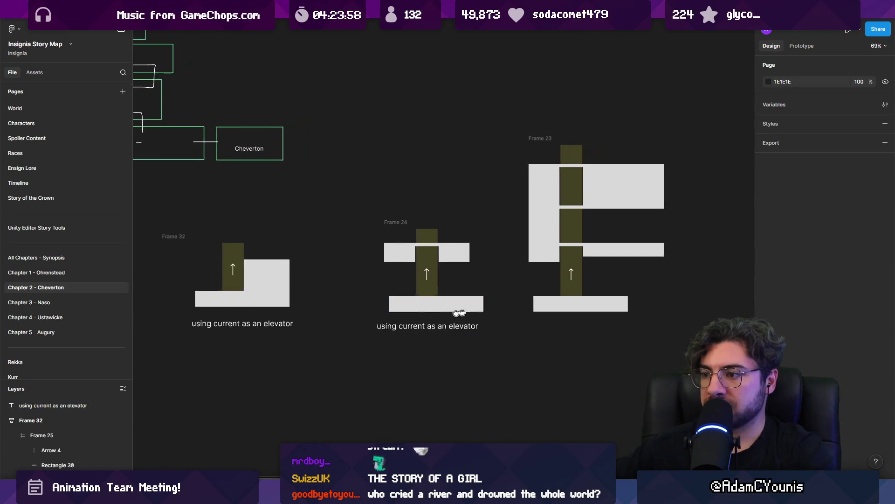
Wrap Frame 24 and its caption together in a new frame.
{"action": "left_click", "coordinate": [536, 342]}
{"action": "left_click", "coordinate": [320, 270]}
{"action": "left_click", "coordinate": [345, 342], "text": "shift"}
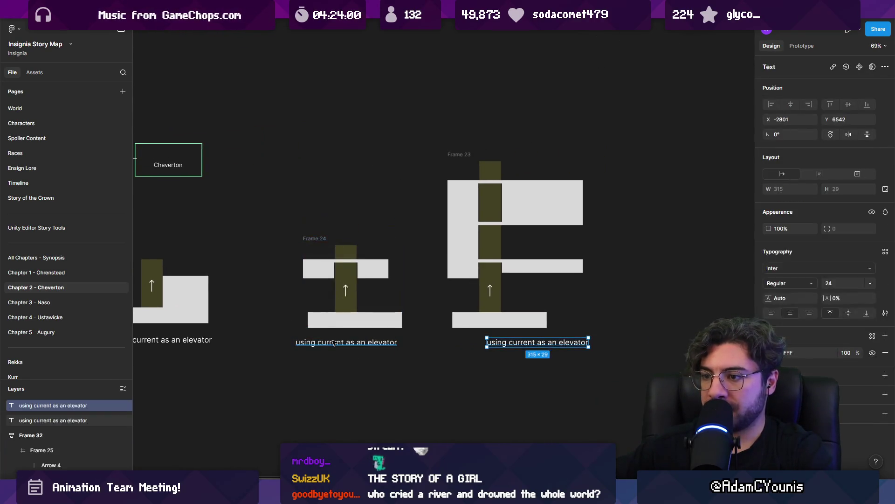
{"action": "left_click", "coordinate": [312, 272]}
{"action": "left_click", "coordinate": [323, 342], "text": "shift"}
{"action": "key", "text": "shift+a"}
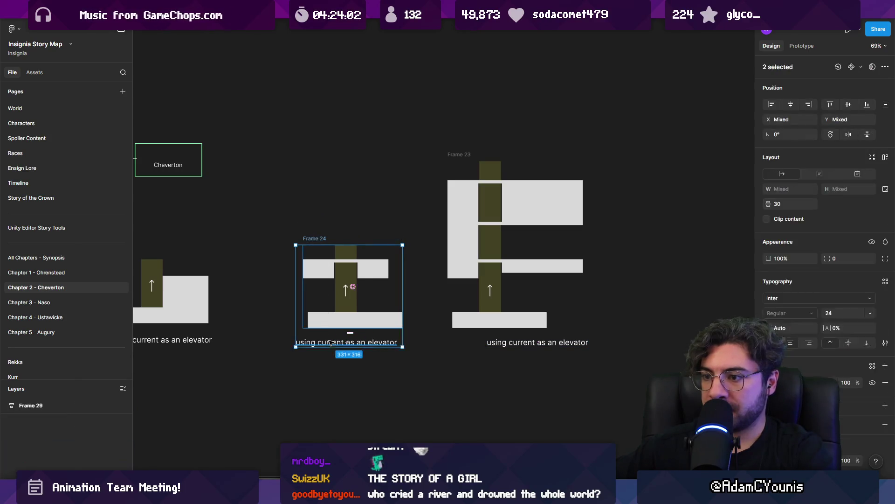
Wrap Frame 23 and its caption together in a new frame.
{"action": "left_click_drag", "start_coordinate": [415, 331], "coordinate": [323, 324]}
{"action": "left_click", "coordinate": [448, 286]}
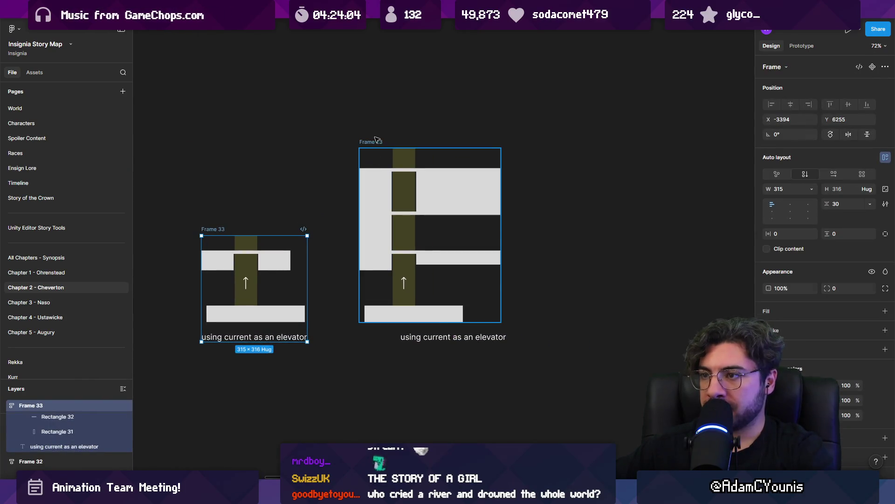
{"action": "left_click", "coordinate": [449, 336], "text": "shift"}
{"action": "key", "text": "shift+a"}
Extend the tallest sketch's caption with 'with multiple stops (plunge to get off)'.
{"action": "scroll", "coordinate": [523, 336], "scroll_direction": "up", "scroll_amount": 3, "text": "ctrl"}
{"action": "double_click", "coordinate": [504, 342]}
{"action": "left_click", "coordinate": [505, 343]}
{"action": "type", "text": ", with multiple stop"}
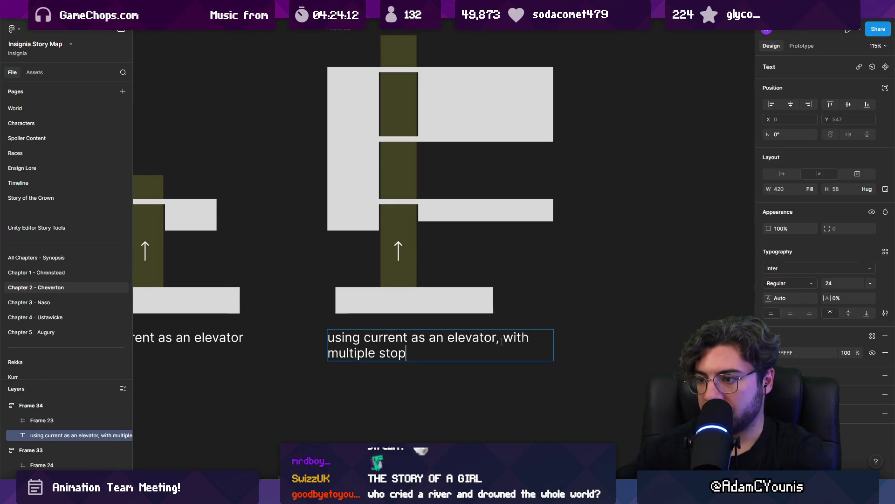
{"action": "type", "text": "s"}
{"action": "key", "text": "Escape"}
{"action": "key", "text": "Escape"}
{"action": "scroll", "coordinate": [536, 322], "scroll_direction": "down", "scroll_amount": 5, "text": "ctrl"}
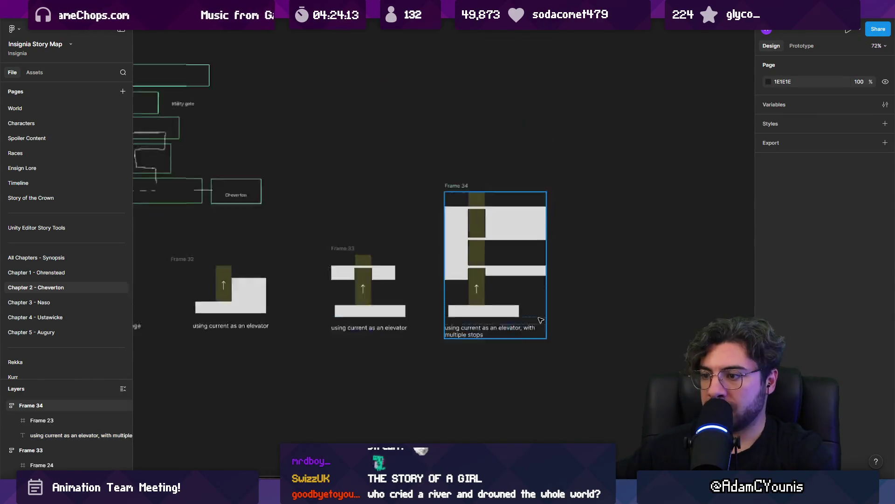
{"action": "scroll", "coordinate": [582, 320], "scroll_direction": "up", "scroll_amount": 4, "text": "ctrl"}
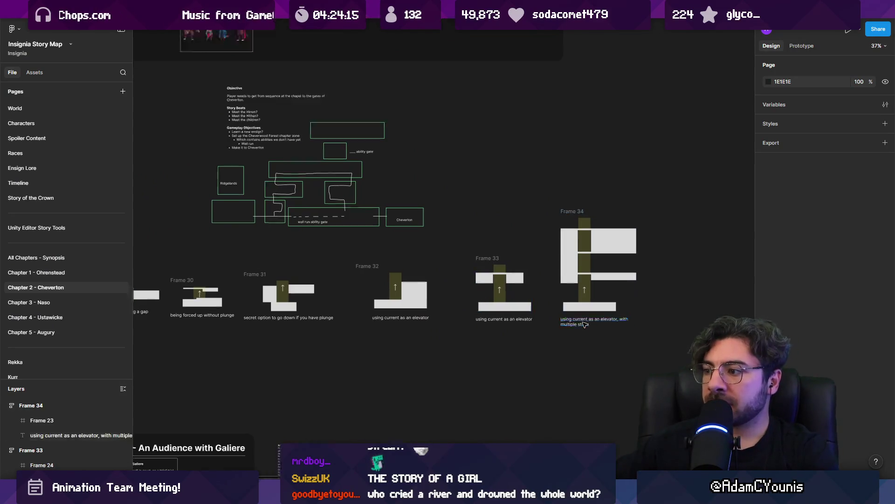
{"action": "double_click", "coordinate": [606, 321]}
{"action": "left_click", "coordinate": [617, 328]}
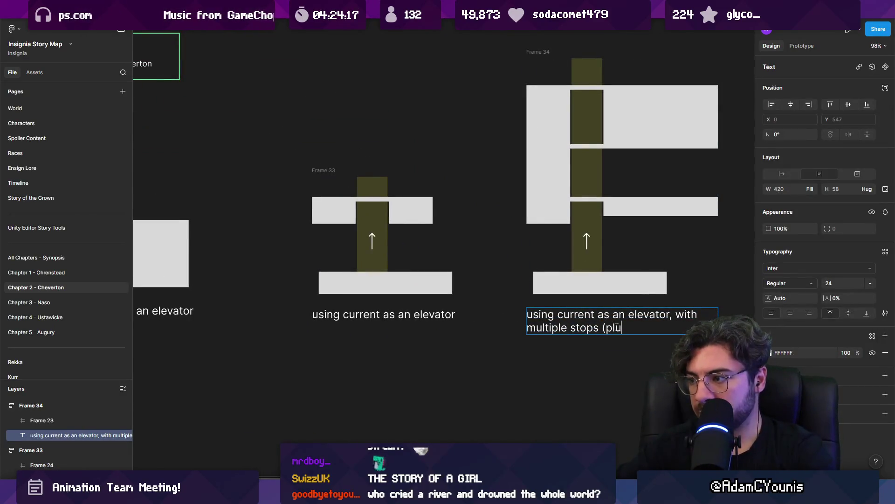
{"action": "key", "text": "Escape"}
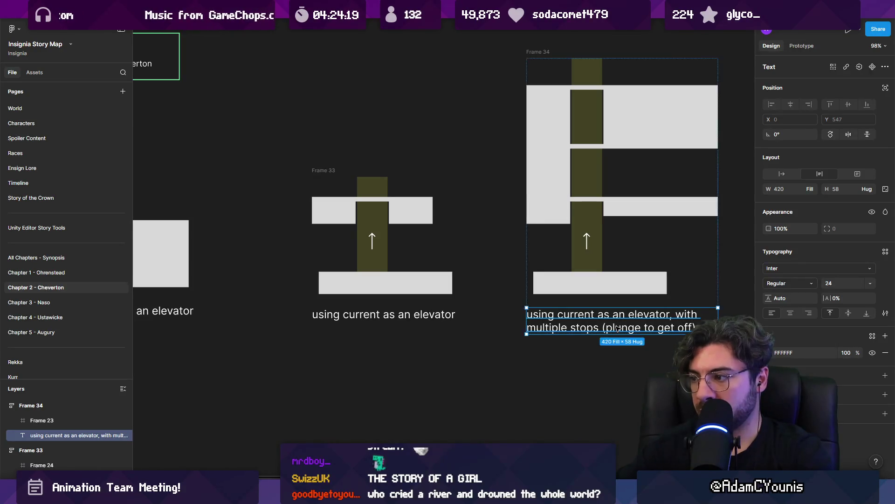
Shift Frames 29 and 30 slightly to the left.
{"action": "key", "text": "Escape"}
{"action": "scroll", "coordinate": [549, 312], "scroll_direction": "down", "scroll_amount": 5, "text": "ctrl"}
{"action": "scroll", "coordinate": [417, 300], "scroll_direction": "down", "scroll_amount": 2, "text": "ctrl"}
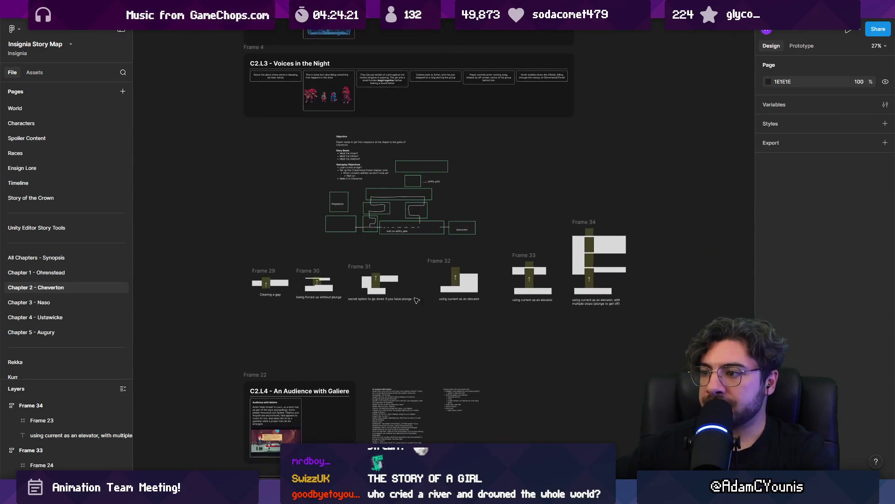
{"action": "mouse_move", "coordinate": [264, 273]}
{"action": "left_mouse_down"}
{"action": "mouse_move", "coordinate": [345, 311]}
{"action": "mouse_move", "coordinate": [313, 287]}
{"action": "left_mouse_up"}
{"action": "left_click", "coordinate": [304, 319]}
{"action": "scroll", "coordinate": [327, 289], "scroll_direction": "up", "scroll_amount": 7, "text": "ctrl"}
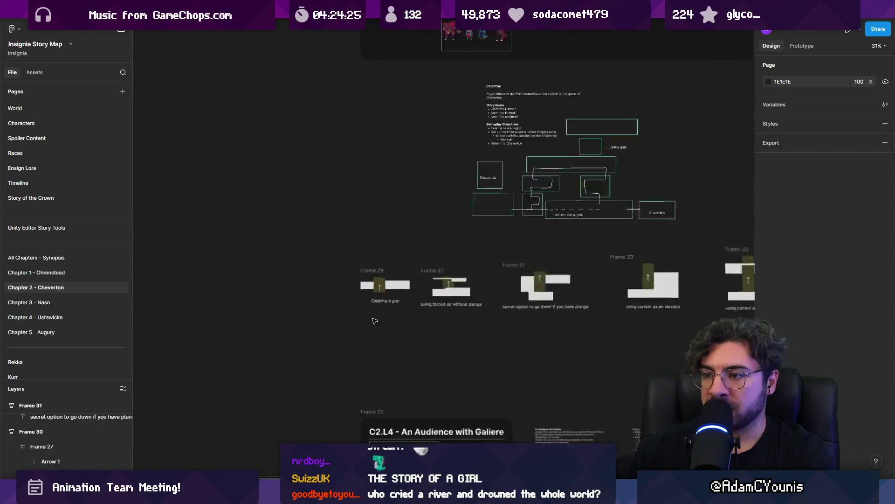
{"action": "left_click", "coordinate": [359, 243]}
{"action": "left_click", "coordinate": [360, 292]}
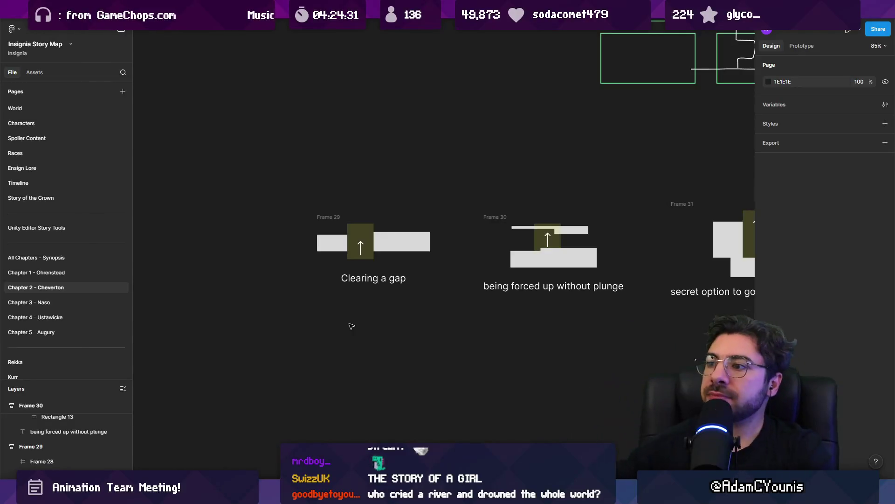
Duplicate Frame 29 below itself and zoom to the copy.
{"action": "scroll", "coordinate": [381, 255], "scroll_direction": "left", "scroll_amount": 3}
{"action": "left_click", "coordinate": [404, 194]}
{"action": "left_click_drag", "start_coordinate": [404, 192], "coordinate": [404, 309], "text": "alt"}
{"action": "key", "text": "shift+2"}
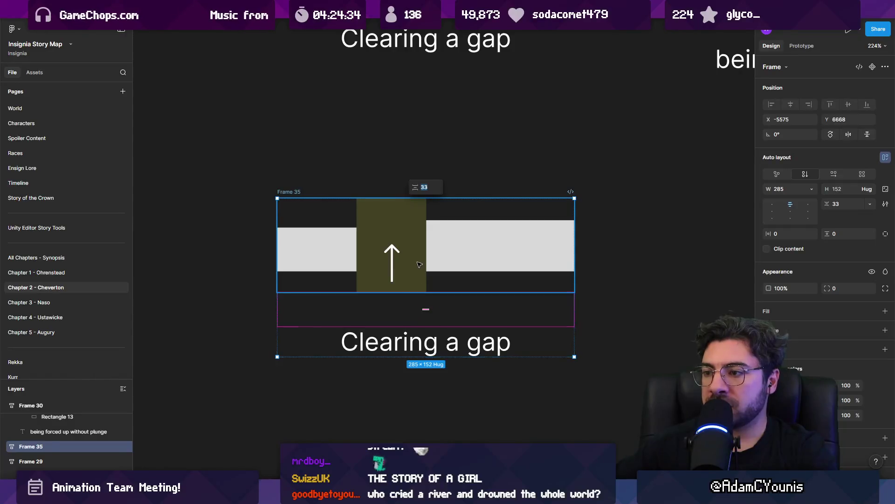
Try stacking the sketch's blocks vertically with auto layout, then undo it.
{"action": "left_click", "coordinate": [420, 265]}
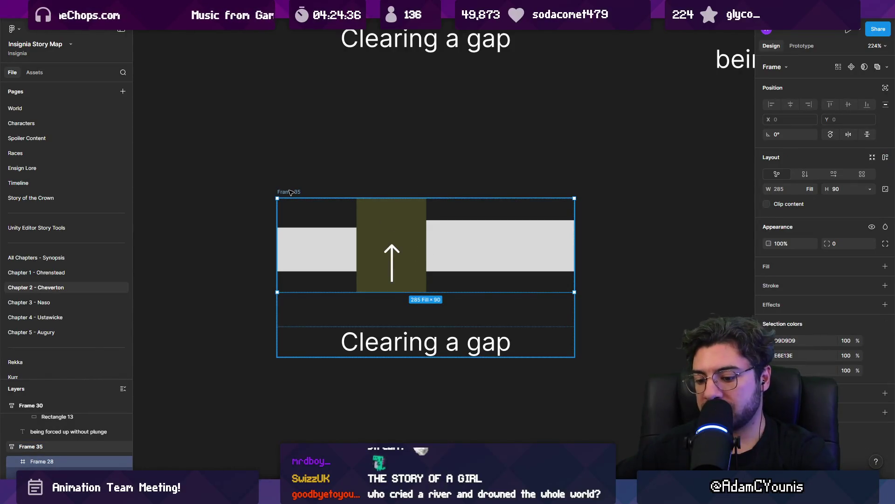
{"action": "key", "text": "Return"}
{"action": "key", "text": "shift+a"}
{"action": "key", "text": "ctrl+z"}
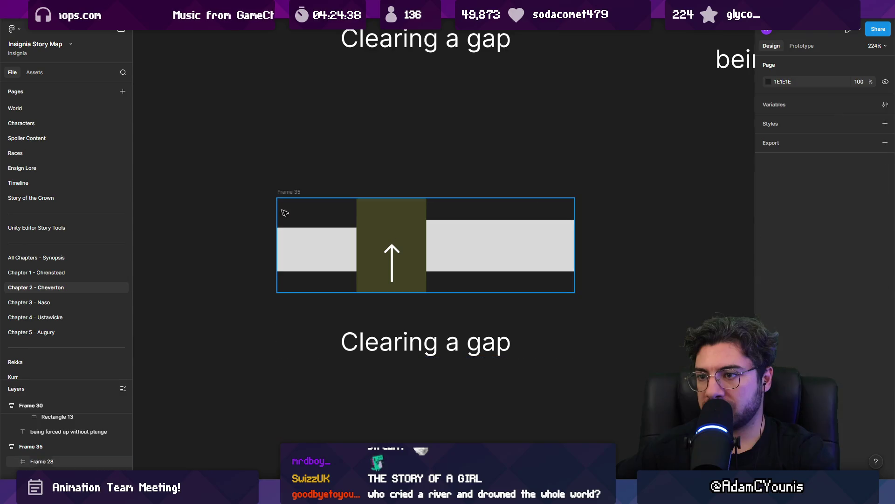
{"action": "key", "text": "Escape"}
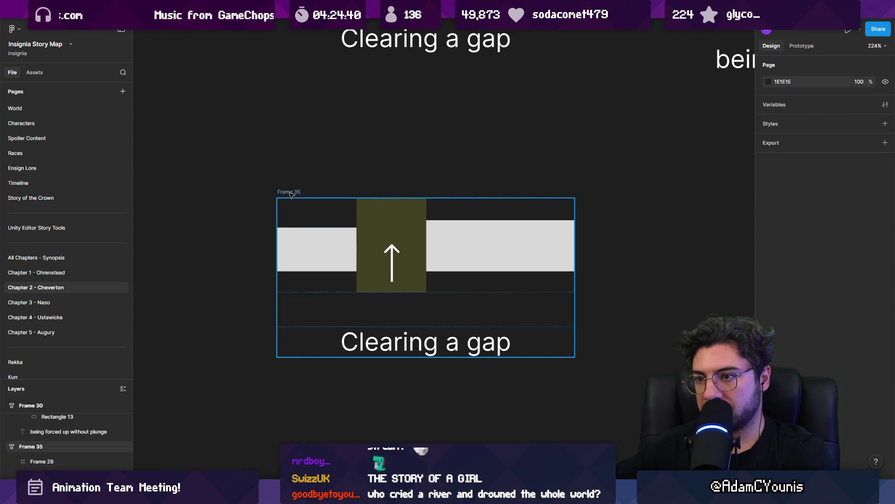
{"action": "key", "text": "Return"}
{"action": "left_click", "coordinate": [260, 190]}
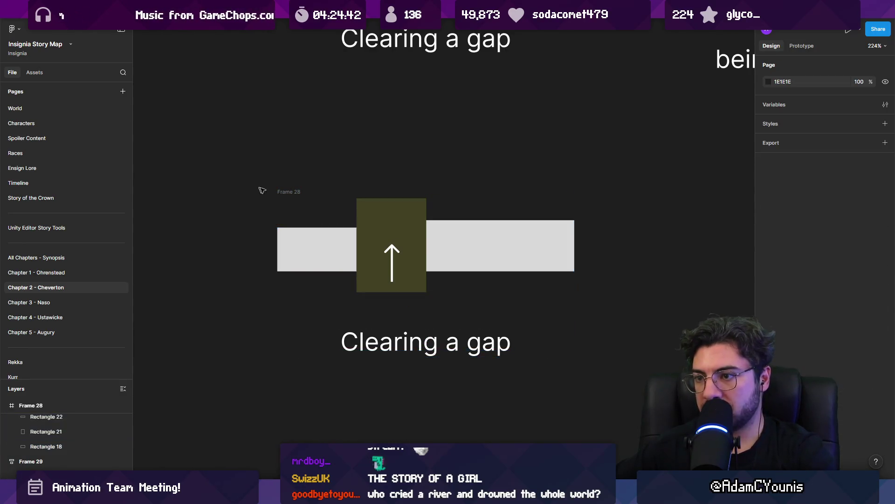
{"action": "left_click", "coordinate": [282, 191]}
{"action": "left_click", "coordinate": [284, 190]}
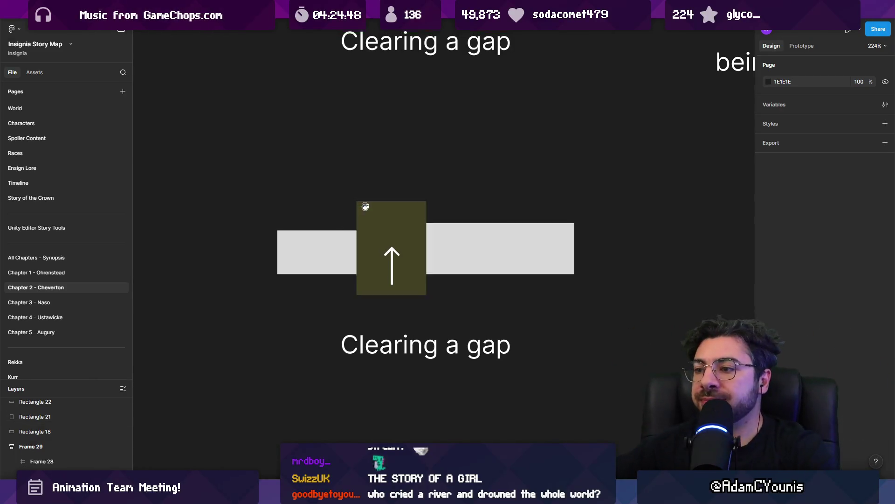
Move the updraft block and its arrow up and widen the left grey platform.
{"action": "scroll", "coordinate": [350, 233], "scroll_direction": "up", "scroll_amount": 2}
{"action": "left_click", "coordinate": [379, 298]}
{"action": "left_click", "coordinate": [380, 269], "text": "shift"}
{"action": "left_click_drag", "start_coordinate": [381, 269], "coordinate": [380, 204]}
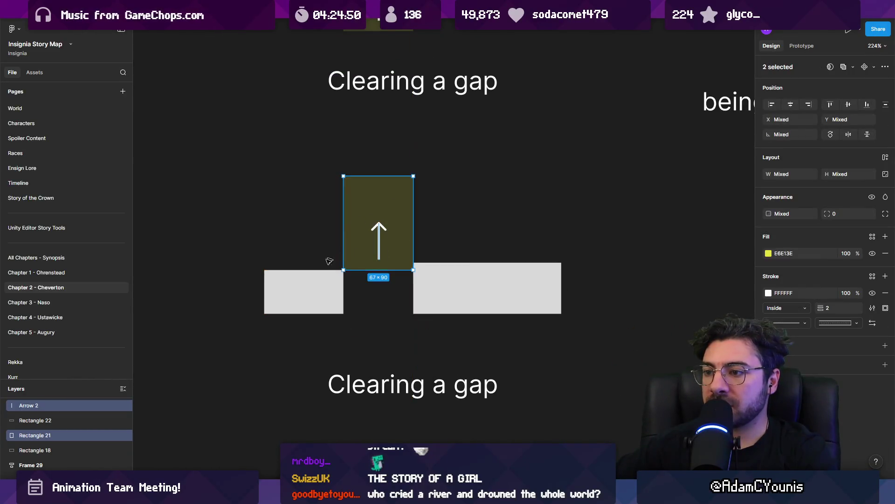
{"action": "left_click", "coordinate": [329, 256]}
{"action": "left_click", "coordinate": [340, 282]}
{"action": "mouse_move", "coordinate": [343, 283]}
{"action": "left_mouse_down"}
{"action": "mouse_move", "coordinate": [416, 283]}
{"action": "mouse_move", "coordinate": [436, 271]}
{"action": "left_mouse_up"}
Duplicate the right platform, colour it red and shrink it into a small 27×24 enemy block.
{"action": "left_click", "coordinate": [402, 247]}
{"action": "left_click", "coordinate": [436, 265]}
{"action": "left_click", "coordinate": [459, 253]}
{"action": "scroll", "coordinate": [452, 261], "scroll_direction": "right", "scroll_amount": 2}
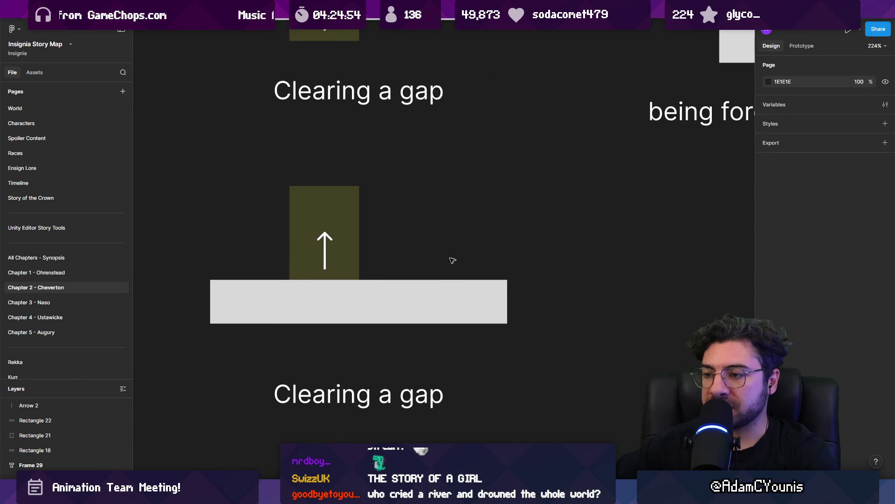
{"action": "left_click", "coordinate": [410, 283]}
{"action": "key", "text": "ctrl+d"}
{"action": "left_click_drag", "start_coordinate": [420, 304], "coordinate": [425, 256]}
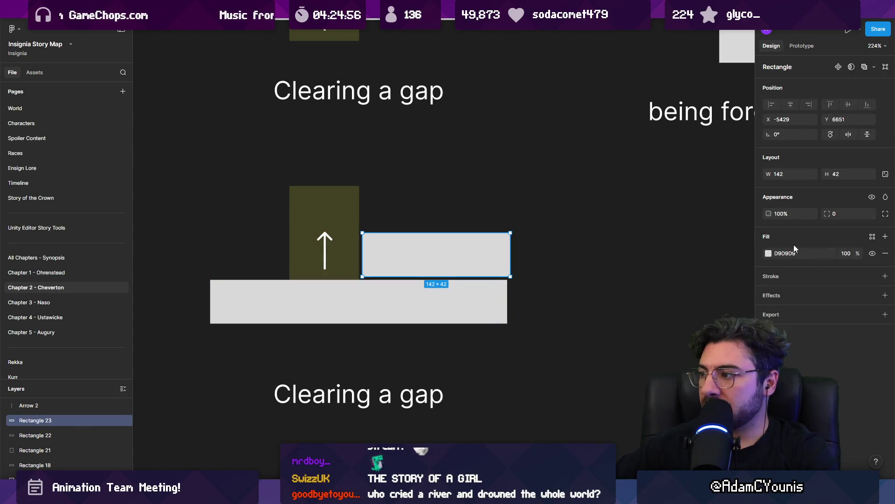
{"action": "left_click", "coordinate": [769, 253]}
{"action": "left_click", "coordinate": [758, 279]}
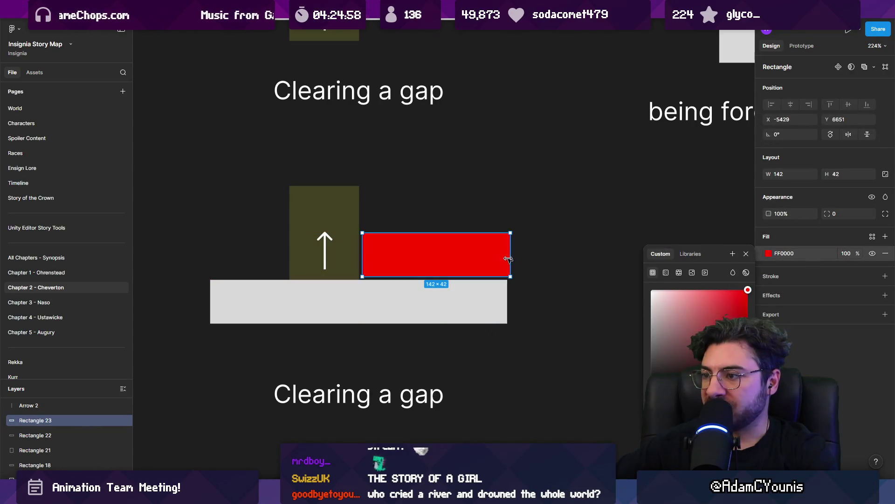
{"action": "left_click", "coordinate": [523, 251]}
{"action": "left_click", "coordinate": [509, 233]}
{"action": "mouse_move", "coordinate": [509, 234]}
{"action": "left_mouse_down"}
{"action": "mouse_move", "coordinate": [464, 248]}
{"action": "mouse_move", "coordinate": [392, 251]}
{"action": "mouse_move", "coordinate": [416, 267]}
{"action": "mouse_move", "coordinate": [436, 265]}
{"action": "left_mouse_up"}
Add a thin yellow bar on top of the red enemy block.
{"action": "scroll", "coordinate": [389, 256], "scroll_direction": "up", "scroll_amount": 5}
{"action": "left_click", "coordinate": [769, 254]}
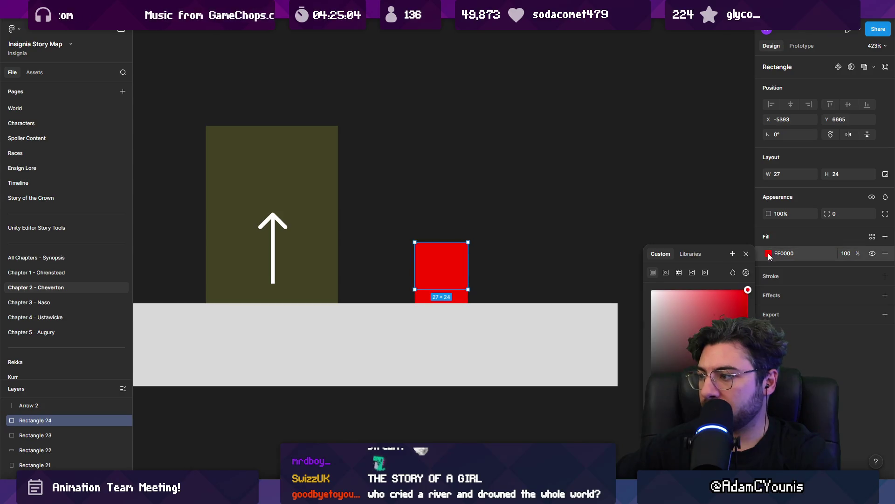
{"action": "left_click_drag", "start_coordinate": [655, 394], "coordinate": [670, 394]}
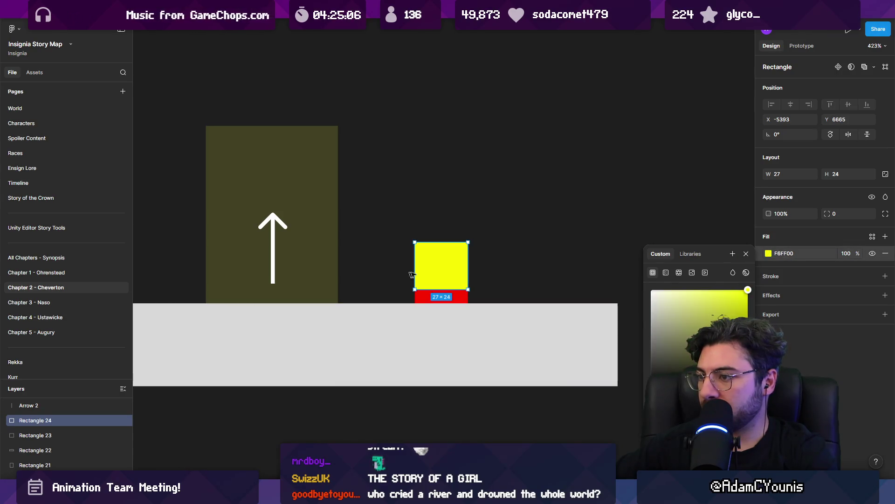
{"action": "left_click_drag", "start_coordinate": [444, 286], "coordinate": [443, 256]}
{"action": "left_click", "coordinate": [410, 199]}
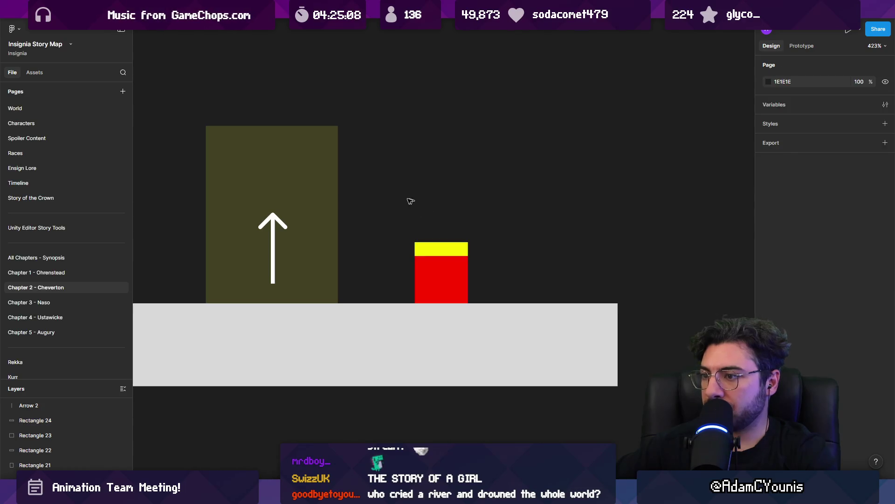
{"action": "scroll", "coordinate": [331, 230], "scroll_direction": "left", "scroll_amount": 2}
Duplicate the updraft arrow and bend it from the updraft top toward the enemy block.
{"action": "left_click", "coordinate": [345, 214]}
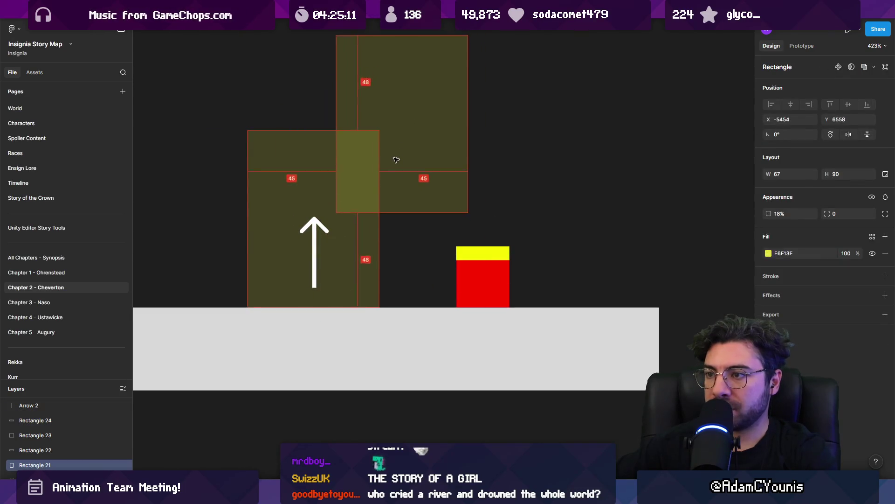
{"action": "left_click", "coordinate": [314, 228]}
{"action": "mouse_move", "coordinate": [319, 223]}
{"action": "left_mouse_down"}
{"action": "mouse_move", "coordinate": [438, 187]}
{"action": "mouse_move", "coordinate": [422, 184]}
{"action": "mouse_move", "coordinate": [418, 118]}
{"action": "mouse_move", "coordinate": [434, 115]}
{"action": "left_mouse_up"}
{"action": "double_click", "coordinate": [438, 188]}
{"action": "left_click_drag", "start_coordinate": [441, 179], "coordinate": [504, 198]}
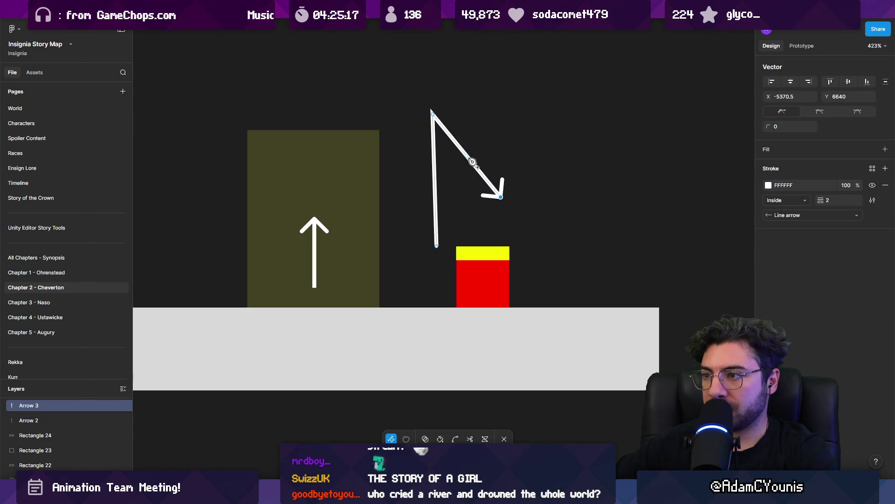
{"action": "left_click_drag", "start_coordinate": [472, 153], "coordinate": [483, 119]}
{"action": "left_click_drag", "start_coordinate": [437, 246], "coordinate": [397, 166]}
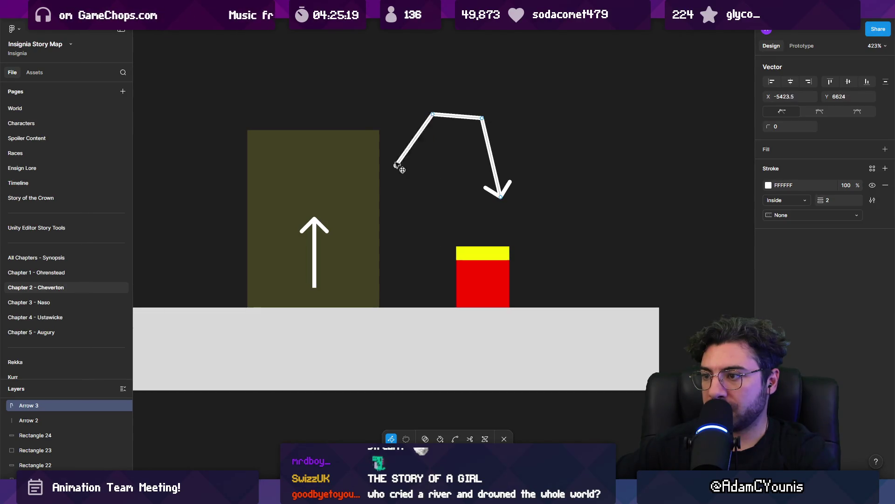
{"action": "left_click", "coordinate": [441, 168]}
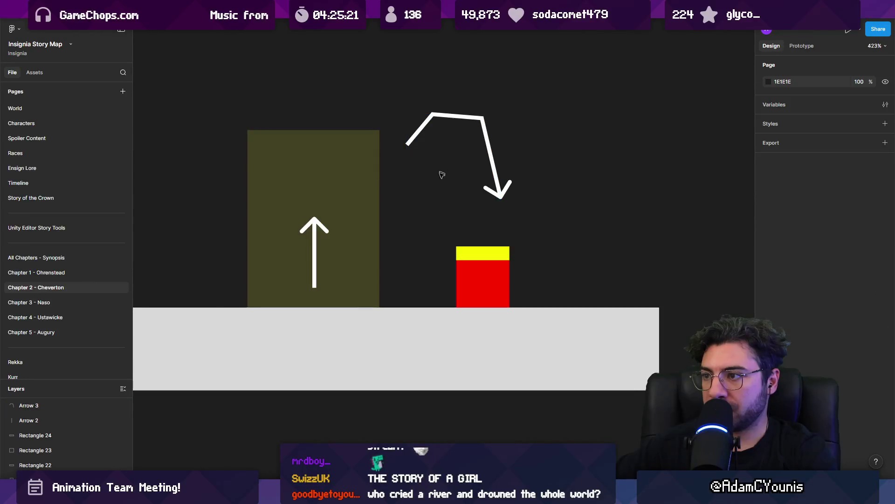
{"action": "left_click", "coordinate": [378, 173]}
{"action": "key", "text": "Escape"}
Shift the updraft and arrow right, lower the updraft's top, and round the bent arrow's corner.
{"action": "left_click", "coordinate": [317, 229]}
{"action": "left_click", "coordinate": [336, 194], "text": "shift"}
{"action": "mouse_move", "coordinate": [336, 194]}
{"action": "left_mouse_down"}
{"action": "mouse_move", "coordinate": [352, 194]}
{"action": "mouse_move", "coordinate": [385, 152]}
{"action": "left_mouse_up"}
{"action": "left_click", "coordinate": [386, 150]}
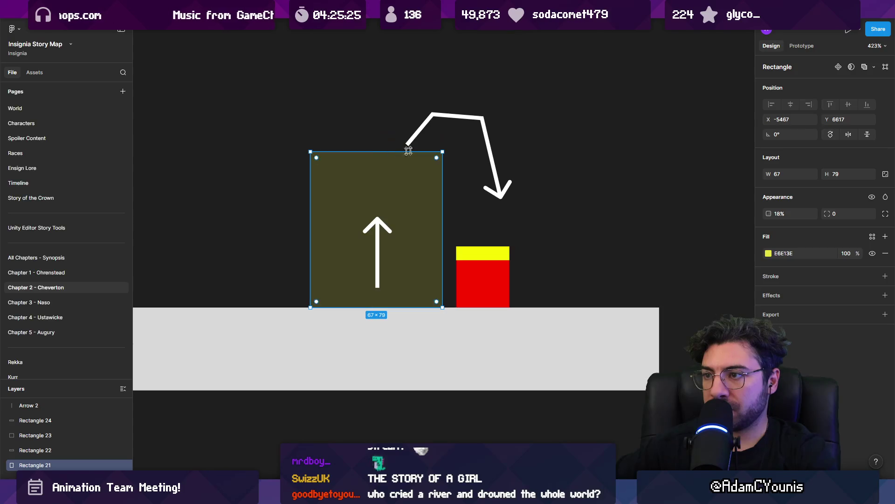
{"action": "left_click", "coordinate": [468, 142]}
{"action": "left_click", "coordinate": [485, 140]}
{"action": "double_click", "coordinate": [437, 117]}
{"action": "mouse_move", "coordinate": [435, 115]}
{"action": "left_mouse_down"}
{"action": "mouse_move", "coordinate": [450, 106]}
{"action": "mouse_move", "coordinate": [543, 146]}
{"action": "left_mouse_up"}
{"action": "key", "text": "Escape"}
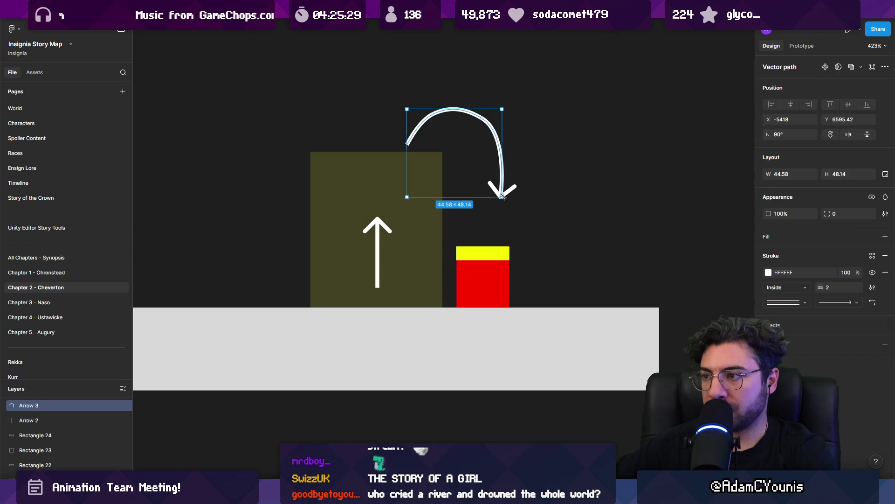
Refine the arrow into a smooth arc dropping onto the enemy block.
{"action": "double_click", "coordinate": [503, 196]}
{"action": "left_click_drag", "start_coordinate": [501, 195], "coordinate": [492, 167]}
{"action": "mouse_move", "coordinate": [508, 135]}
{"action": "left_mouse_down"}
{"action": "mouse_move", "coordinate": [498, 141]}
{"action": "mouse_move", "coordinate": [490, 126]}
{"action": "left_mouse_up"}
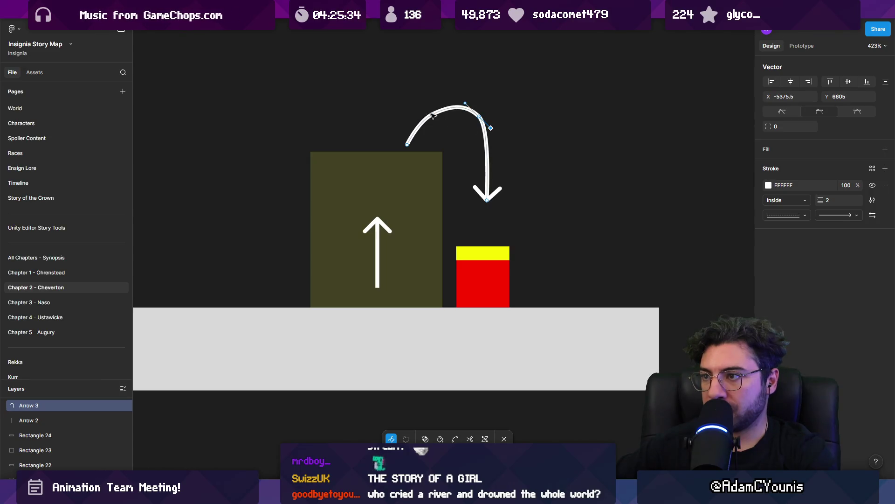
{"action": "left_click_drag", "start_coordinate": [423, 114], "coordinate": [420, 112]}
{"action": "left_click_drag", "start_coordinate": [480, 116], "coordinate": [484, 121]}
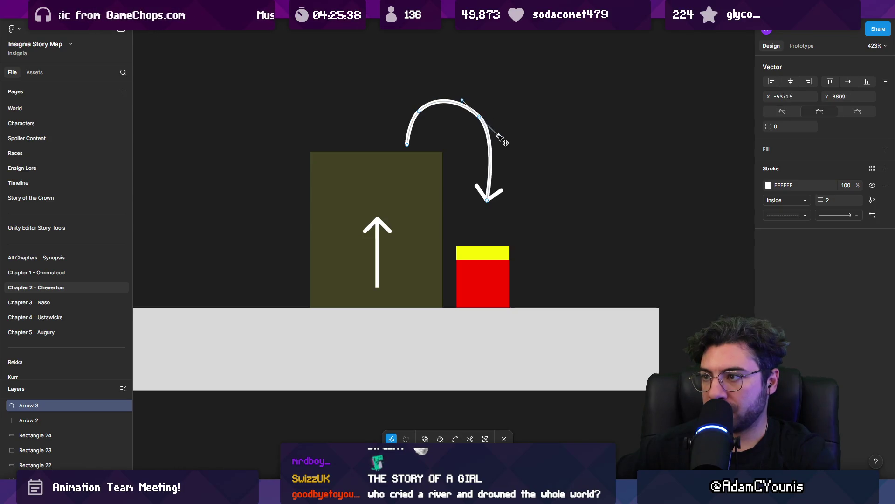
{"action": "key", "text": "Escape"}
{"action": "key", "text": "Escape"}
{"action": "left_click_drag", "start_coordinate": [522, 174], "coordinate": [503, 172]}
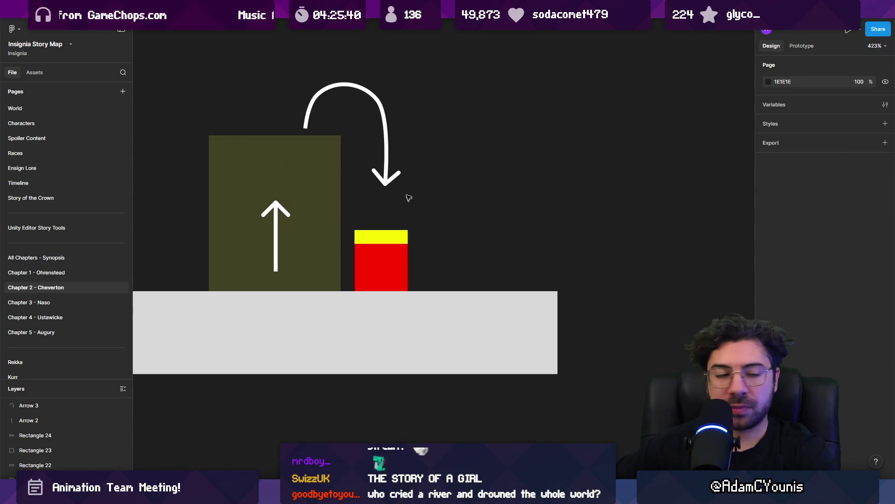
{"action": "scroll", "coordinate": [408, 196], "scroll_direction": "down", "scroll_amount": 5, "text": "ctrl"}
{"action": "scroll", "coordinate": [392, 319], "scroll_direction": "down", "scroll_amount": 1}
{"action": "double_click", "coordinate": [392, 319]}
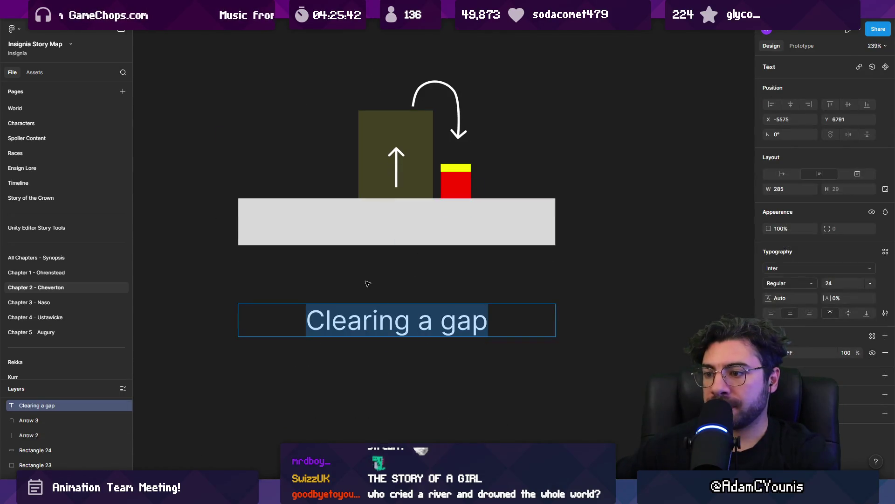
Replace the scene's caption with 'enemy vulnerable on top'.
{"action": "type", "text": "enemy vulnera"}
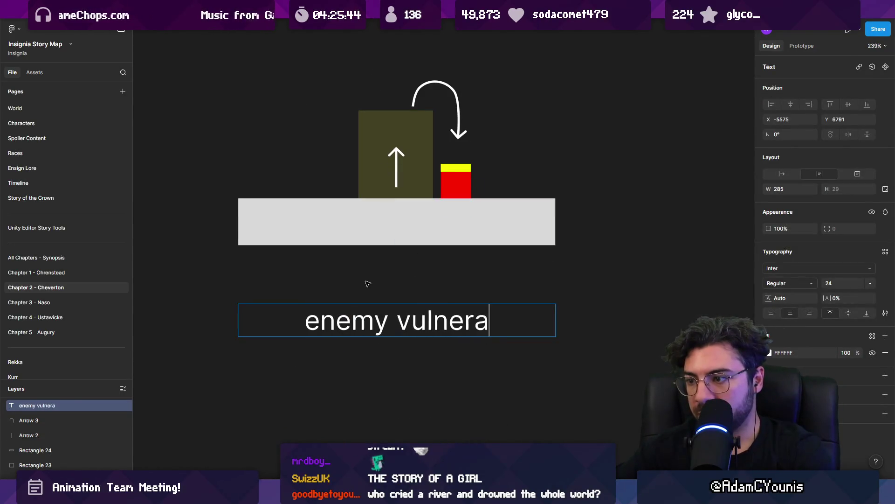
{"action": "type", "text": "ble on top"}
{"action": "left_click", "coordinate": [368, 283]}
{"action": "scroll", "coordinate": [368, 283], "scroll_direction": "down", "scroll_amount": 5, "text": "ctrl"}
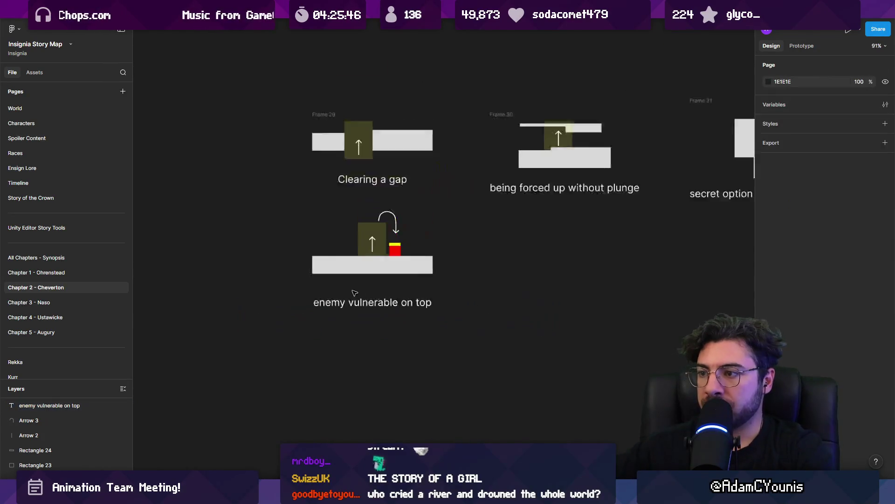
{"action": "left_click", "coordinate": [363, 300]}
{"action": "left_click", "coordinate": [465, 286]}
Duplicate the whole enemy scene to its right, then move both scenes down.
{"action": "scroll", "coordinate": [434, 289], "scroll_direction": "right", "scroll_amount": 2}
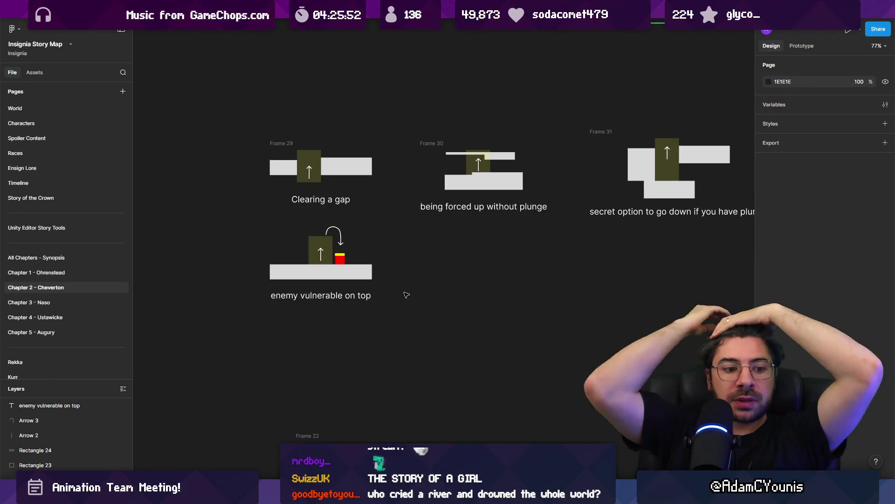
{"action": "scroll", "coordinate": [404, 294], "scroll_direction": "up", "scroll_amount": 5}
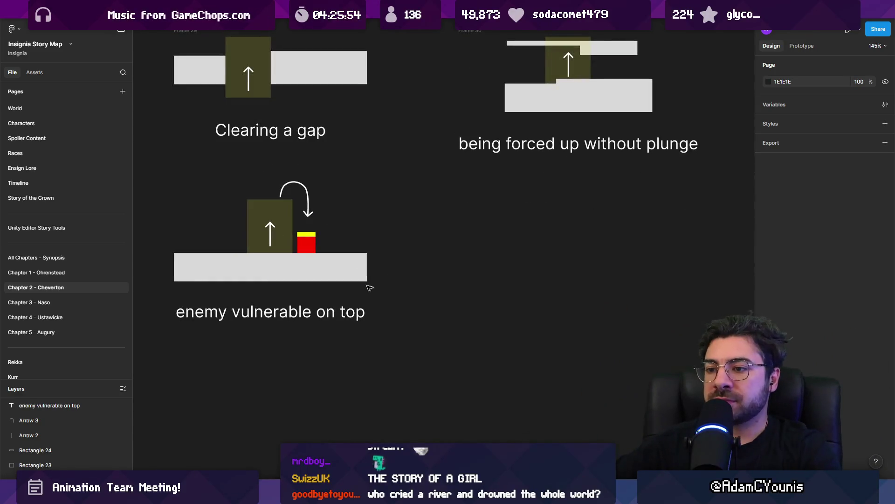
{"action": "left_click_drag", "start_coordinate": [415, 323], "coordinate": [171, 161]}
{"action": "left_click_drag", "start_coordinate": [220, 244], "coordinate": [504, 246]}
{"action": "left_click", "coordinate": [235, 366]}
{"action": "left_click_drag", "start_coordinate": [163, 362], "coordinate": [704, 179]}
{"action": "mouse_move", "coordinate": [578, 262]}
{"action": "left_mouse_down"}
{"action": "mouse_move", "coordinate": [578, 294]}
{"action": "mouse_move", "coordinate": [465, 291]}
{"action": "left_mouse_up"}
Rewrite the copy's caption to "destructible block that's too high to reach otherwise".
{"action": "double_click", "coordinate": [431, 331]}
{"action": "type", "text": "des"}
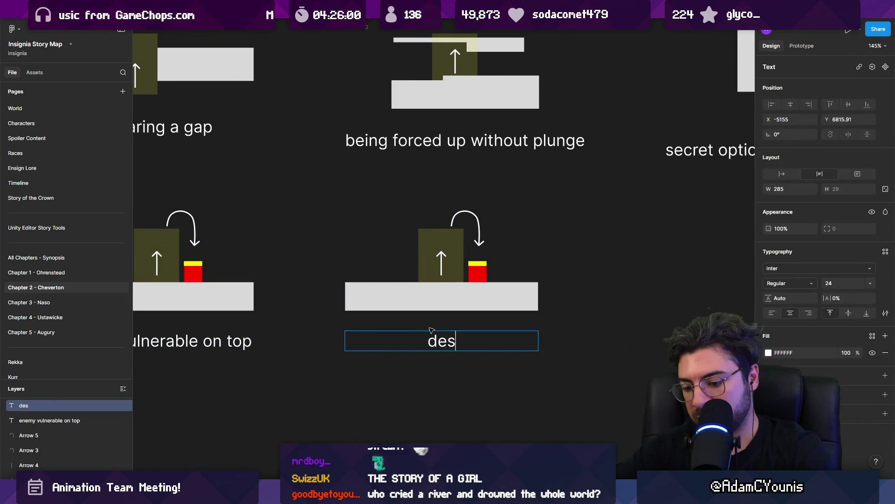
{"action": "type", "text": "blopck"}
{"action": "key", "text": "BackSpace"}
{"action": "key", "text": "BackSpace"}
{"action": "key", "text": "BackSpace"}
{"action": "type", "text": "ock"}
{"action": "key", "text": "BackSpace"}
{"action": "key", "text": "BackSpace"}
{"action": "key", "text": "BackSpace"}
{"action": "type", "text": "cjk"}
{"action": "key", "text": "BackSpace"}
{"action": "key", "text": "BackSpace"}
{"action": "type", "text": "k that's"}
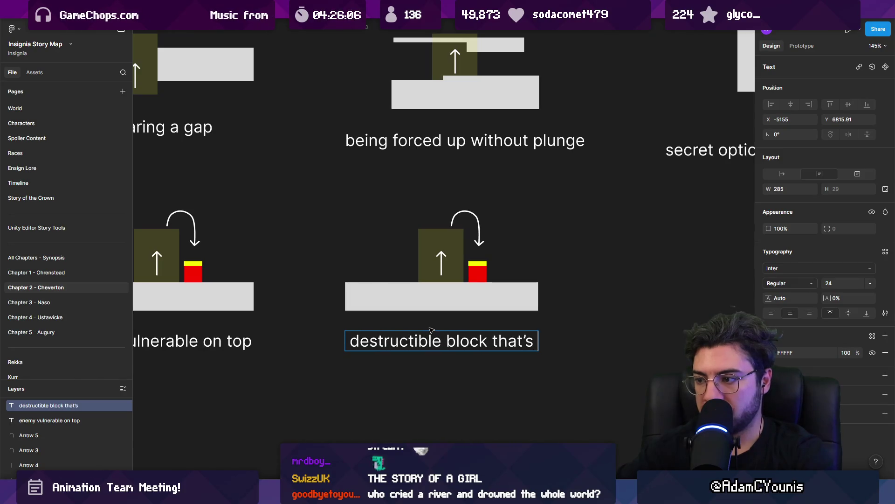
{"action": "type", "text": " reach otherwise"}
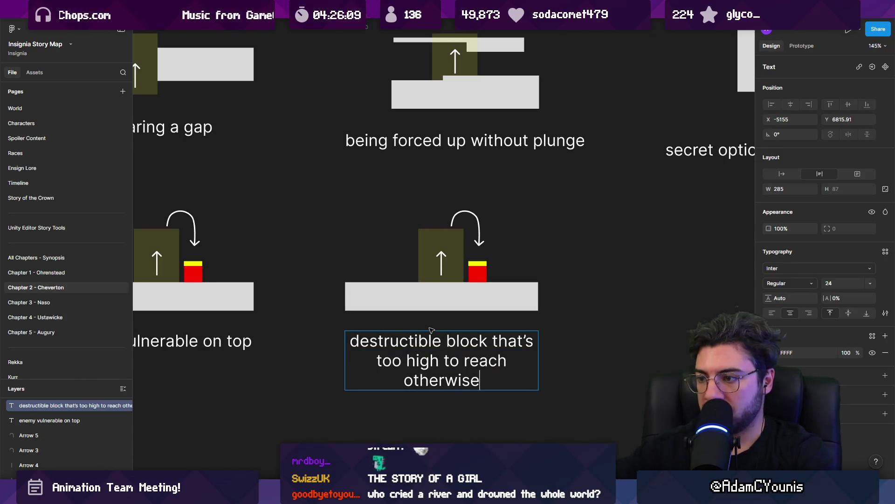
{"action": "left_click", "coordinate": [503, 270]}
Change the copy's red block fill to grey 868686.
{"action": "scroll", "coordinate": [503, 269], "scroll_direction": "up", "scroll_amount": 3}
{"action": "left_click", "coordinate": [477, 273]}
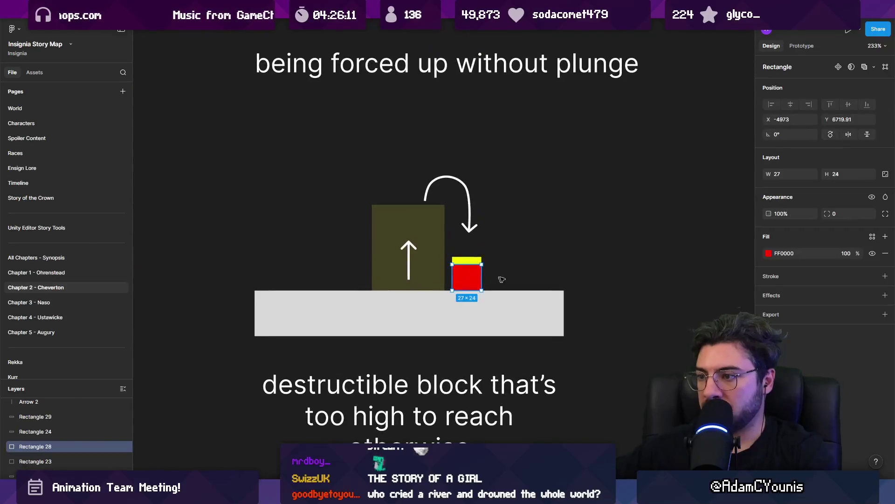
{"action": "left_click", "coordinate": [768, 254]}
{"action": "left_click", "coordinate": [675, 386]}
{"action": "left_click_drag", "start_coordinate": [748, 278], "coordinate": [619, 332]}
Raise the yellow bar and duplicate the grey block beneath it to stack two blocks.
{"action": "left_click", "coordinate": [548, 244]}
{"action": "scroll", "coordinate": [479, 259], "scroll_direction": "down", "scroll_amount": 3}
{"action": "left_click_drag", "start_coordinate": [471, 260], "coordinate": [474, 237]}
{"action": "scroll", "coordinate": [475, 238], "scroll_direction": "up", "scroll_amount": 5}
{"action": "left_click", "coordinate": [469, 268]}
{"action": "mouse_move", "coordinate": [469, 268]}
{"action": "left_mouse_down"}
{"action": "mouse_move", "coordinate": [466, 224]}
{"action": "mouse_move", "coordinate": [462, 231]}
{"action": "mouse_move", "coordinate": [451, 224]}
{"action": "left_mouse_up"}
{"action": "double_click", "coordinate": [451, 203]}
{"action": "key", "text": "Escape"}
{"action": "left_click", "coordinate": [523, 225]}
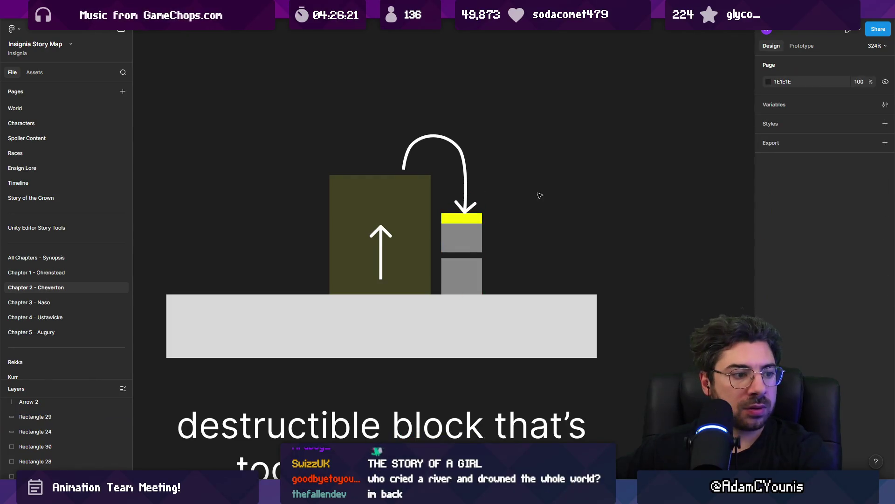
View the canvas at 100% and delete the accidental third scene copy.
{"action": "scroll", "coordinate": [513, 221], "scroll_direction": "up", "scroll_amount": 1}
{"action": "key", "text": "shift+0"}
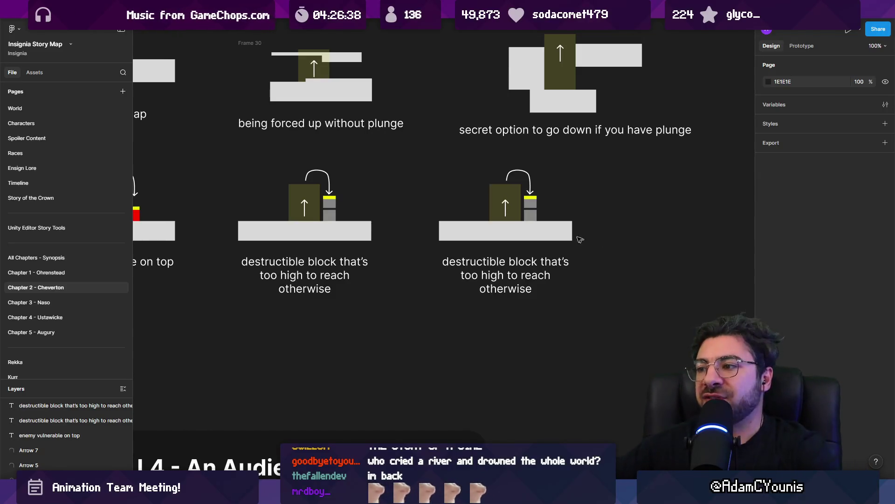
{"action": "scroll", "coordinate": [580, 239], "scroll_direction": "up", "scroll_amount": 3}
{"action": "left_click", "coordinate": [513, 326]}
{"action": "scroll", "coordinate": [513, 326], "scroll_direction": "down", "scroll_amount": 4}
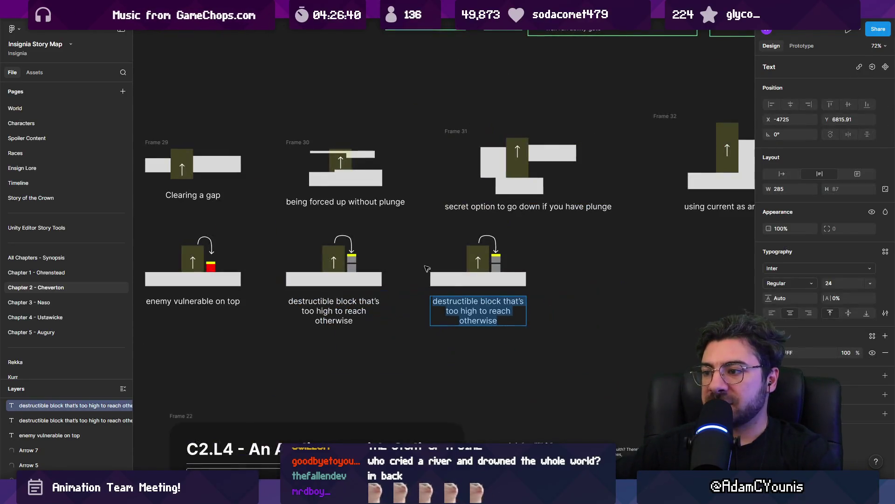
{"action": "left_click", "coordinate": [520, 306]}
{"action": "key", "text": "Delete"}
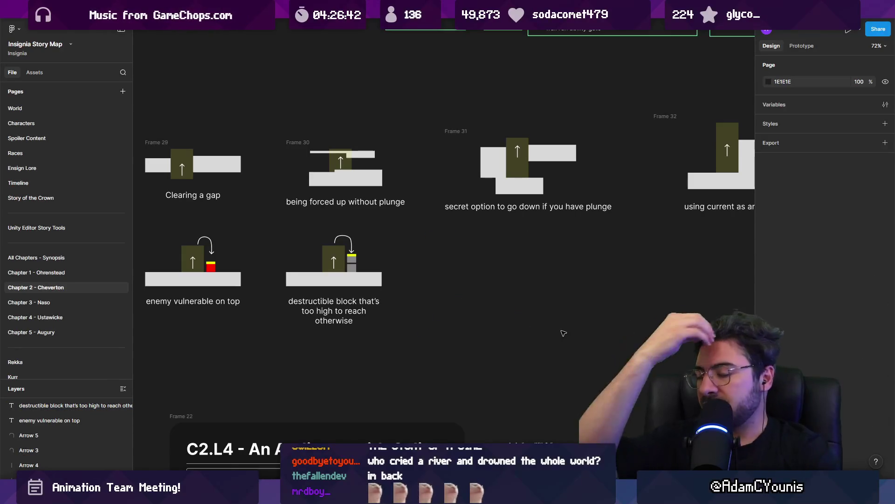
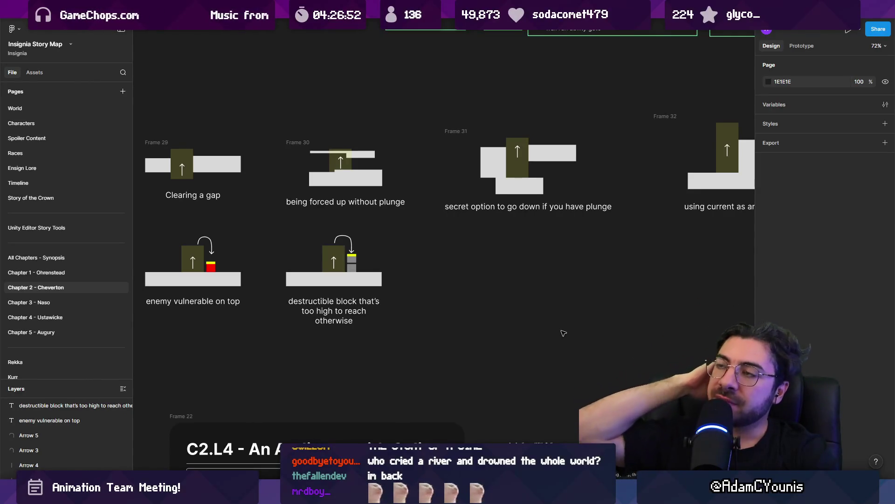
Duplicate the current column, its arrow and the grey block beside the destructible-block diagram.
{"action": "scroll", "coordinate": [510, 280], "scroll_direction": "down", "scroll_amount": 3, "text": "ctrl"}
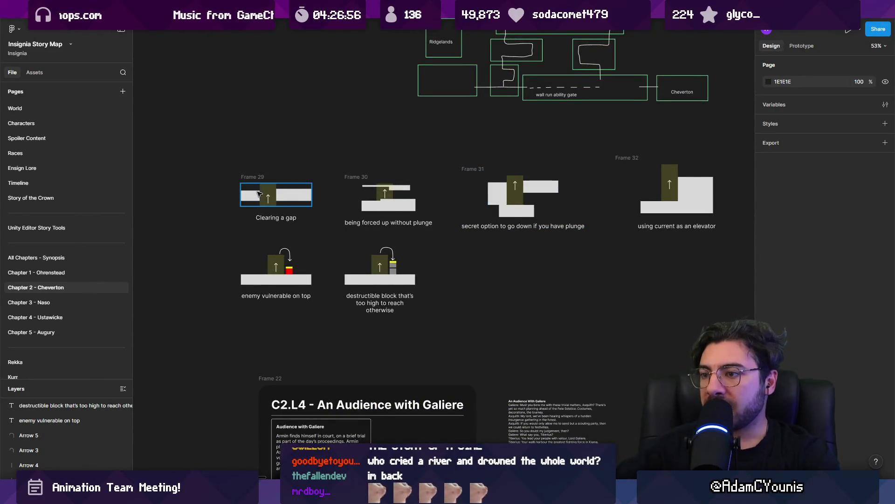
{"action": "scroll", "coordinate": [397, 289], "scroll_direction": "up", "scroll_amount": 5, "text": "ctrl"}
{"action": "mouse_move", "coordinate": [276, 195]}
{"action": "left_mouse_down"}
{"action": "mouse_move", "coordinate": [367, 222]}
{"action": "mouse_move", "coordinate": [590, 222]}
{"action": "left_mouse_up"}
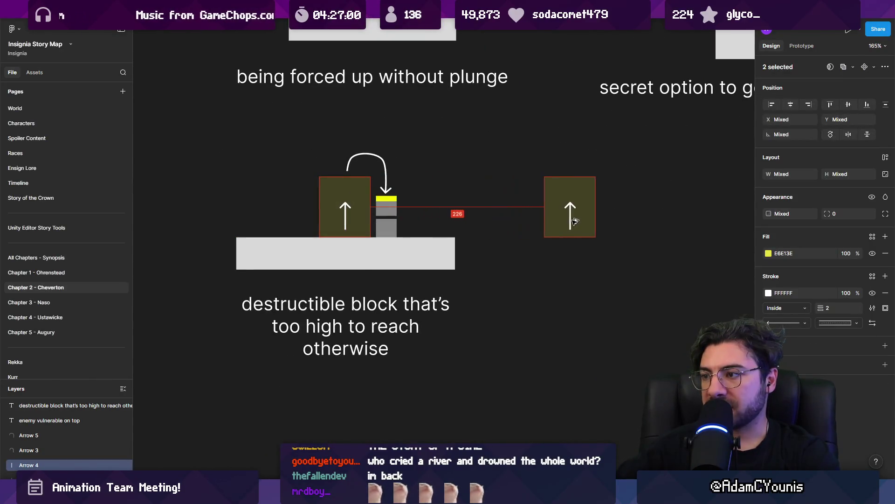
{"action": "scroll", "coordinate": [513, 257], "scroll_direction": "right", "scroll_amount": 5}
{"action": "scroll", "coordinate": [513, 256], "scroll_direction": "up", "scroll_amount": 2}
{"action": "left_click", "coordinate": [424, 356]}
{"action": "mouse_move", "coordinate": [267, 263]}
{"action": "left_mouse_down", "text": "alt"}
{"action": "mouse_move", "coordinate": [406, 194]}
{"action": "mouse_move", "coordinate": [443, 201]}
{"action": "mouse_move", "coordinate": [457, 222]}
{"action": "mouse_move", "coordinate": [526, 220]}
{"action": "left_mouse_up", "text": "alt"}
Reshape the copied grey bar's points into a bent zigzag wall.
{"action": "key", "text": "Return"}
{"action": "left_click", "coordinate": [483, 206]}
{"action": "left_click", "coordinate": [483, 204]}
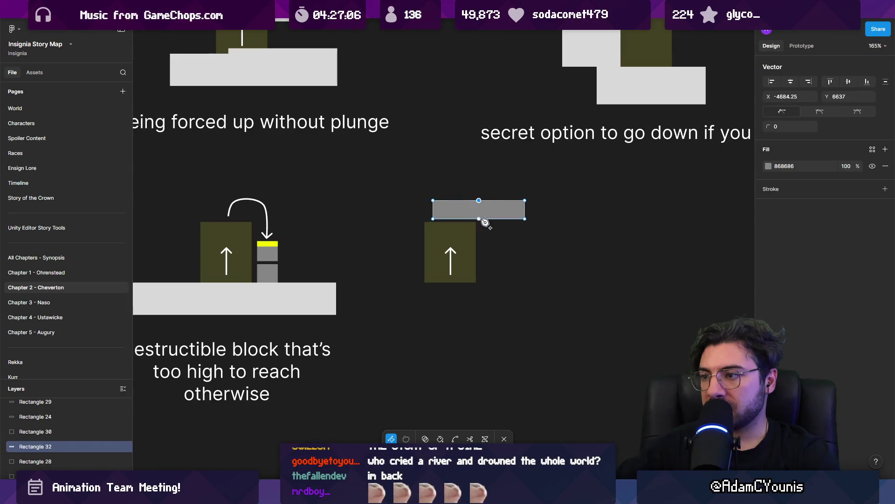
{"action": "scroll", "coordinate": [483, 205], "scroll_direction": "up", "scroll_amount": 5, "text": "ctrl"}
{"action": "left_click_drag", "start_coordinate": [483, 206], "coordinate": [453, 235]}
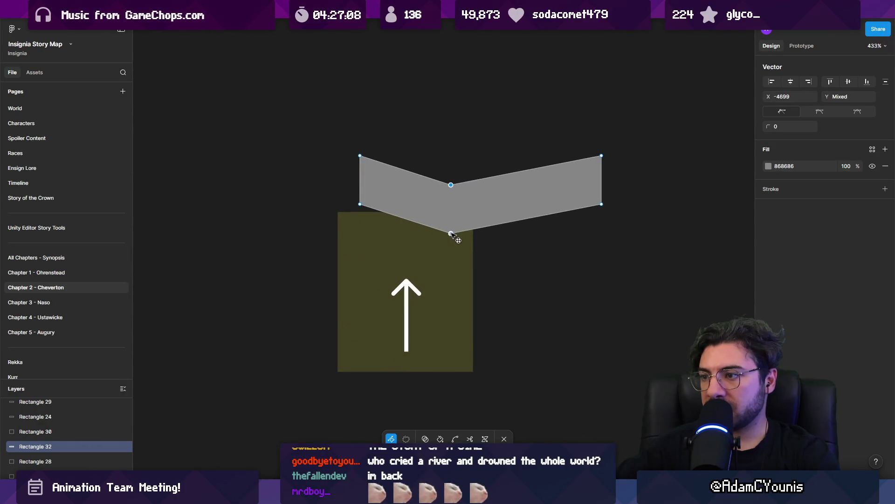
{"action": "left_click", "coordinate": [540, 250]}
{"action": "left_click", "coordinate": [527, 218]}
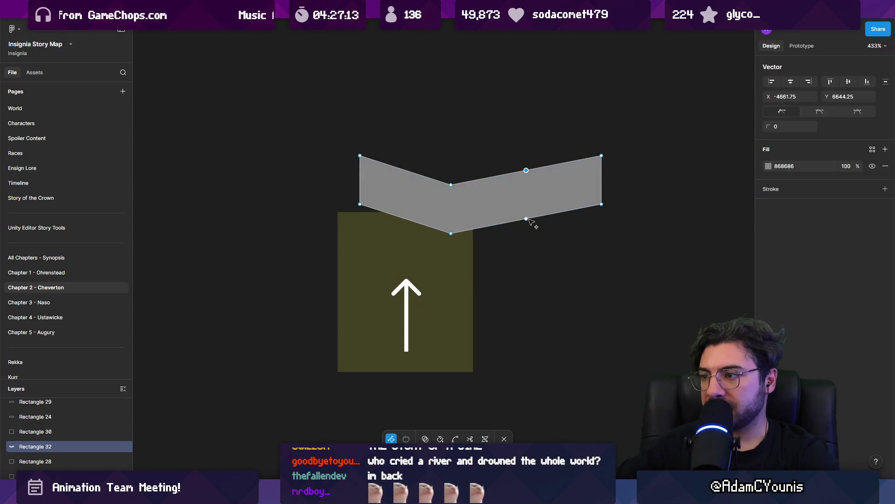
{"action": "left_click_drag", "start_coordinate": [527, 170], "coordinate": [526, 144]}
{"action": "scroll", "coordinate": [550, 184], "scroll_direction": "down", "scroll_amount": 5}
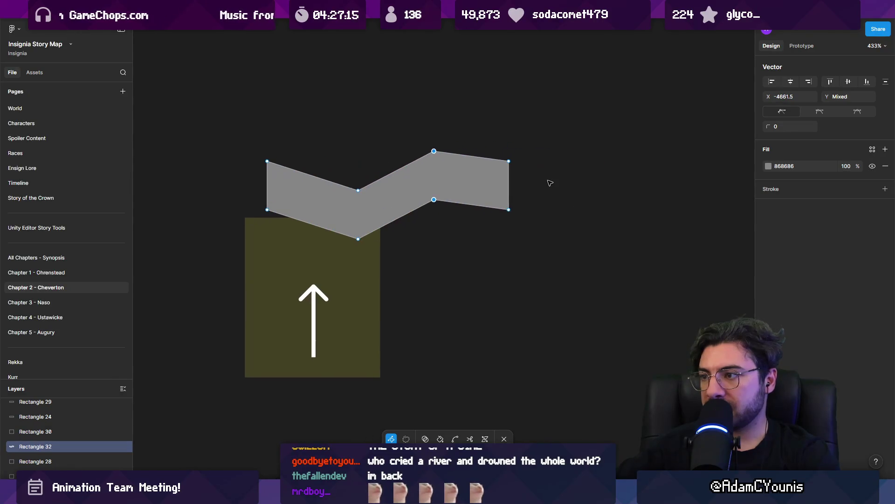
{"action": "key", "text": "Escape"}
Stretch the zigzag wall taller to 238 × 44 and push the current column against its left end.
{"action": "mouse_move", "coordinate": [503, 190]}
{"action": "left_mouse_down"}
{"action": "mouse_move", "coordinate": [487, 194]}
{"action": "mouse_move", "coordinate": [537, 213]}
{"action": "mouse_move", "coordinate": [593, 215]}
{"action": "left_mouse_up"}
{"action": "left_click", "coordinate": [469, 205]}
{"action": "key", "text": "Return"}
{"action": "key", "text": "Escape"}
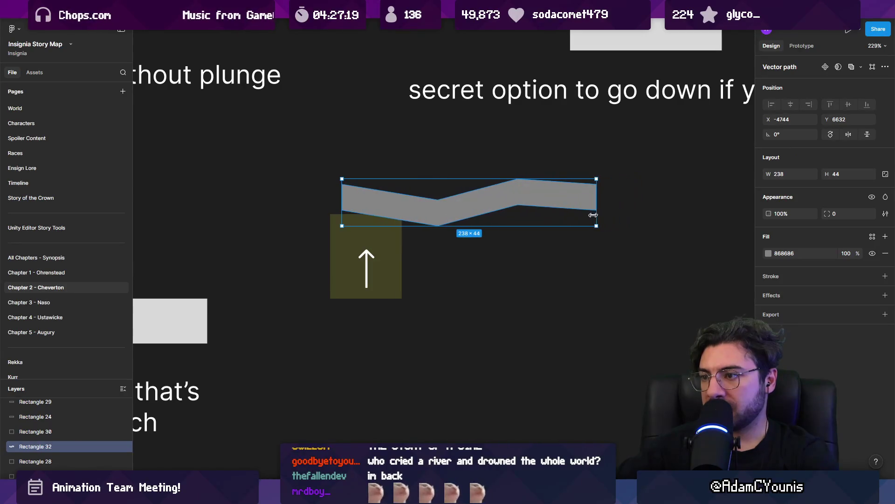
{"action": "left_click_drag", "start_coordinate": [527, 235], "coordinate": [524, 249]}
{"action": "mouse_move", "coordinate": [320, 256]}
{"action": "left_mouse_down"}
{"action": "mouse_move", "coordinate": [406, 279]}
{"action": "mouse_move", "coordinate": [385, 278]}
{"action": "mouse_move", "coordinate": [395, 278]}
{"action": "left_mouse_up"}
{"action": "left_click", "coordinate": [496, 280]}
{"action": "scroll", "coordinate": [485, 272], "scroll_direction": "down", "scroll_amount": 2}
{"action": "scroll", "coordinate": [485, 273], "scroll_direction": "right", "scroll_amount": 2}
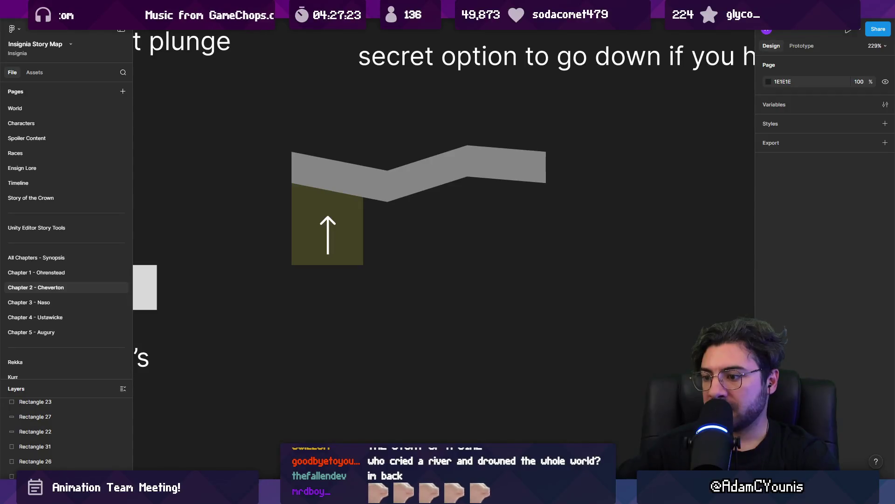
Copy the ground block and caption under the new column, captioned 'used to reach run wall'.
{"action": "scroll", "coordinate": [499, 350], "scroll_direction": "down", "scroll_amount": 5}
{"action": "left_click", "coordinate": [284, 366]}
{"action": "left_click", "coordinate": [339, 309]}
{"action": "mouse_move", "coordinate": [339, 309]}
{"action": "left_mouse_down"}
{"action": "mouse_move", "coordinate": [489, 302]}
{"action": "mouse_move", "coordinate": [472, 302]}
{"action": "left_mouse_up"}
{"action": "mouse_move", "coordinate": [327, 366]}
{"action": "left_mouse_down"}
{"action": "mouse_move", "coordinate": [559, 364]}
{"action": "mouse_move", "coordinate": [567, 356]}
{"action": "left_mouse_up"}
{"action": "key", "text": "Return"}
{"action": "type", "text": "used to reach"}
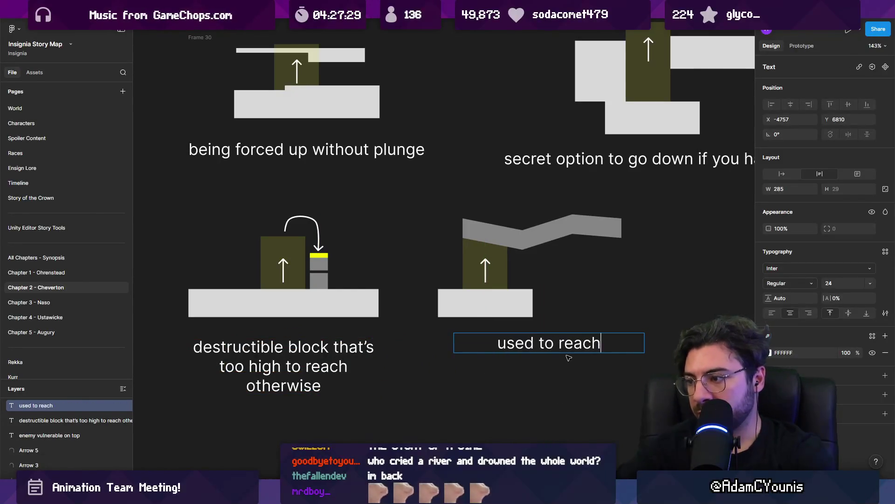
{"action": "type", "text": " run wall"}
{"action": "key", "text": "Escape"}
{"action": "key", "text": "Escape"}
Bring the current column to the front, then duplicate the run-wall diagram and caption rightward.
{"action": "scroll", "coordinate": [395, 333], "scroll_direction": "down", "scroll_amount": 5}
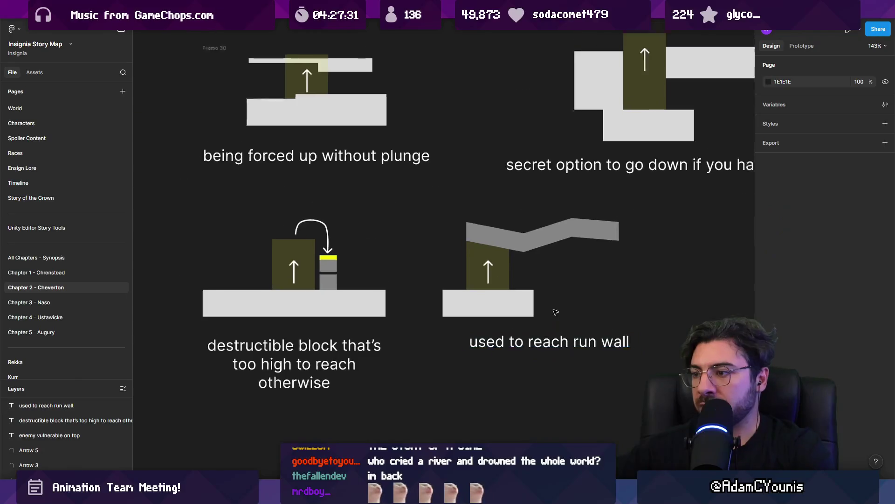
{"action": "left_click", "coordinate": [452, 294]}
{"action": "key", "text": "ctrl+shift+bracketright"}
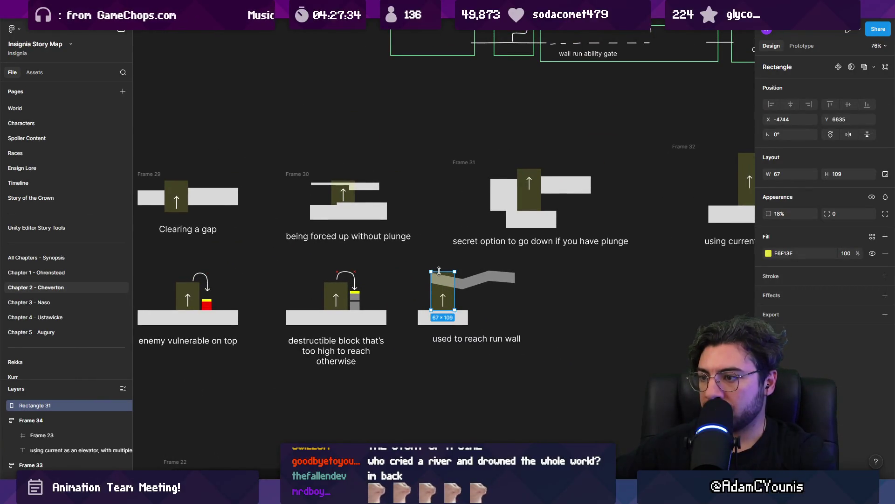
{"action": "left_click", "coordinate": [491, 281]}
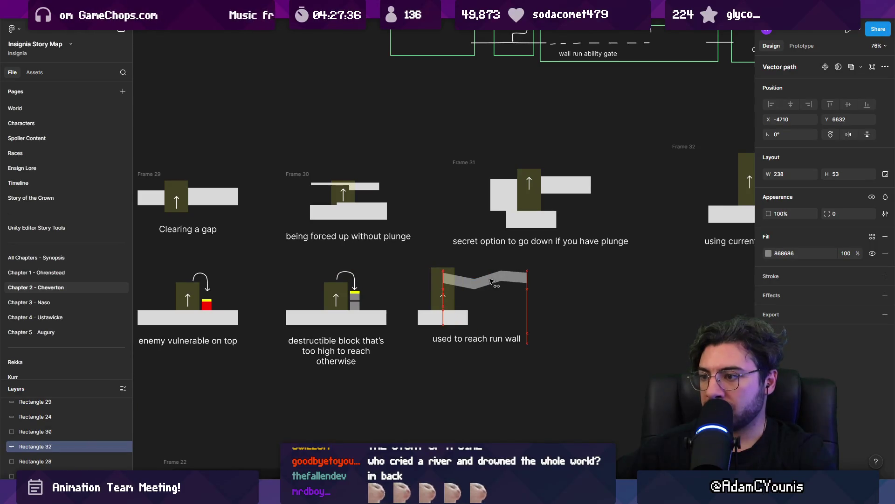
{"action": "left_click", "coordinate": [521, 316]}
{"action": "scroll", "coordinate": [522, 316], "scroll_direction": "down", "scroll_amount": 5}
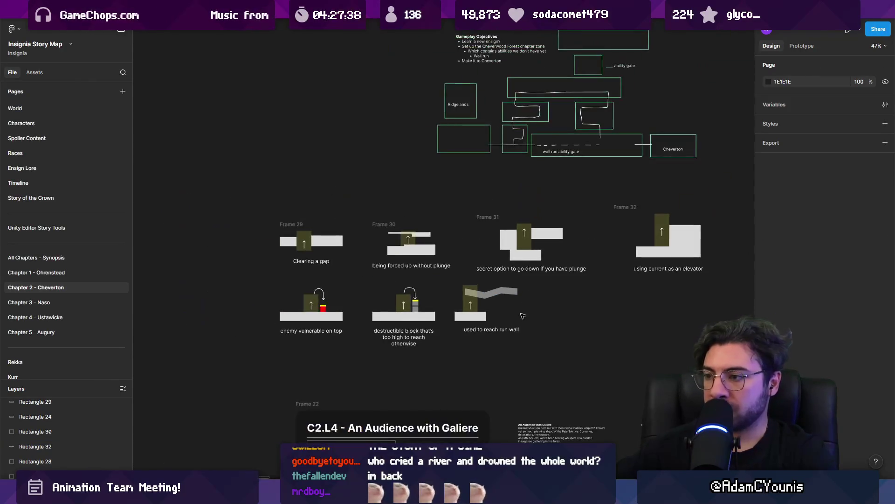
{"action": "left_click", "coordinate": [506, 329]}
{"action": "scroll", "coordinate": [519, 317], "scroll_direction": "up", "scroll_amount": 6}
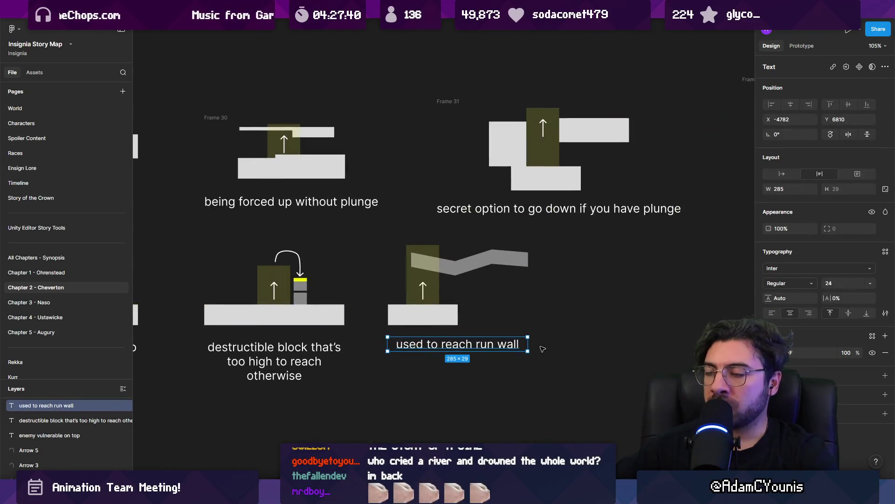
{"action": "mouse_move", "coordinate": [541, 350]}
{"action": "left_mouse_down"}
{"action": "mouse_move", "coordinate": [385, 240]}
{"action": "mouse_move", "coordinate": [575, 260]}
{"action": "left_mouse_up"}
Move the copied current column and arrow to the wall's right end and shift the ground block left.
{"action": "scroll", "coordinate": [419, 279], "scroll_direction": "right", "scroll_amount": 2}
{"action": "scroll", "coordinate": [575, 261], "scroll_direction": "right", "scroll_amount": 3}
{"action": "left_click", "coordinate": [411, 263]}
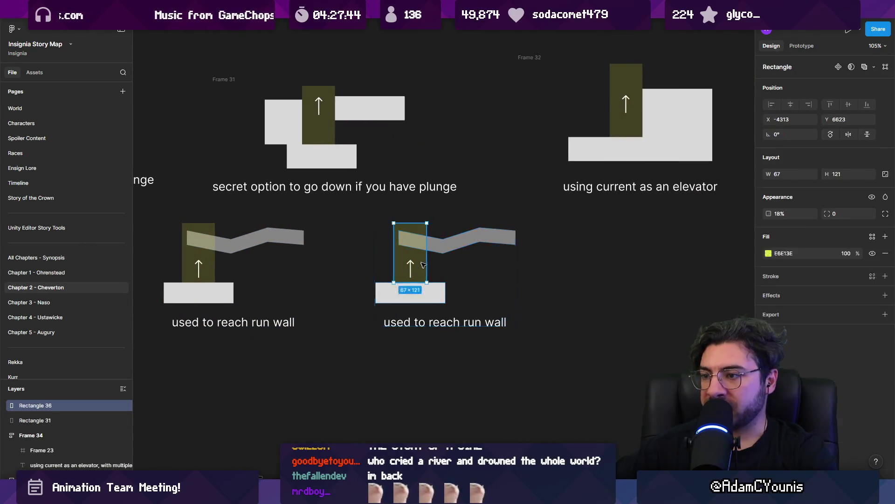
{"action": "left_click_drag", "start_coordinate": [410, 263], "coordinate": [485, 263]}
{"action": "left_click_drag", "start_coordinate": [411, 269], "coordinate": [464, 268]}
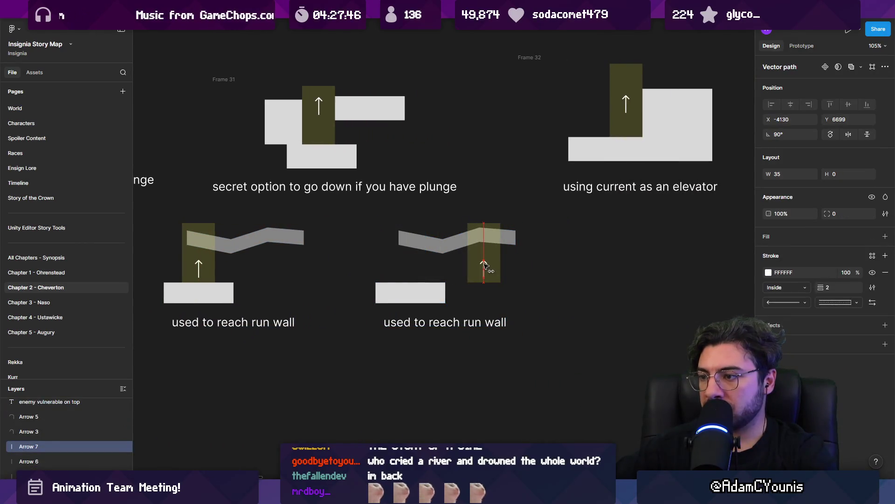
{"action": "left_click_drag", "start_coordinate": [421, 290], "coordinate": [407, 290]}
{"action": "left_click", "coordinate": [481, 232]}
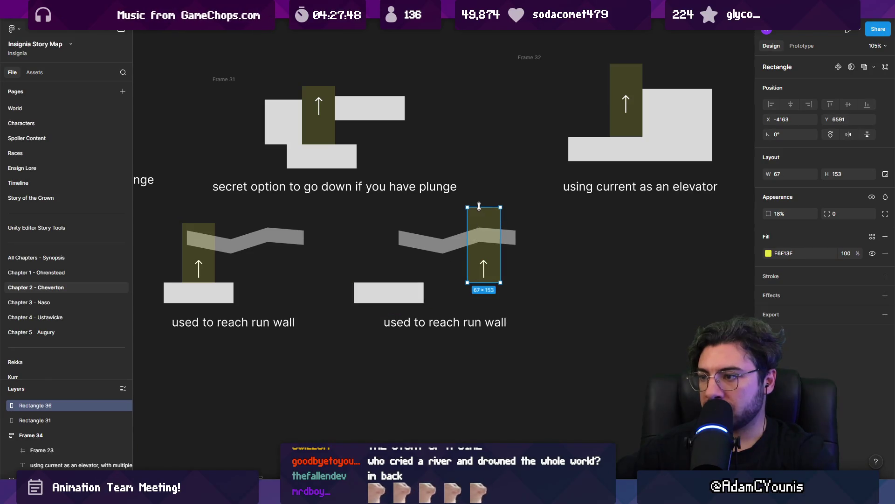
{"action": "left_click", "coordinate": [434, 230]}
{"action": "mouse_move", "coordinate": [448, 243]}
{"action": "left_mouse_down"}
{"action": "mouse_move", "coordinate": [499, 236]}
{"action": "mouse_move", "coordinate": [452, 250]}
{"action": "mouse_move", "coordinate": [453, 260]}
{"action": "left_mouse_up"}
{"action": "key", "text": "ctrl+z"}
Retype the copied caption as 'transition off run wall'.
{"action": "left_click", "coordinate": [446, 322]}
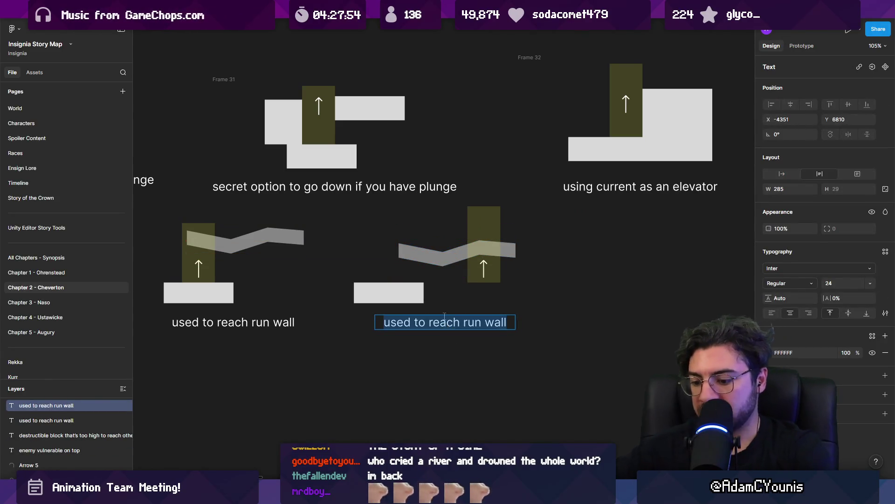
{"action": "type", "text": "transition off run wa"}
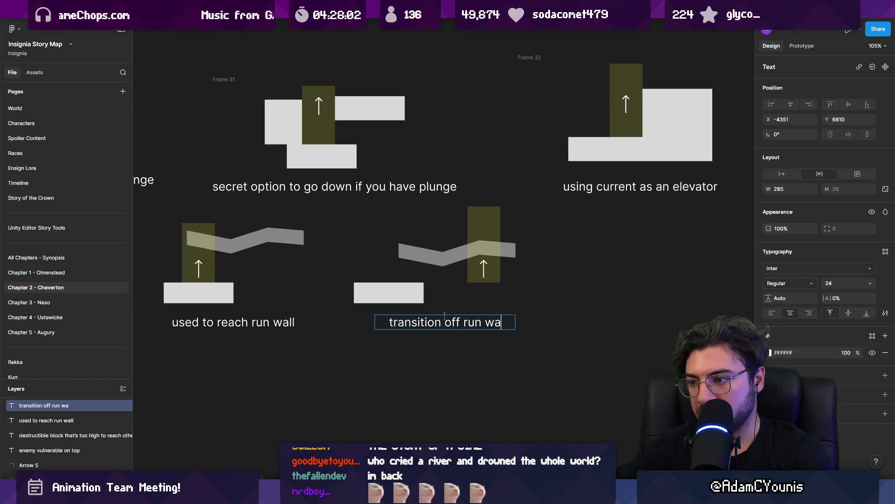
{"action": "left_click", "coordinate": [444, 360]}
{"action": "left_click", "coordinate": [513, 233]}
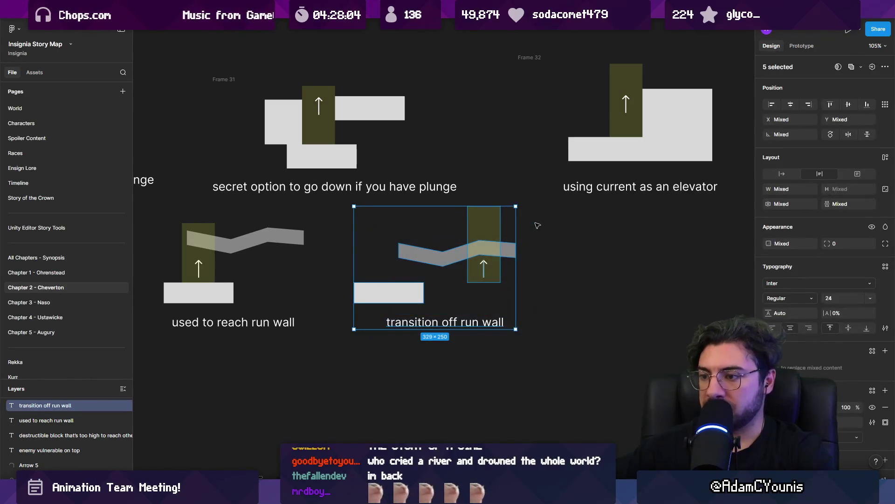
Wrap the transition diagram's shapes into a frame, Frame 35.
{"action": "left_click", "coordinate": [574, 269]}
{"action": "mouse_move", "coordinate": [555, 303]}
{"action": "left_mouse_down"}
{"action": "mouse_move", "coordinate": [355, 234]}
{"action": "mouse_move", "coordinate": [378, 228]}
{"action": "left_mouse_up"}
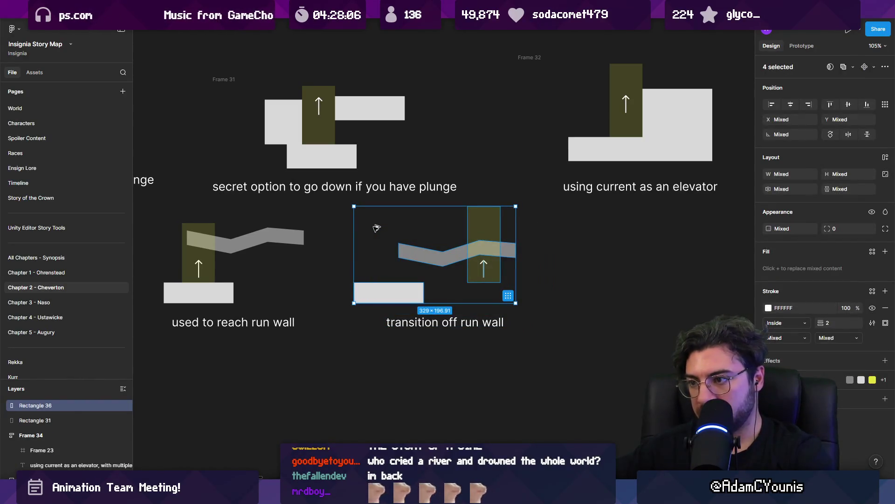
{"action": "key", "text": "ctrl+alt+g"}
{"action": "left_click", "coordinate": [525, 345]}
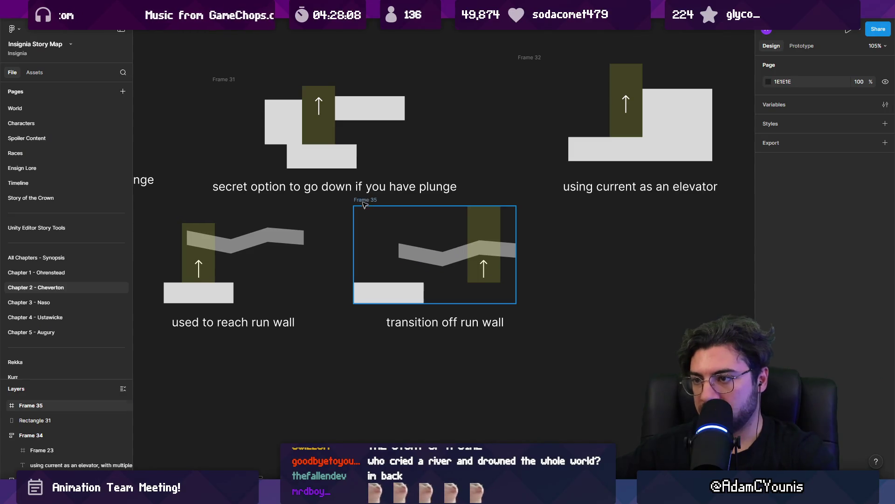
Stack the transition graphic and its caption in auto layout, centre-aligning the caption text.
{"action": "left_click", "coordinate": [410, 284]}
{"action": "left_click", "coordinate": [420, 323], "text": "shift"}
{"action": "key", "text": "shift+a"}
{"action": "scroll", "coordinate": [420, 323], "scroll_direction": "left", "scroll_amount": 5}
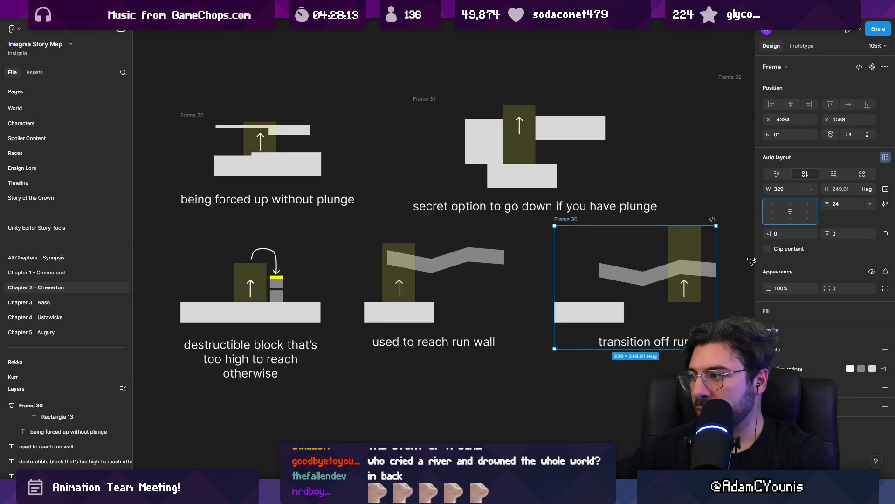
{"action": "double_click", "coordinate": [633, 342]}
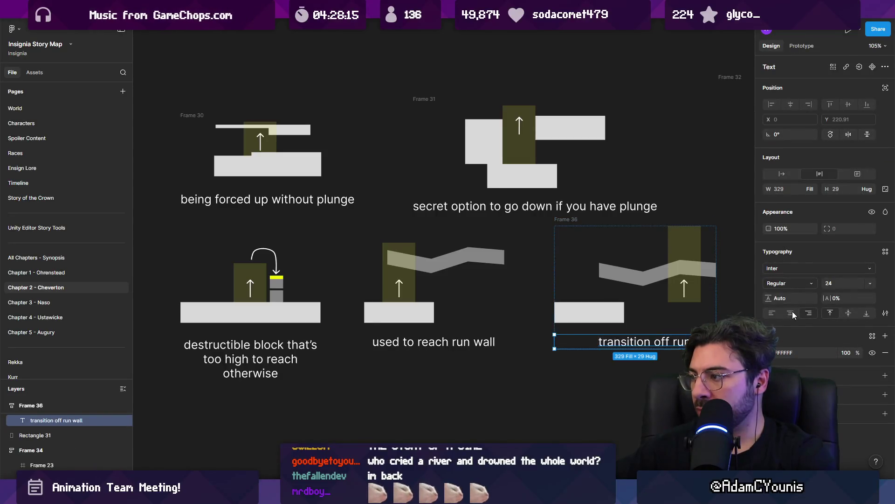
{"action": "left_click", "coordinate": [791, 313]}
{"action": "scroll", "coordinate": [490, 319], "scroll_direction": "down", "scroll_amount": 3}
Frame the run-wall diagram's shapes and stack them with their caption in auto layout.
{"action": "left_click", "coordinate": [460, 336]}
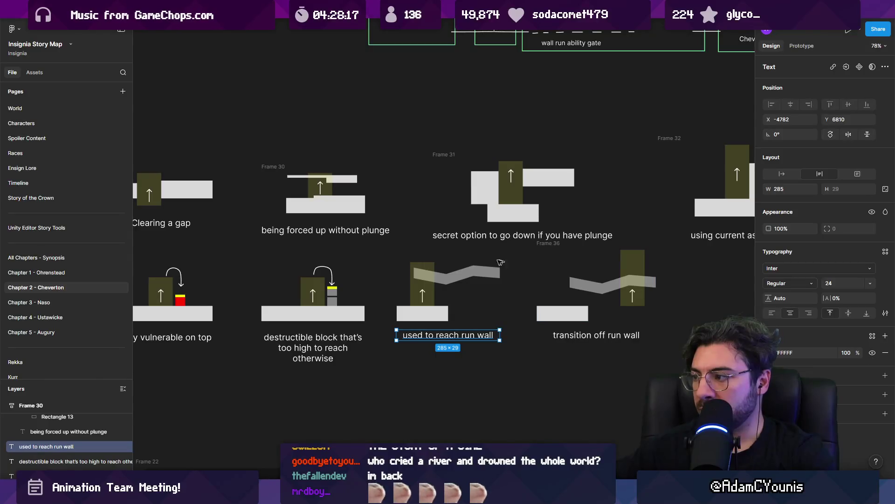
{"action": "left_click_drag", "start_coordinate": [389, 255], "coordinate": [502, 323]}
{"action": "key", "text": "ctrl+alt+g"}
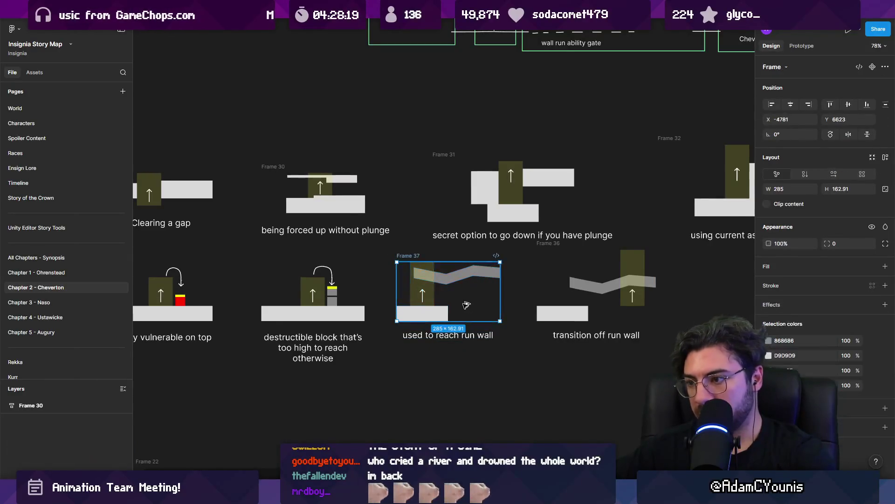
{"action": "left_click", "coordinate": [449, 335], "text": "shift"}
{"action": "key", "text": "shift+a"}
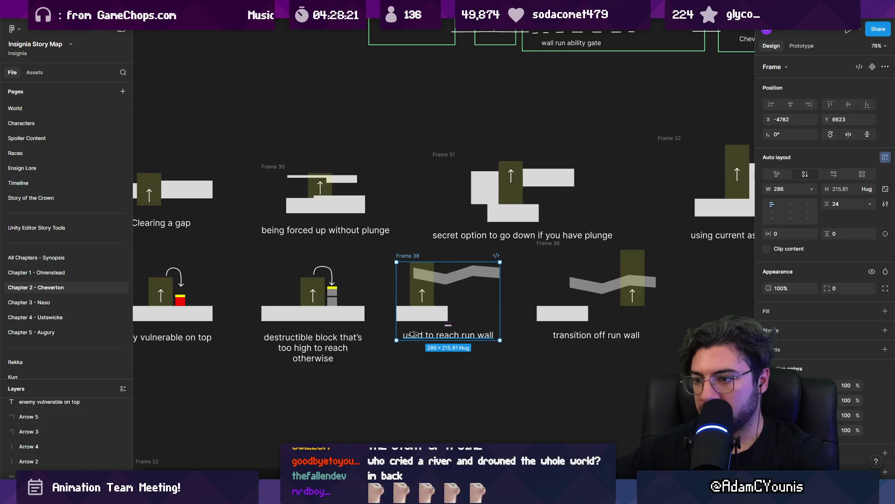
Frame the destructible-block shapes and stack them with their caption in auto layout.
{"action": "left_click", "coordinate": [327, 337]}
{"action": "left_click_drag", "start_coordinate": [254, 264], "coordinate": [366, 318]}
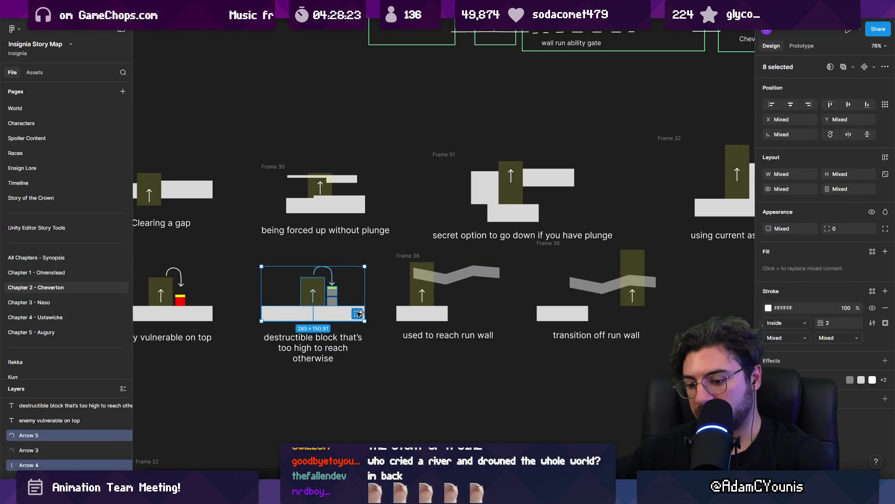
{"action": "key", "text": "ctrl+alt+g"}
{"action": "left_click", "coordinate": [296, 334], "text": "shift"}
{"action": "key", "text": "shift+a"}
Frame the 'enemy vulnerable on top' graphic and wrap it with its caption in auto layout.
{"action": "scroll", "coordinate": [491, 305], "scroll_direction": "left", "scroll_amount": 5}
{"action": "left_click_drag", "start_coordinate": [325, 255], "coordinate": [430, 309]}
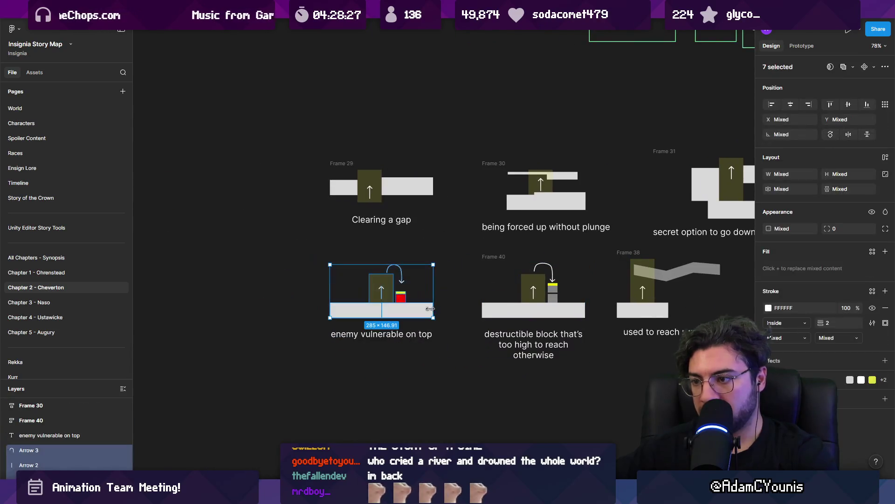
{"action": "key", "text": "ctrl+alt+g"}
{"action": "left_click", "coordinate": [382, 334], "text": "shift"}
{"action": "key", "text": "shift+a"}
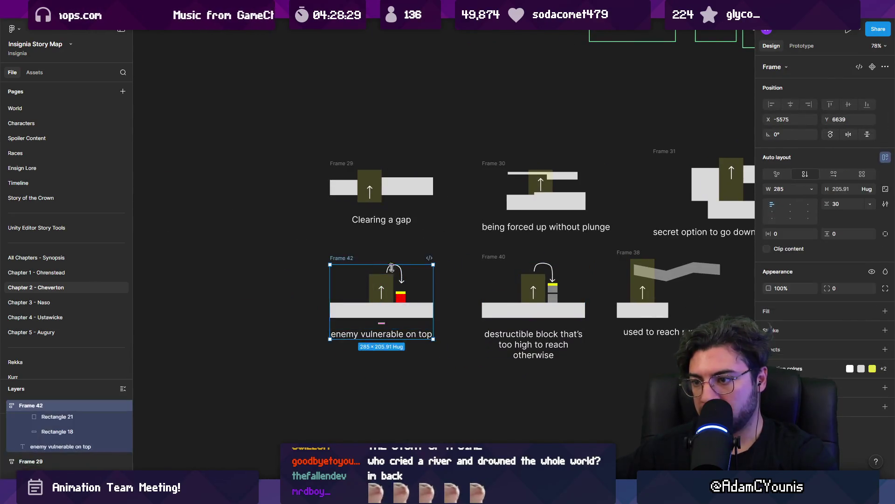
{"action": "scroll", "coordinate": [380, 290], "scroll_direction": "down", "scroll_amount": 5}
{"action": "left_click", "coordinate": [511, 307]}
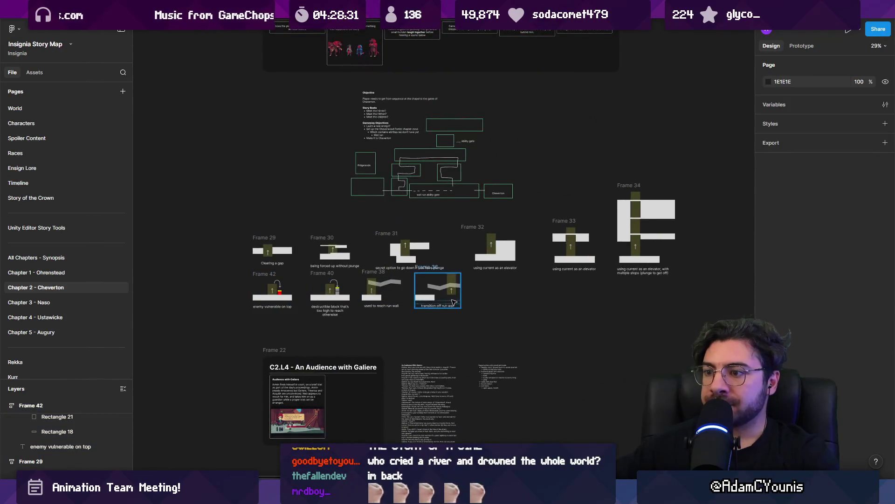
{"action": "scroll", "coordinate": [454, 302], "scroll_direction": "up", "scroll_amount": 4}
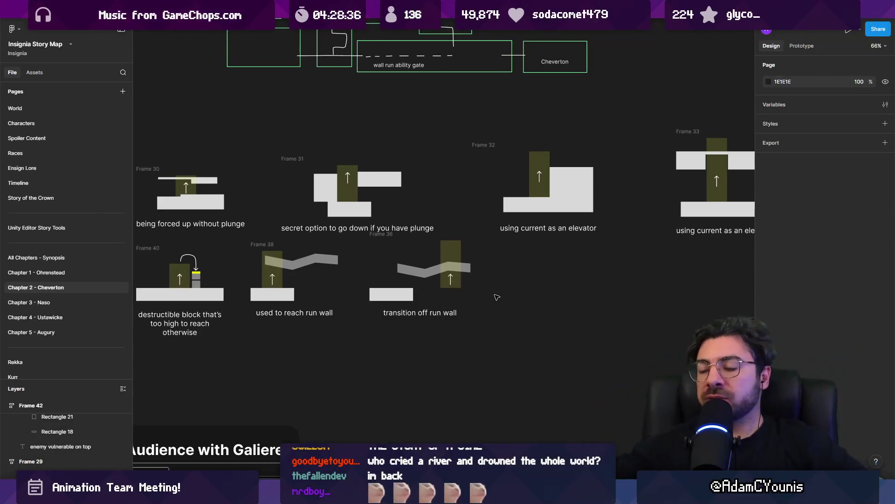
Move the four bottom-row diagrams slightly lower.
{"action": "left_click", "coordinate": [387, 237]}
{"action": "scroll", "coordinate": [298, 298], "scroll_direction": "left", "scroll_amount": 5}
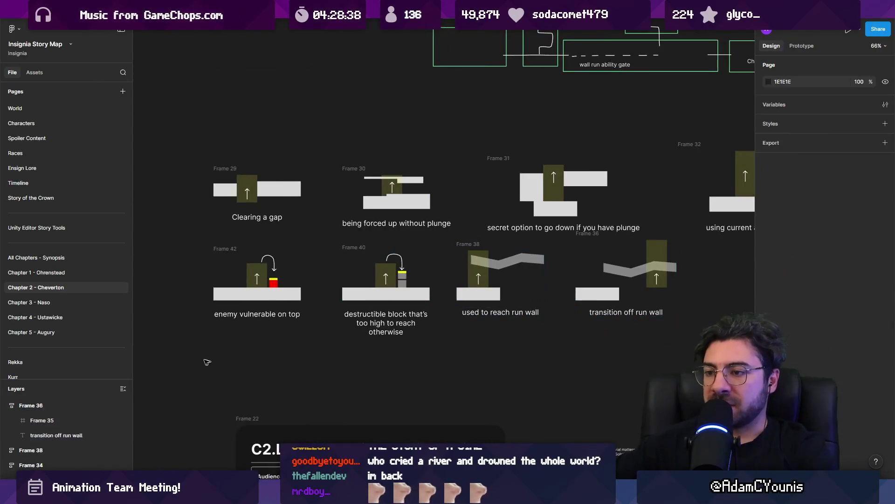
{"action": "left_click_drag", "start_coordinate": [199, 355], "coordinate": [704, 260]}
{"action": "left_click_drag", "start_coordinate": [625, 280], "coordinate": [625, 305]}
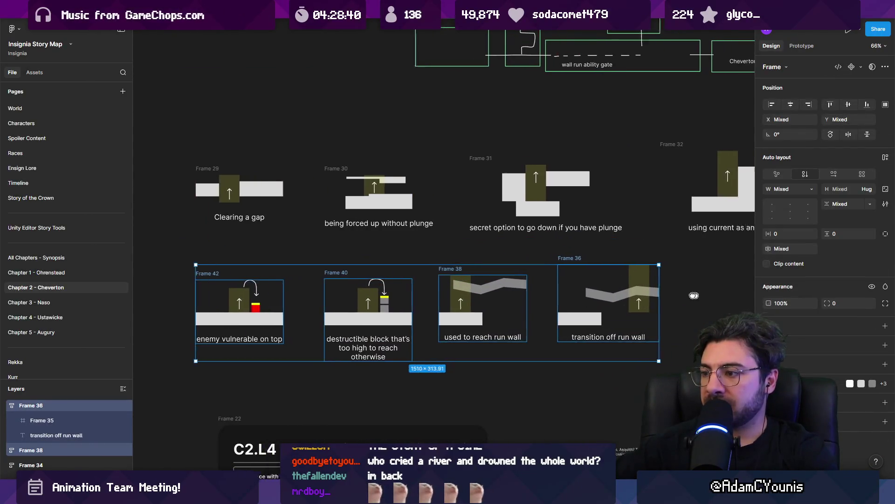
{"action": "scroll", "coordinate": [621, 288], "scroll_direction": "right", "scroll_amount": 5}
{"action": "left_click", "coordinate": [620, 288]}
{"action": "scroll", "coordinate": [621, 289], "scroll_direction": "left", "scroll_amount": 3}
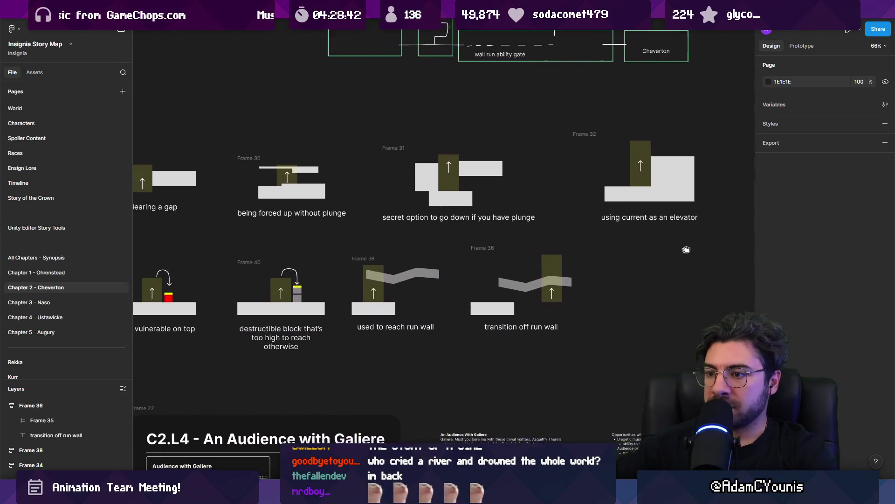
{"action": "scroll", "coordinate": [296, 219], "scroll_direction": "left", "scroll_amount": 5}
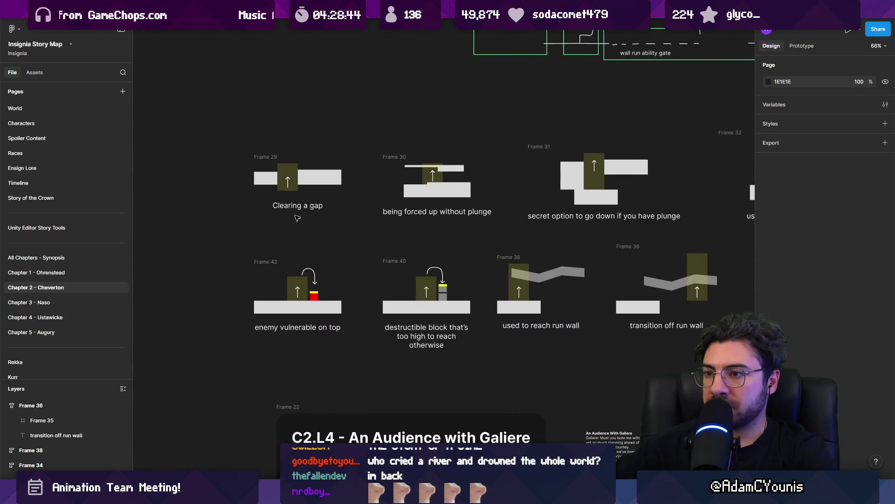
{"action": "scroll", "coordinate": [299, 209], "scroll_direction": "right", "scroll_amount": 15}
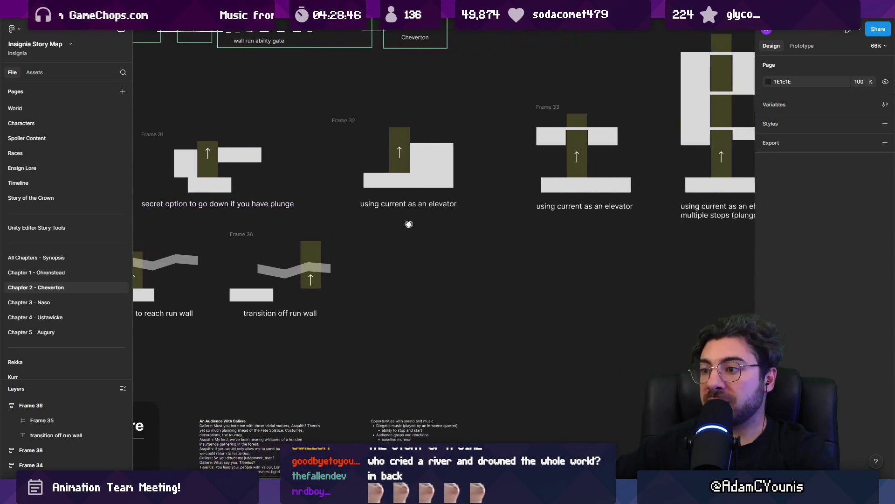
Duplicate the transition diagram rightward, delete its zigzag wall, and ungroup both frames.
{"action": "left_click_drag", "start_coordinate": [245, 235], "coordinate": [419, 235], "text": "alt"}
{"action": "key", "text": "shift+2"}
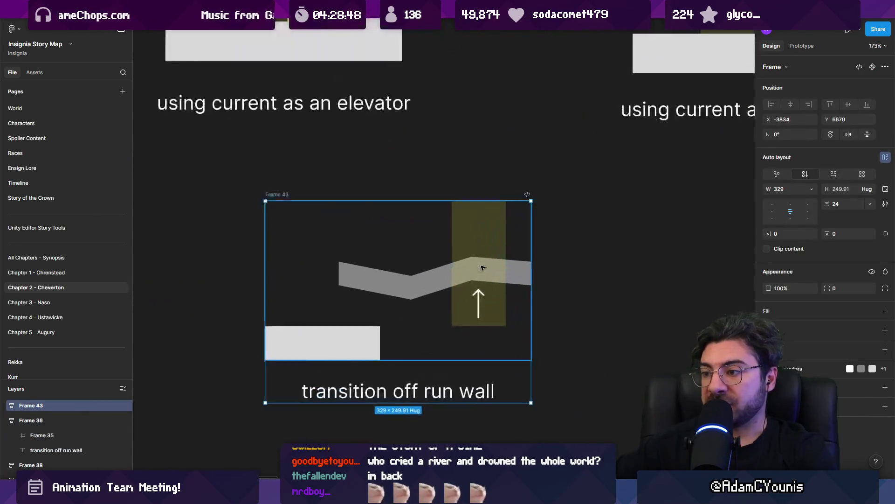
{"action": "left_click", "coordinate": [386, 284]}
{"action": "key", "text": "Delete"}
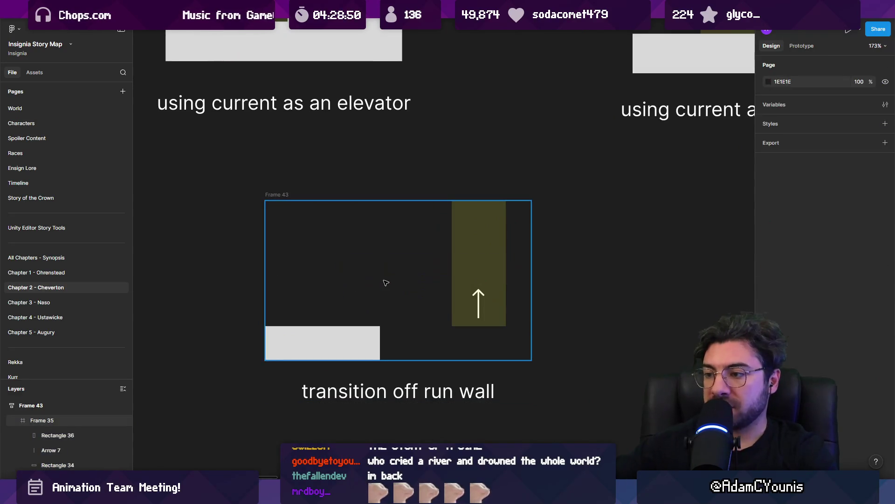
{"action": "left_click", "coordinate": [280, 198]}
{"action": "key", "text": "ctrl+shift+g"}
{"action": "left_click", "coordinate": [280, 198]}
{"action": "key", "text": "ctrl+shift+g"}
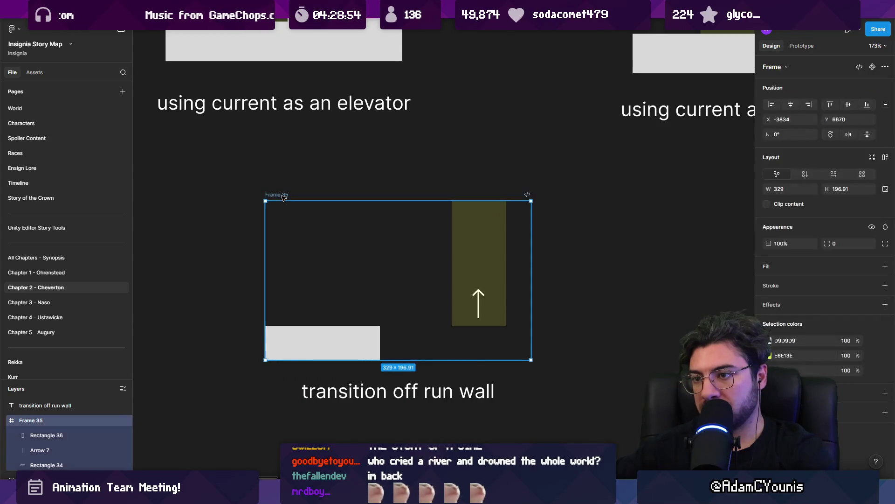
{"action": "key", "text": "Escape"}
Move the current block and its arrow up and to the left.
{"action": "left_click", "coordinate": [462, 280]}
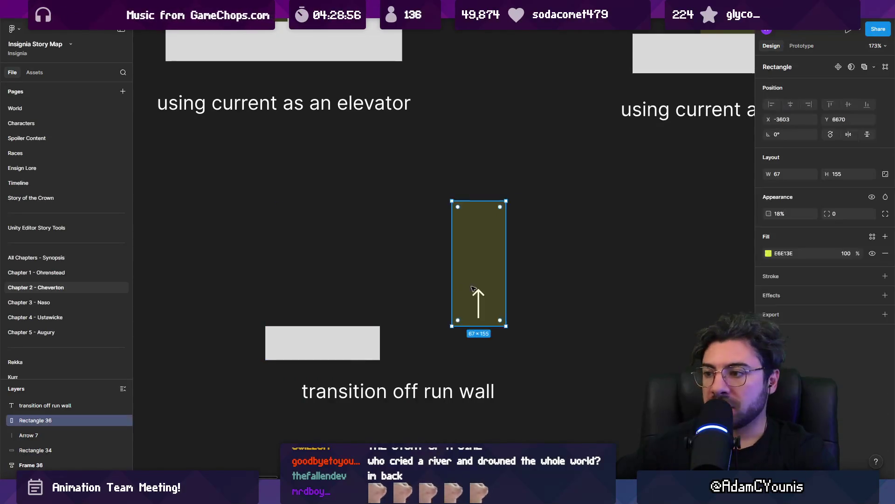
{"action": "left_click", "coordinate": [478, 294], "text": "shift"}
{"action": "mouse_move", "coordinate": [479, 295]}
{"action": "left_mouse_down"}
{"action": "mouse_move", "coordinate": [350, 229]}
{"action": "mouse_move", "coordinate": [323, 239]}
{"action": "left_mouse_up"}
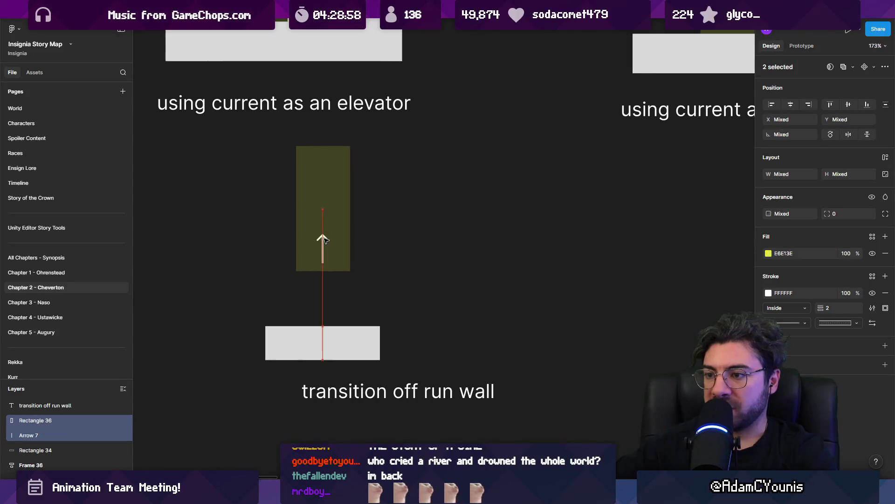
Rewrite the caption as 'use green ability to reach current'.
{"action": "left_click", "coordinate": [321, 397]}
{"action": "double_click", "coordinate": [319, 397]}
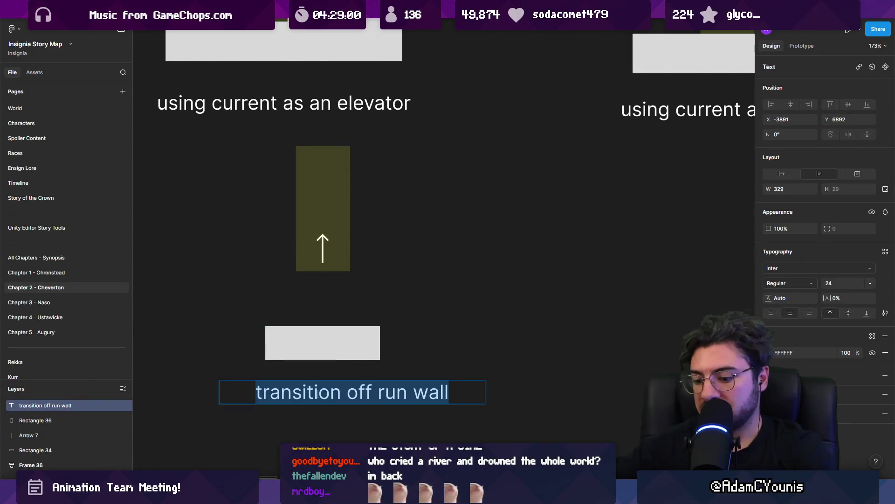
{"action": "type", "text": "use"}
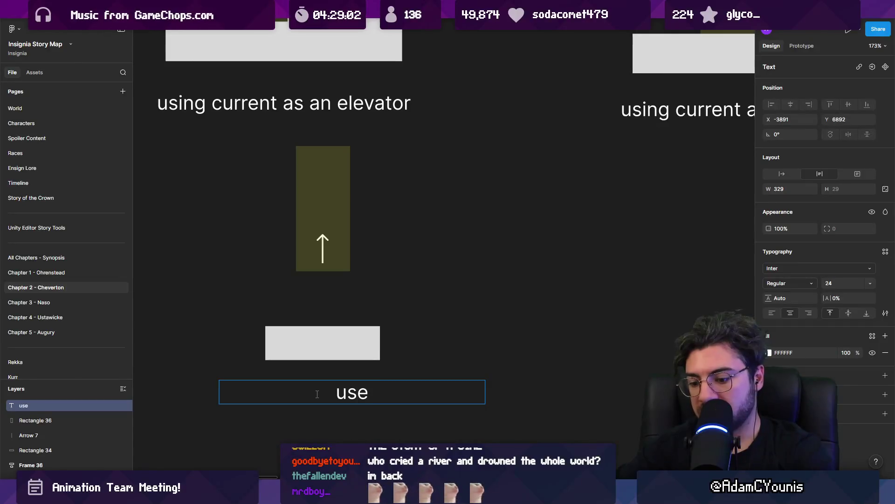
{"action": "type", "text": " green ability to reach current"}
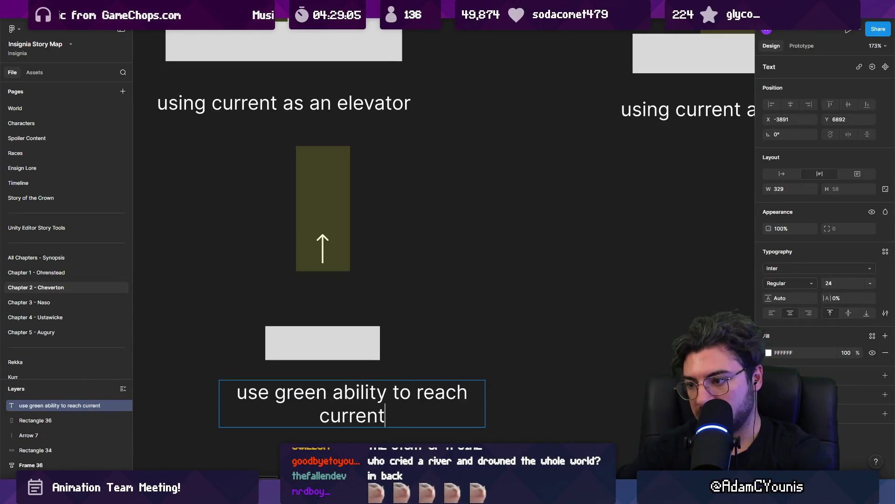
{"action": "left_click", "coordinate": [327, 366]}
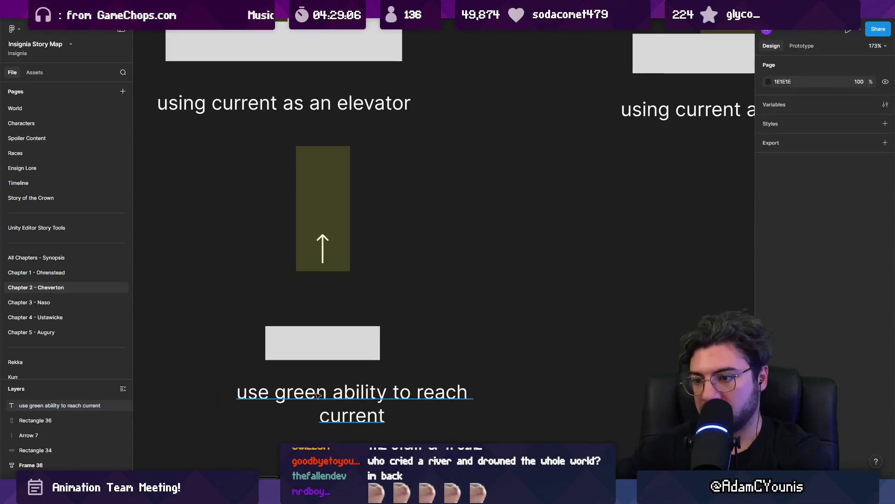
{"action": "scroll", "coordinate": [471, 262], "scroll_direction": "left", "scroll_amount": 8}
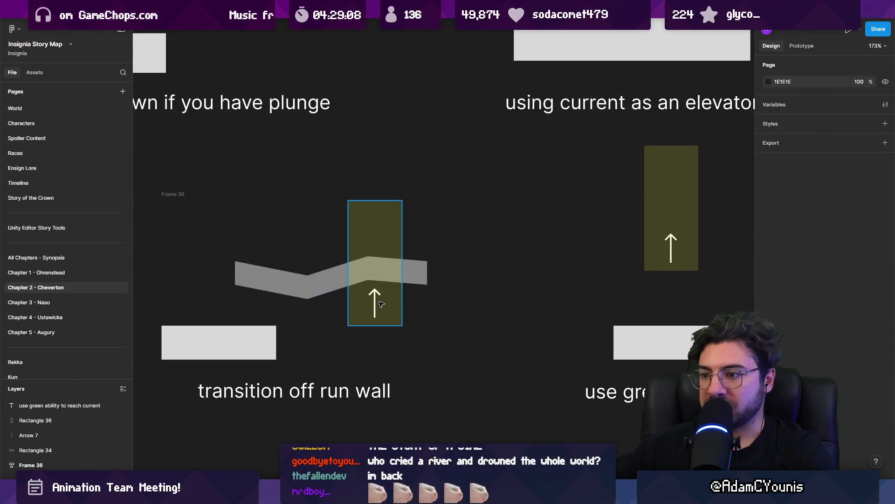
Add a green arrow below the current block and copy the ground platform above it.
{"action": "left_click", "coordinate": [375, 304]}
{"action": "left_click", "coordinate": [328, 309]}
{"action": "left_click", "coordinate": [606, 268]}
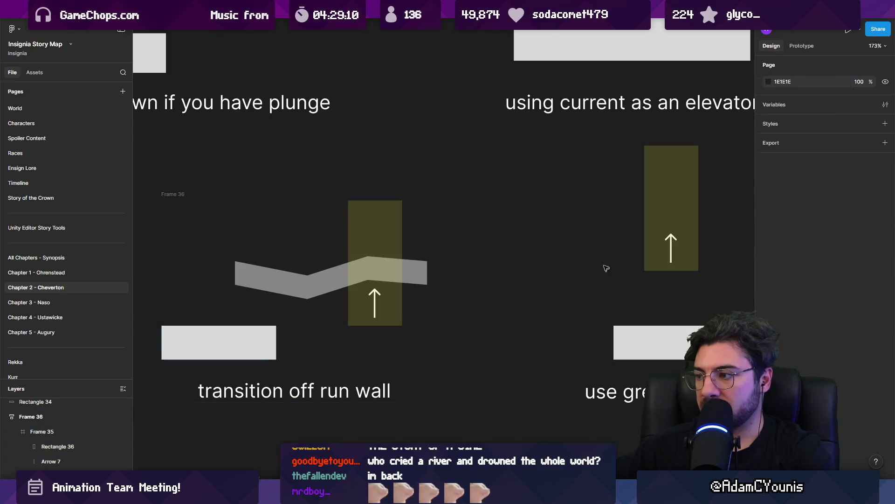
{"action": "left_click", "coordinate": [653, 261]}
{"action": "scroll", "coordinate": [467, 233], "scroll_direction": "right", "scroll_amount": 5}
{"action": "left_click_drag", "start_coordinate": [460, 254], "coordinate": [461, 299]}
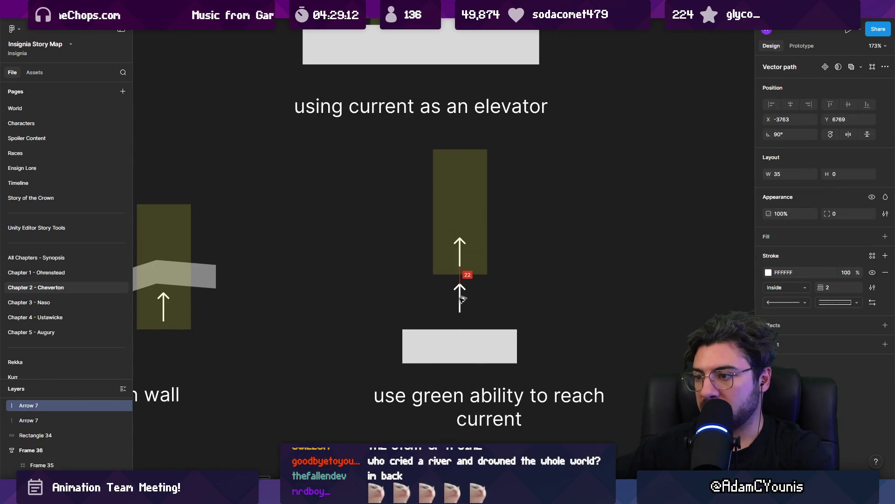
{"action": "left_click", "coordinate": [768, 273]}
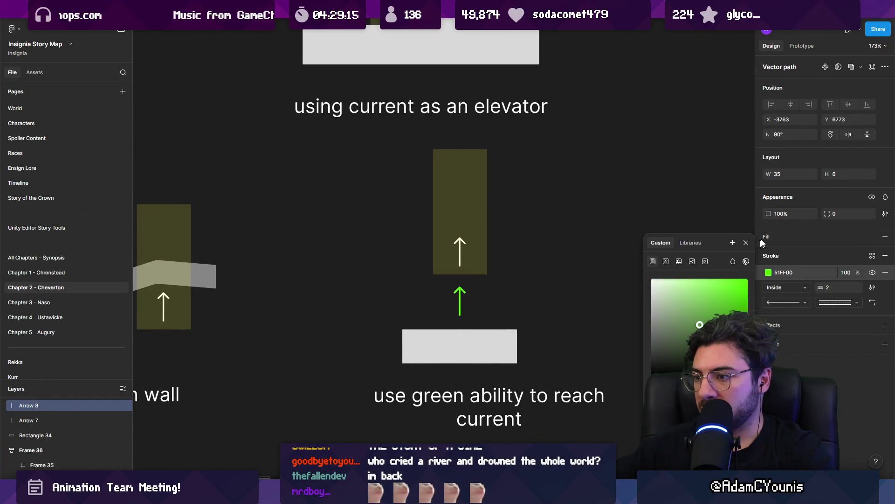
{"action": "left_click", "coordinate": [585, 273]}
{"action": "scroll", "coordinate": [480, 300], "scroll_direction": "right", "scroll_amount": 3}
{"action": "left_click", "coordinate": [396, 371]}
{"action": "mouse_move", "coordinate": [396, 372]}
{"action": "left_mouse_down"}
{"action": "mouse_move", "coordinate": [399, 193]}
{"action": "mouse_move", "coordinate": [385, 192]}
{"action": "left_mouse_up"}
Frame the new shapes, stack them with the caption in auto layout, and align with the bottom row.
{"action": "mouse_move", "coordinate": [472, 182]}
{"action": "left_mouse_down"}
{"action": "mouse_move", "coordinate": [374, 233]}
{"action": "mouse_move", "coordinate": [248, 370]}
{"action": "mouse_move", "coordinate": [250, 361]}
{"action": "left_mouse_up"}
{"action": "key", "text": "ctrl+alt+g"}
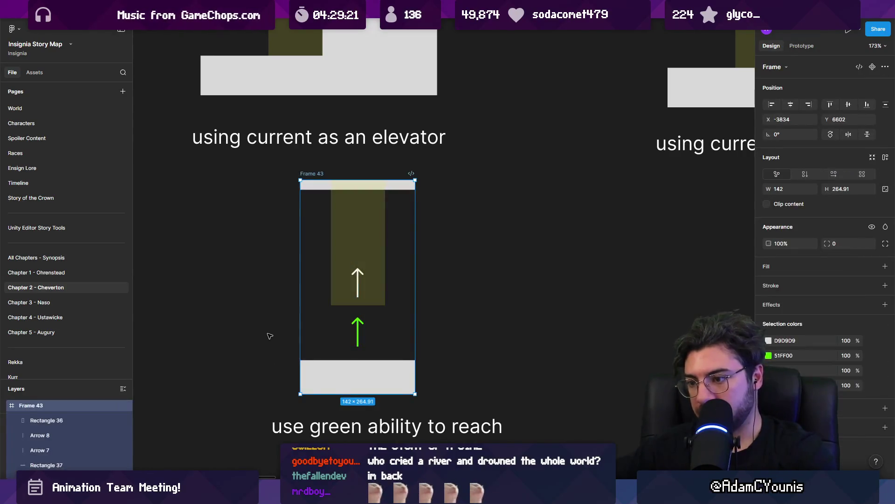
{"action": "scroll", "coordinate": [270, 336], "scroll_direction": "down", "scroll_amount": 3}
{"action": "left_click", "coordinate": [355, 401]}
{"action": "left_click", "coordinate": [354, 289], "text": "shift"}
{"action": "key", "text": "shift+a"}
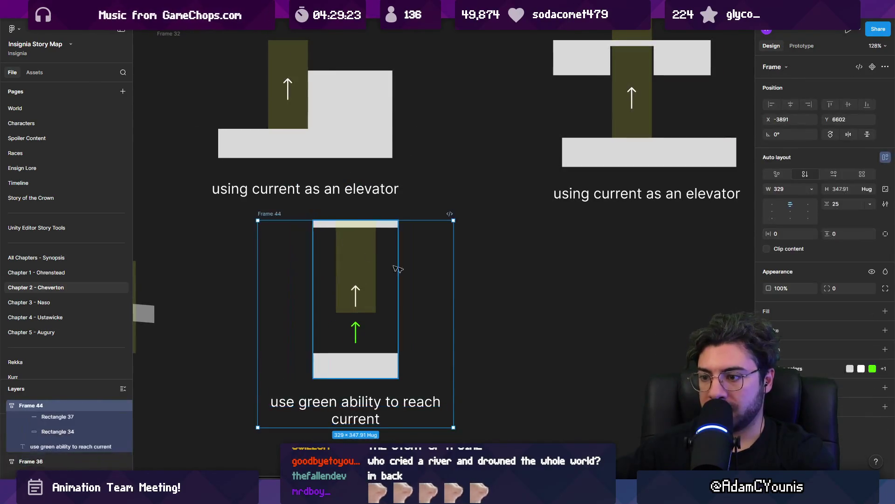
{"action": "scroll", "coordinate": [398, 270], "scroll_direction": "down", "scroll_amount": 10}
{"action": "left_click_drag", "start_coordinate": [431, 276], "coordinate": [431, 283]}
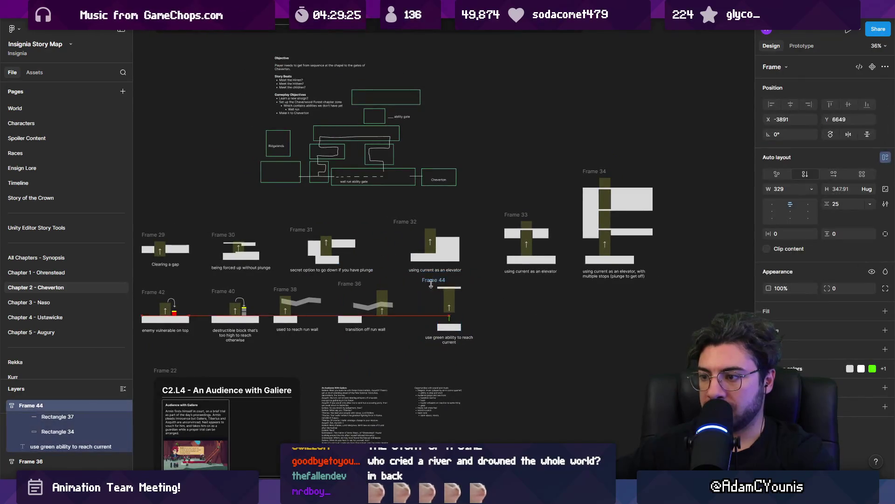
{"action": "scroll", "coordinate": [431, 283], "scroll_direction": "left", "scroll_amount": 3}
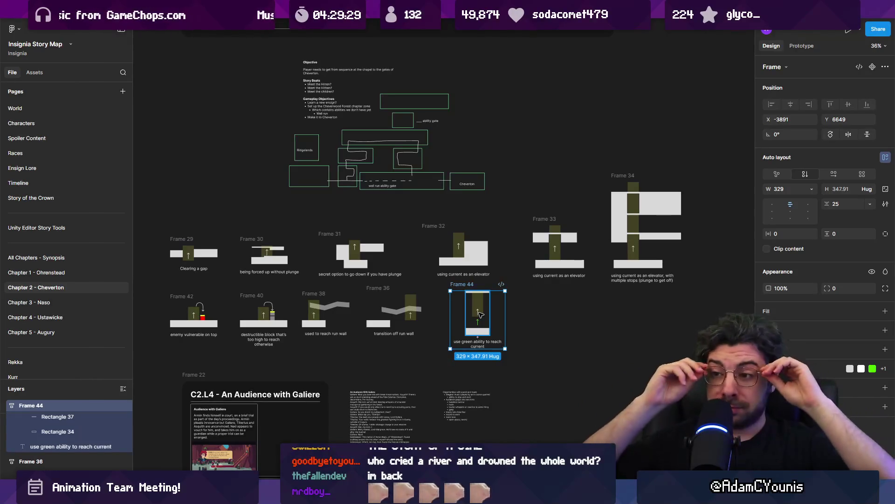
{"action": "scroll", "coordinate": [569, 303], "scroll_direction": "down", "scroll_amount": 2}
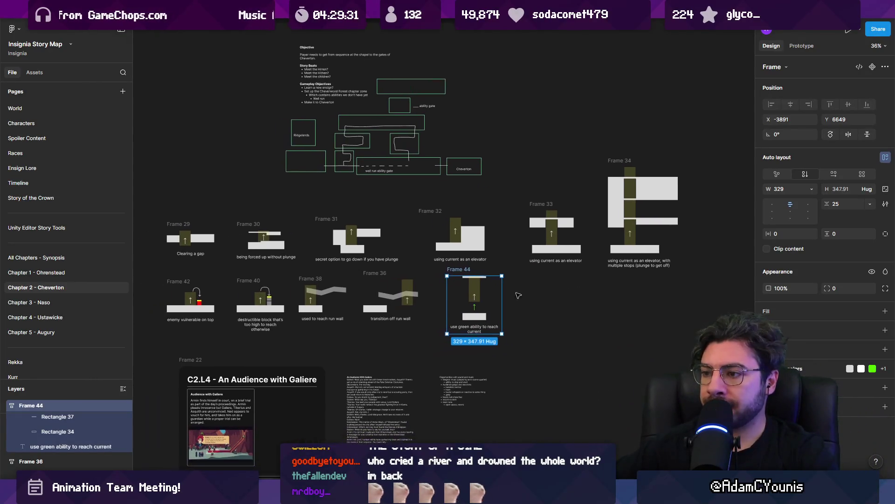
{"action": "left_click", "coordinate": [518, 301]}
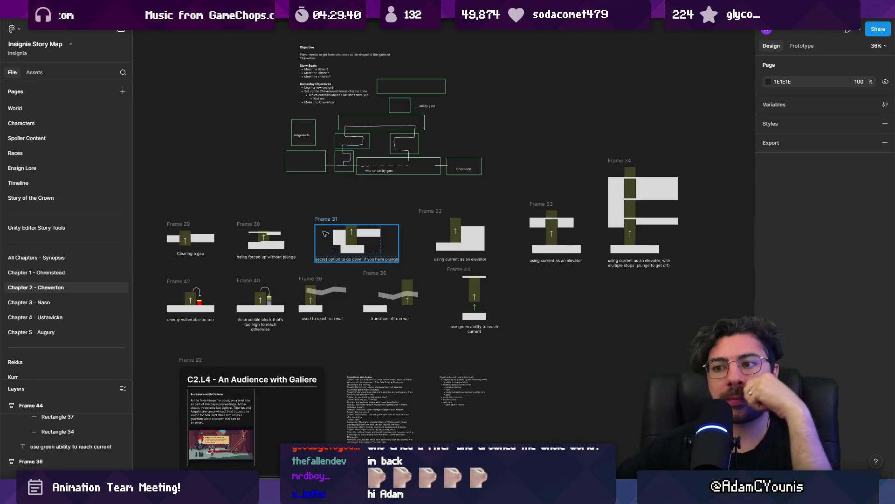
{"action": "scroll", "coordinate": [297, 240], "scroll_direction": "up", "scroll_amount": 10}
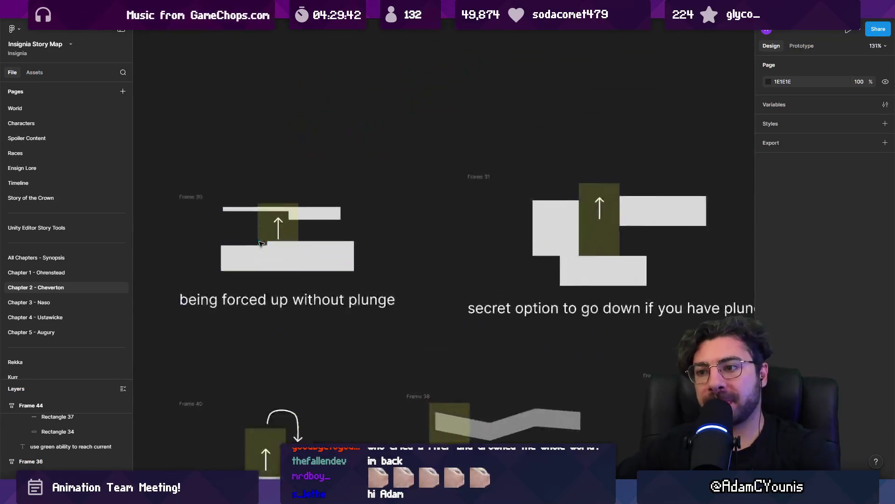
{"action": "left_click", "coordinate": [304, 410]}
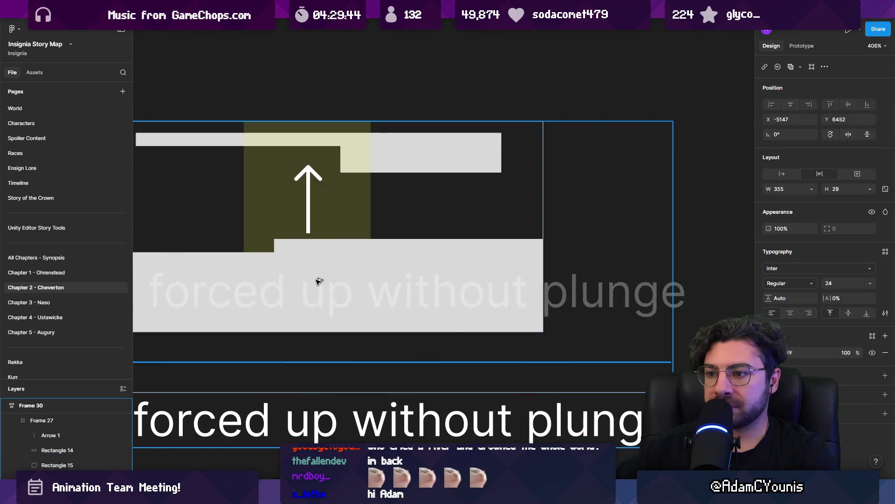
Paste a copy of the caption beside the left ground block and retype it as 'forced jump'.
{"action": "scroll", "coordinate": [313, 294], "scroll_direction": "left", "scroll_amount": 3}
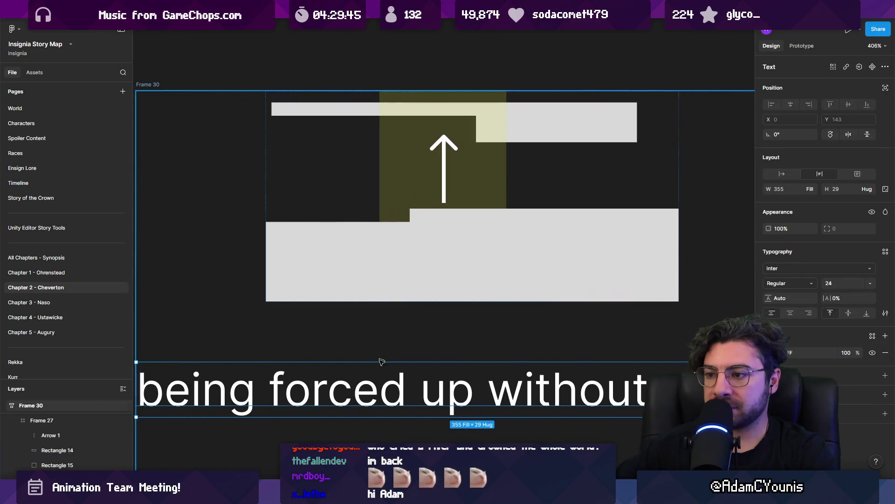
{"action": "left_click", "coordinate": [353, 272]}
{"action": "key", "text": "ctrl+v"}
{"action": "key", "text": "Return"}
{"action": "type", "text": "force"}
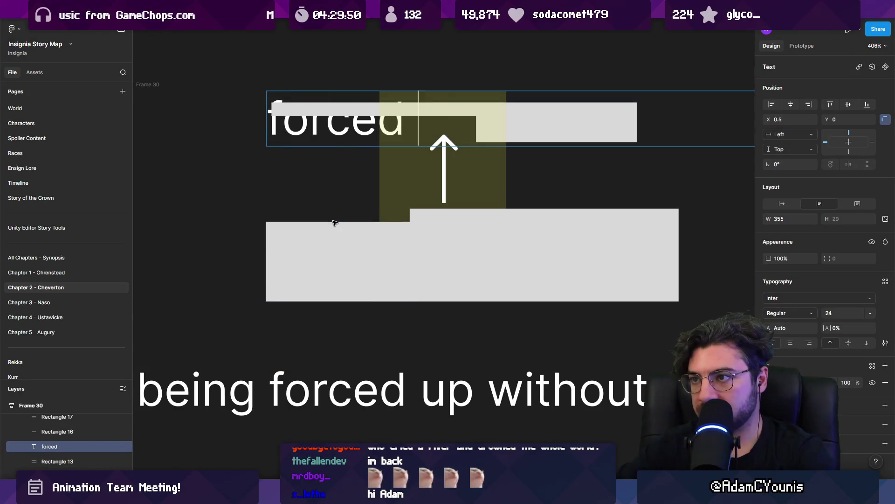
{"action": "type", "text": "jump"}
Make the 'forced jump' text auto width, bring it to front, and scale it onto the lower platform.
{"action": "scroll", "coordinate": [369, 241], "scroll_direction": "down", "scroll_amount": 5}
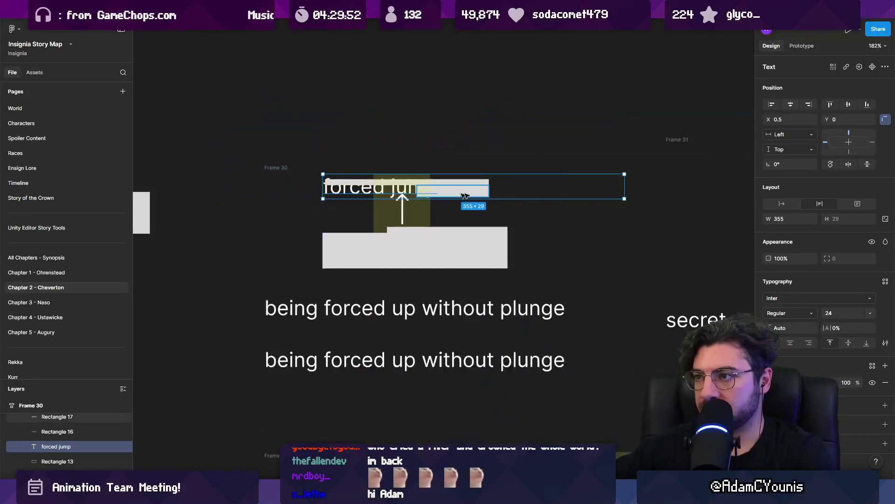
{"action": "double_click", "coordinate": [623, 185]}
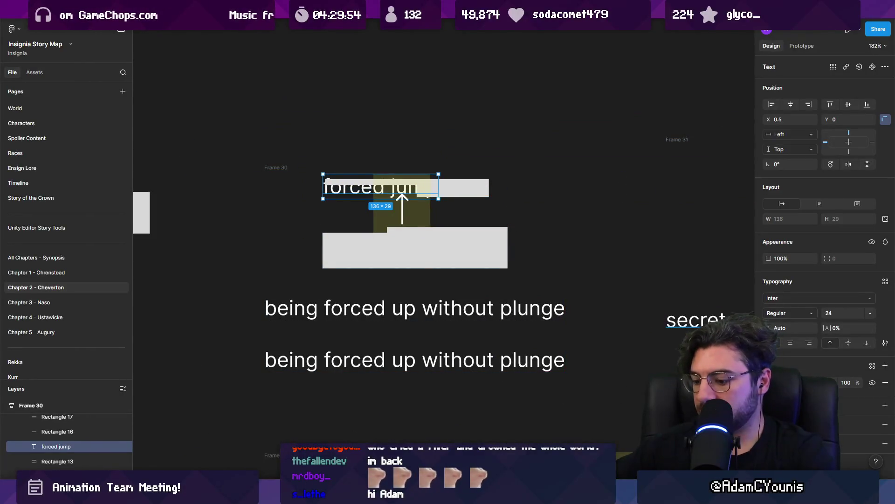
{"action": "key", "text": "ctrl+shift+bracketright"}
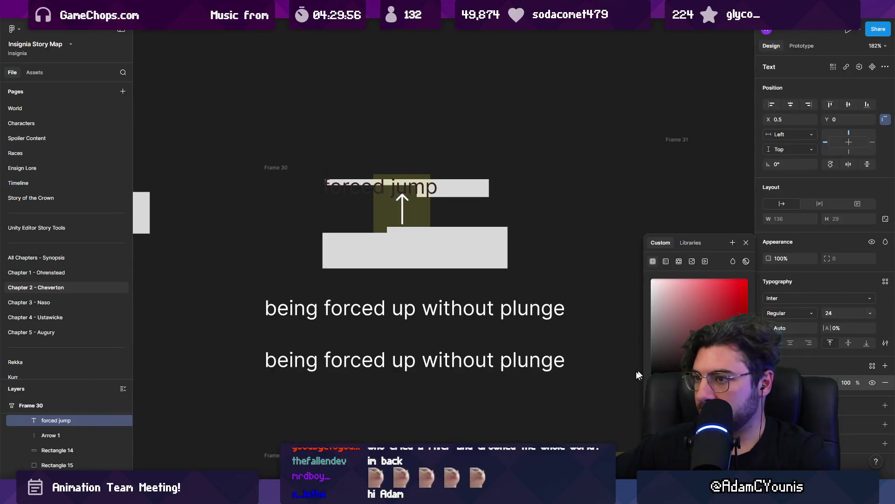
{"action": "left_click_drag", "start_coordinate": [378, 192], "coordinate": [399, 246]}
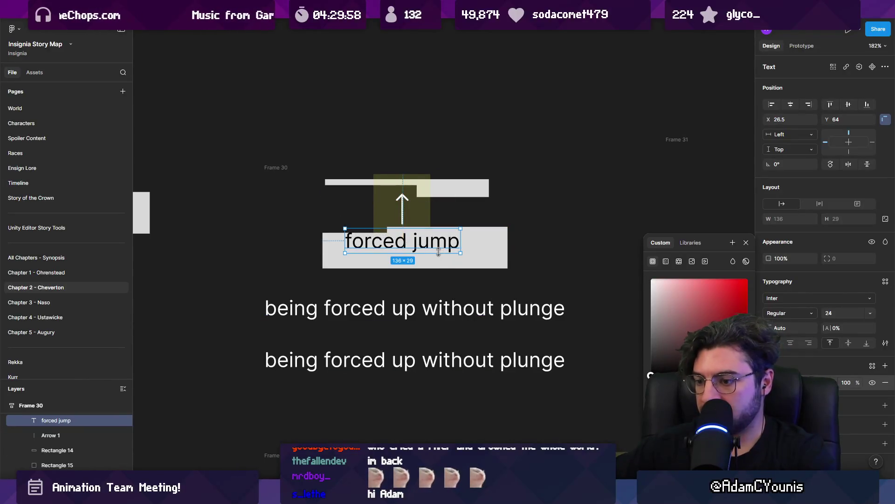
{"action": "key", "text": "k"}
{"action": "mouse_move", "coordinate": [459, 255]}
{"action": "left_mouse_down"}
{"action": "mouse_move", "coordinate": [418, 238]}
{"action": "mouse_move", "coordinate": [377, 283]}
{"action": "left_mouse_up"}
Paste a small arrow beside the label and adjust the lower-left platform's height.
{"action": "scroll", "coordinate": [389, 239], "scroll_direction": "up", "scroll_amount": 5}
{"action": "key", "text": "ctrl+v"}
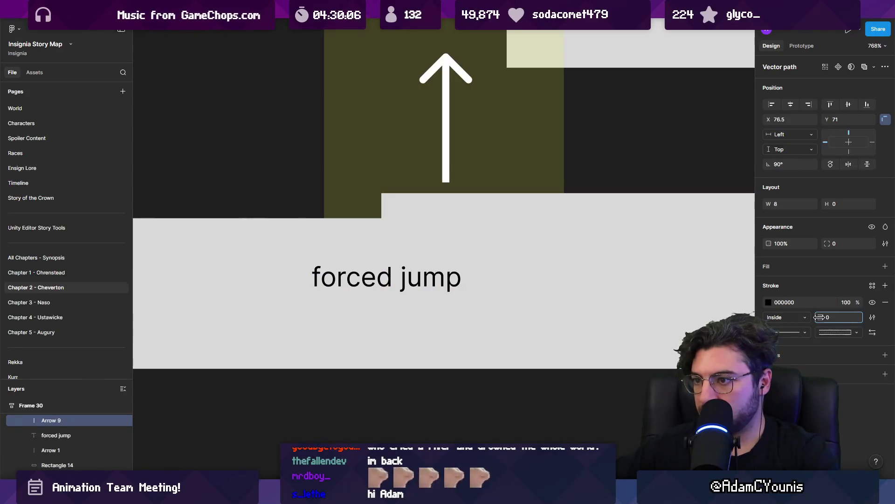
{"action": "left_click", "coordinate": [486, 261]}
{"action": "scroll", "coordinate": [485, 262], "scroll_direction": "down", "scroll_amount": 5}
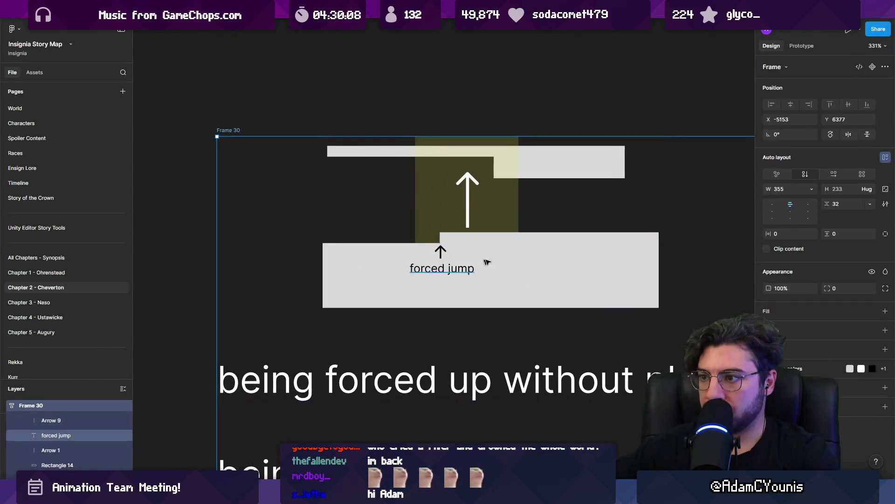
{"action": "left_click", "coordinate": [390, 262]}
{"action": "left_click_drag", "start_coordinate": [384, 243], "coordinate": [384, 256]}
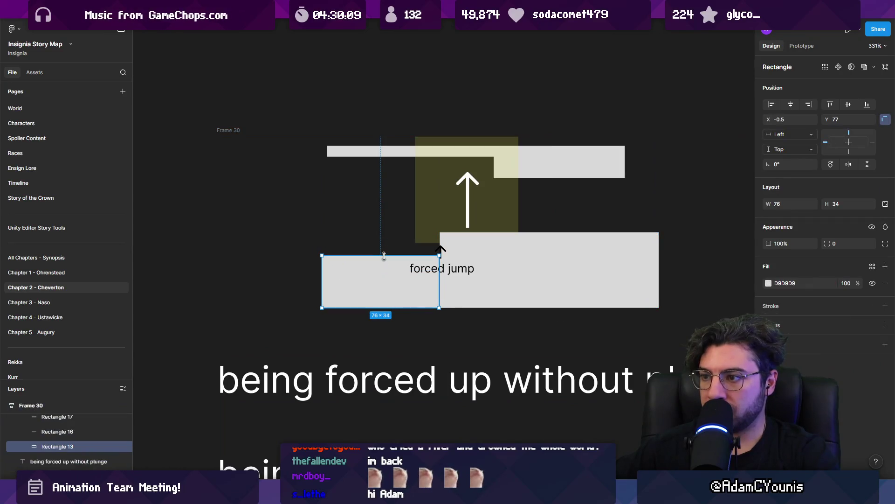
{"action": "left_click", "coordinate": [437, 234]}
{"action": "left_click", "coordinate": [432, 280]}
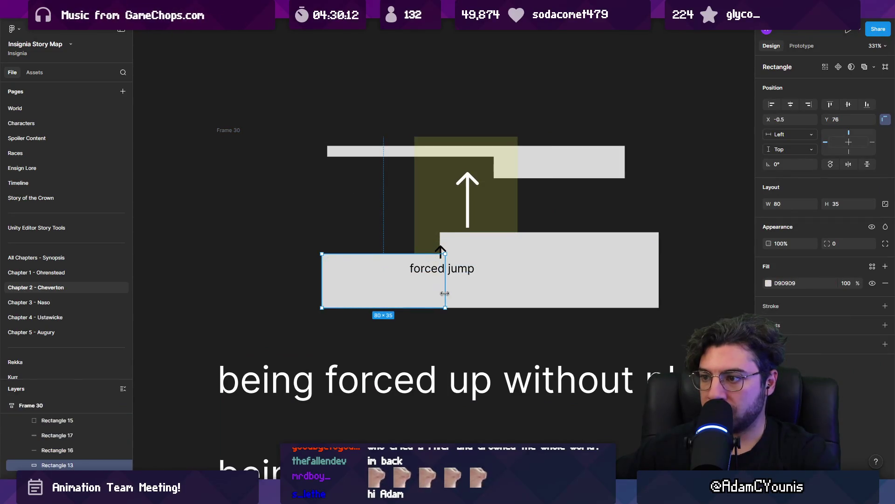
Move the small arrow and 'forced jump' label together up and to the right.
{"action": "key", "text": "Escape"}
{"action": "scroll", "coordinate": [443, 299], "scroll_direction": "down", "scroll_amount": 3}
{"action": "scroll", "coordinate": [438, 236], "scroll_direction": "up", "scroll_amount": 6}
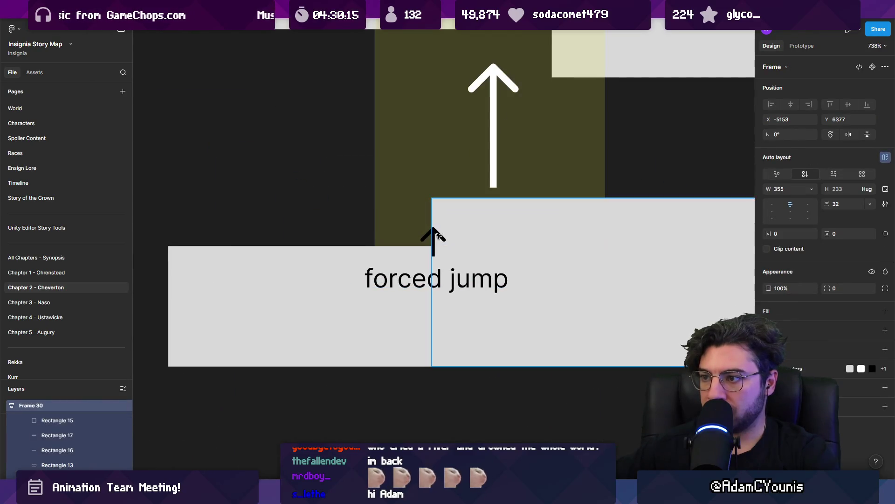
{"action": "left_click", "coordinate": [438, 236]}
{"action": "left_click", "coordinate": [430, 239]}
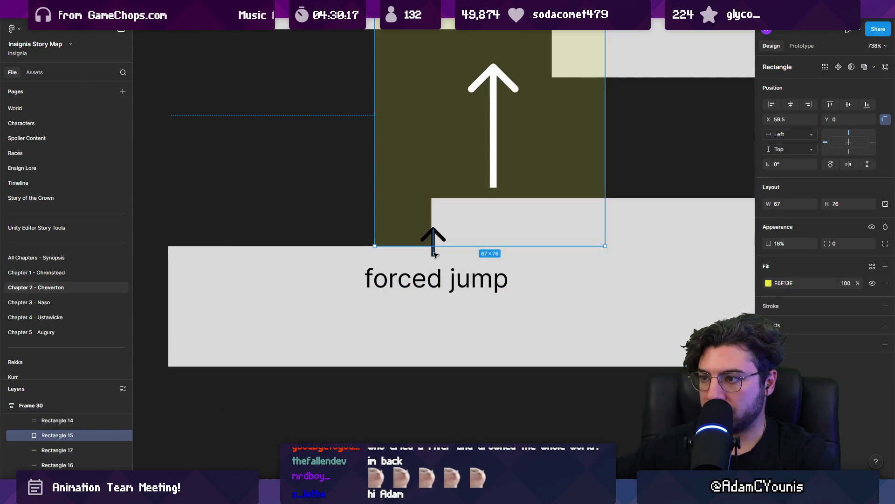
{"action": "left_click", "coordinate": [434, 252], "text": "shift"}
{"action": "left_click", "coordinate": [417, 284], "text": "shift"}
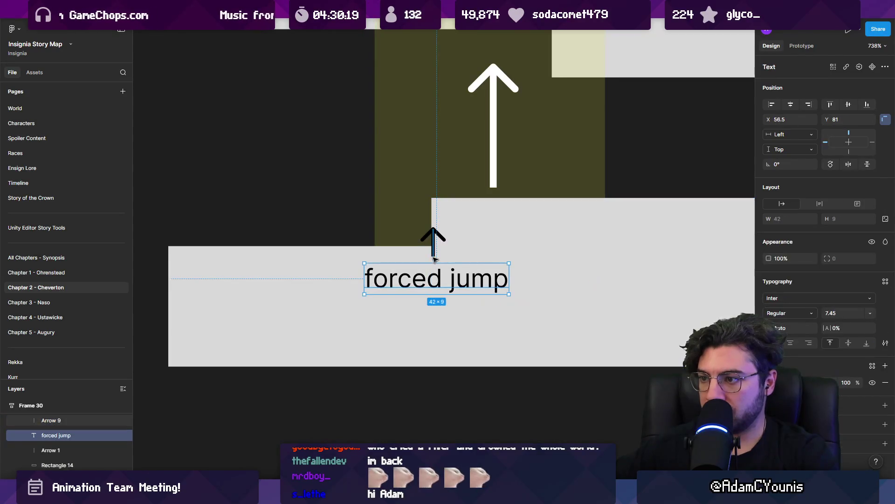
{"action": "left_click_drag", "start_coordinate": [420, 286], "coordinate": [447, 270]}
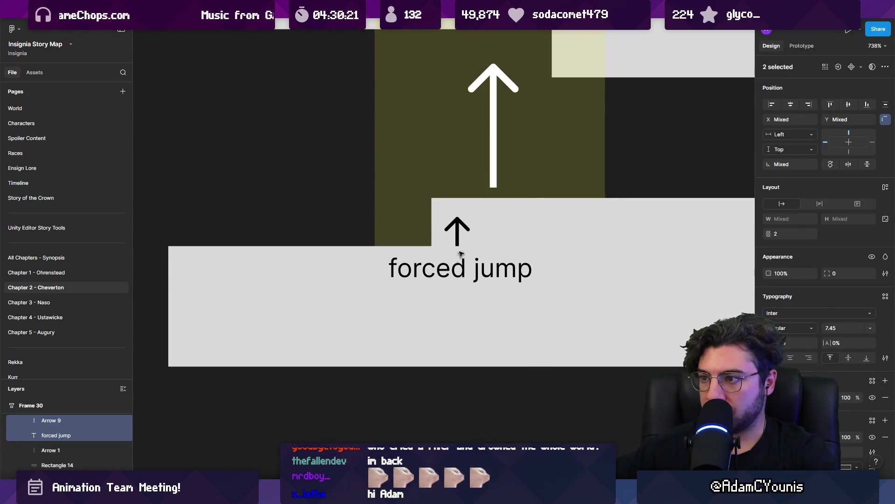
Check the arrow and label individually, then clear the selection.
{"action": "left_click", "coordinate": [459, 235]}
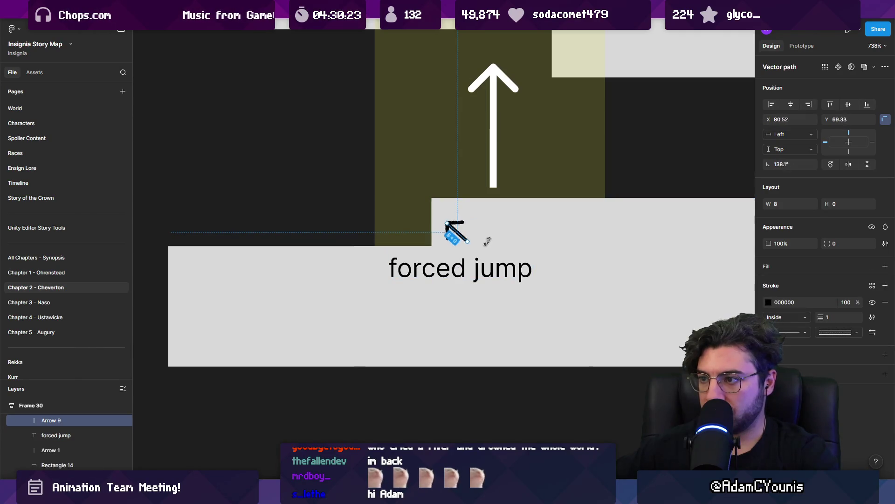
{"action": "left_click", "coordinate": [454, 270]}
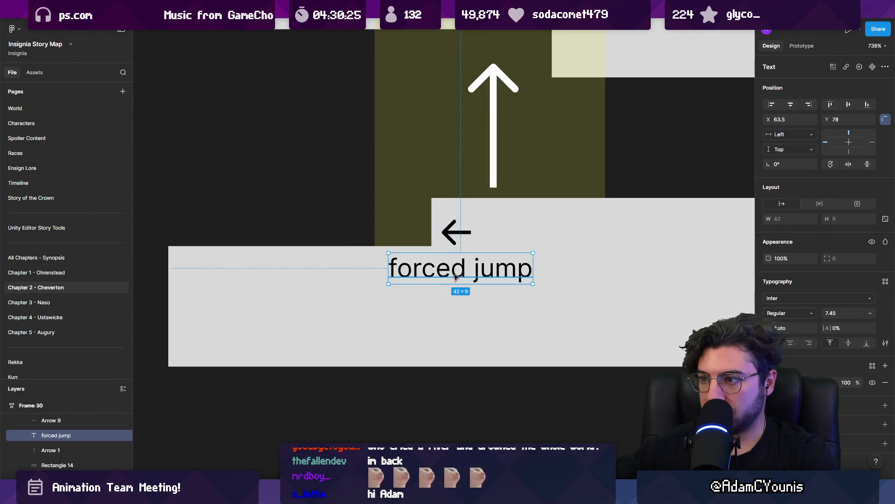
{"action": "scroll", "coordinate": [452, 273], "scroll_direction": "down", "scroll_amount": 5}
{"action": "left_click", "coordinate": [244, 271]}
{"action": "scroll", "coordinate": [463, 190], "scroll_direction": "down", "scroll_amount": 3}
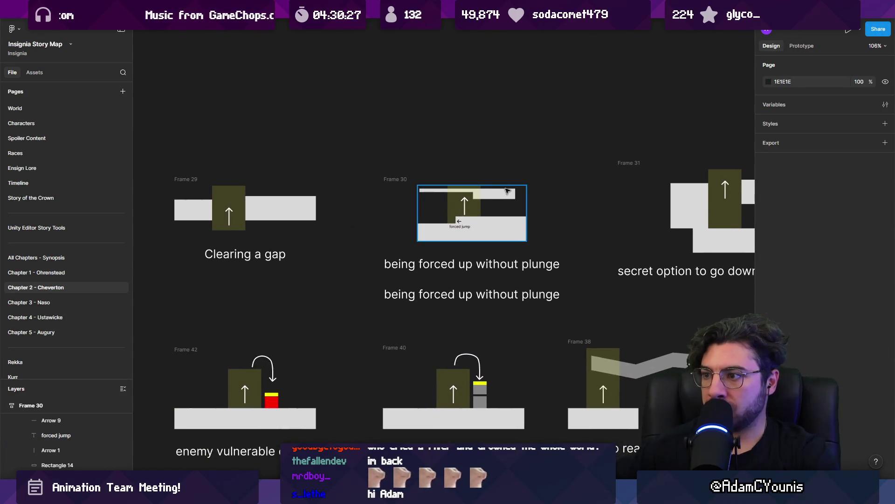
Delete the duplicate 'being forced up without plunge' caption in Frame 30.
{"action": "left_click", "coordinate": [480, 289]}
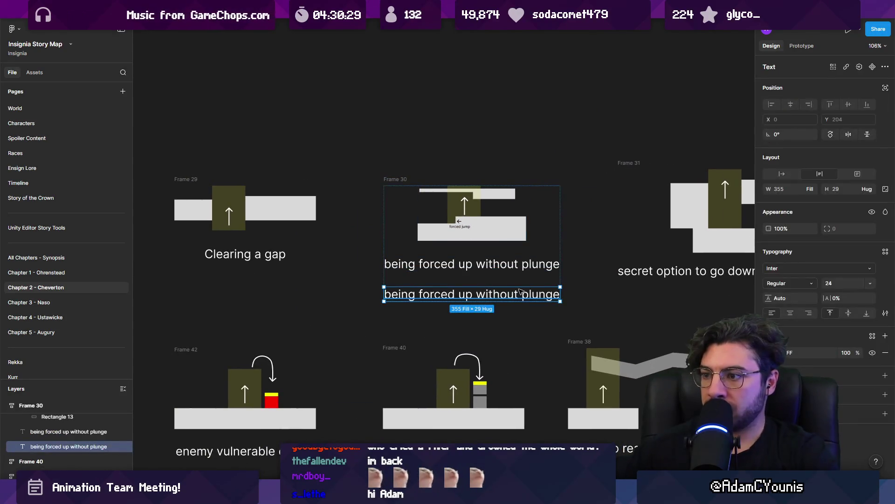
{"action": "key", "text": "Delete"}
{"action": "scroll", "coordinate": [508, 286], "scroll_direction": "down", "scroll_amount": 3}
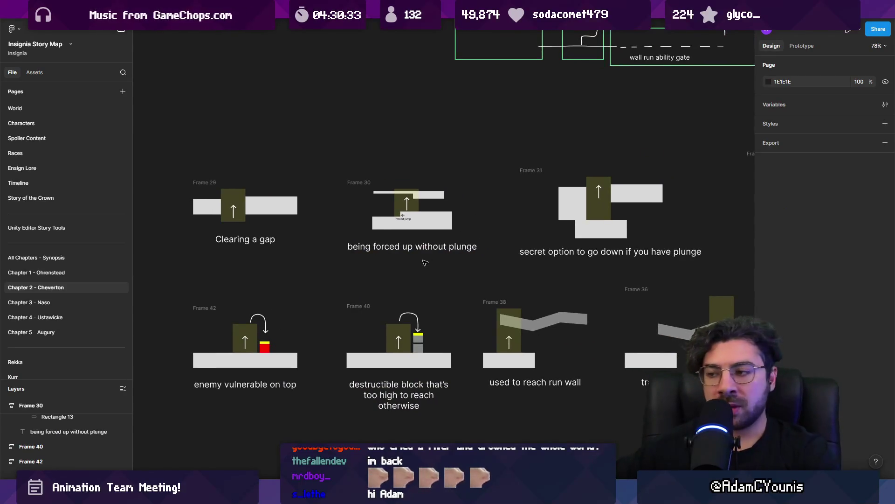
{"action": "scroll", "coordinate": [430, 255], "scroll_direction": "right", "scroll_amount": 5}
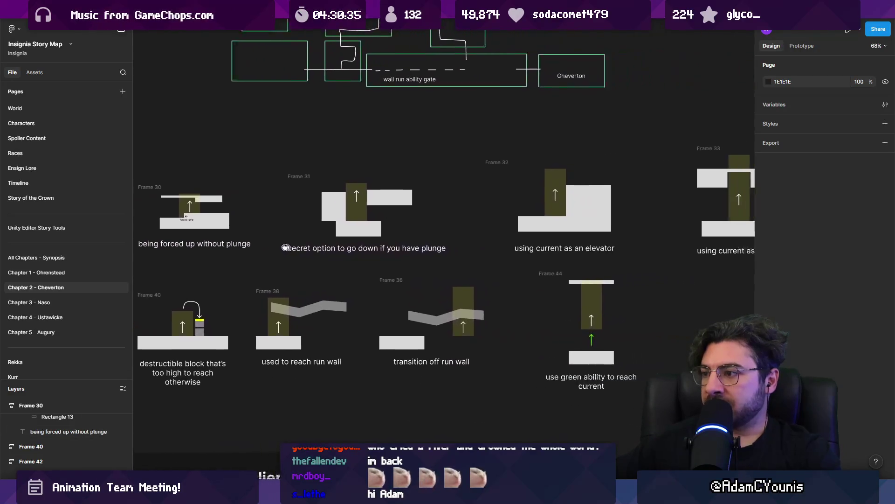
{"action": "scroll", "coordinate": [515, 248], "scroll_direction": "left", "scroll_amount": 5}
{"action": "scroll", "coordinate": [515, 247], "scroll_direction": "down", "scroll_amount": 1}
{"action": "scroll", "coordinate": [326, 225], "scroll_direction": "up", "scroll_amount": 5}
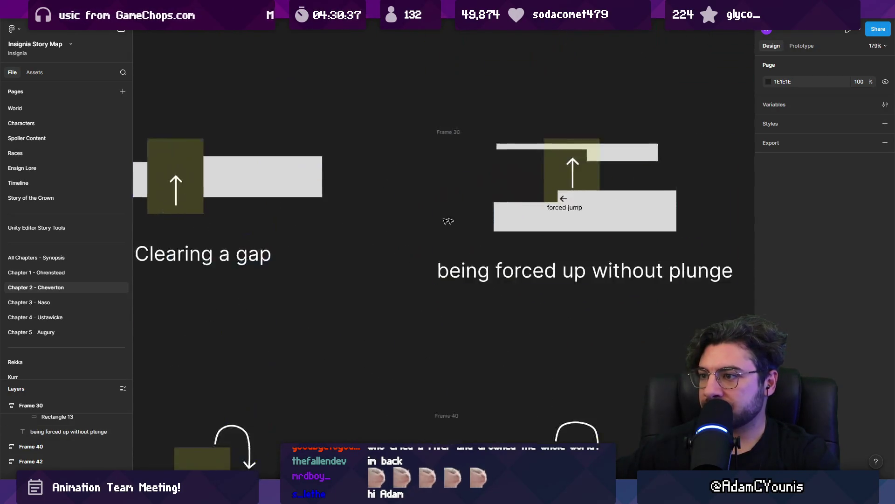
Check the arrow and 'forced jump' label, then switch to Unity's scene view.
{"action": "left_click", "coordinate": [602, 186]}
{"action": "left_click", "coordinate": [602, 198]}
{"action": "scroll", "coordinate": [448, 204], "scroll_direction": "down", "scroll_amount": 3}
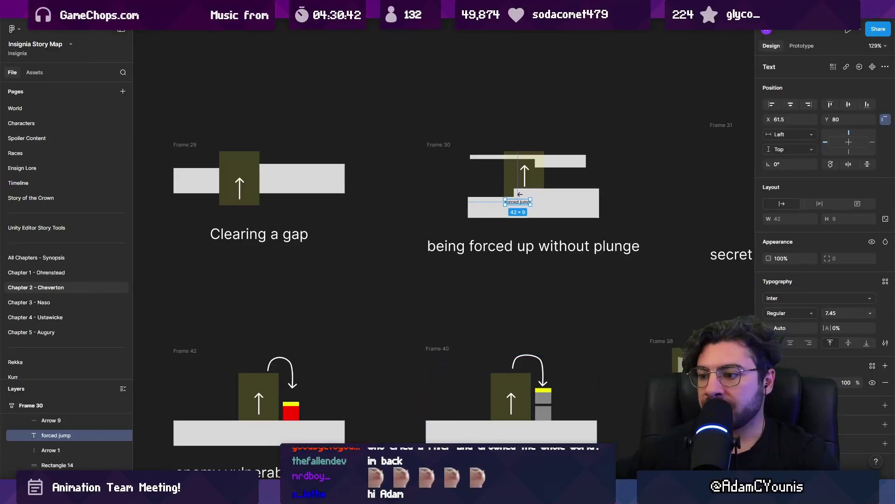
{"action": "key", "text": "alt+Tab"}
{"action": "left_click", "coordinate": [192, 39]}
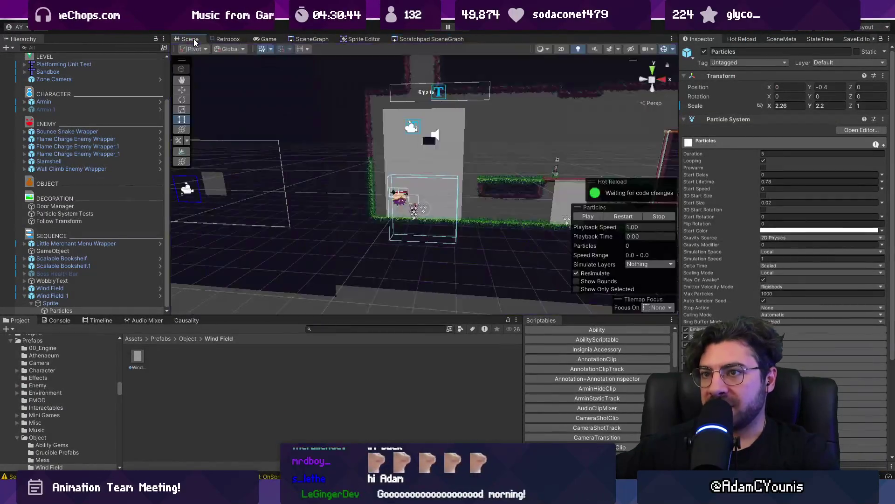
In 2D view, set Wind Field_1's Direction X to -4 and start Play mode.
{"action": "key", "text": "2"}
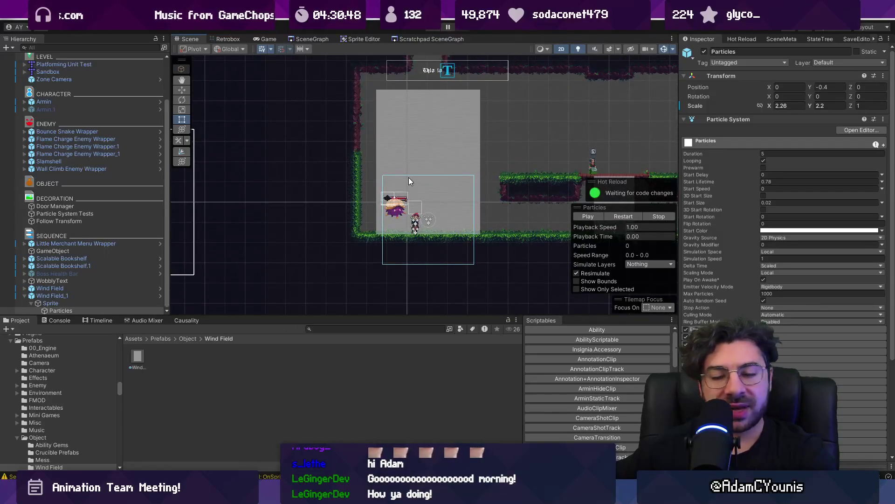
{"action": "double_click", "coordinate": [118, 295]}
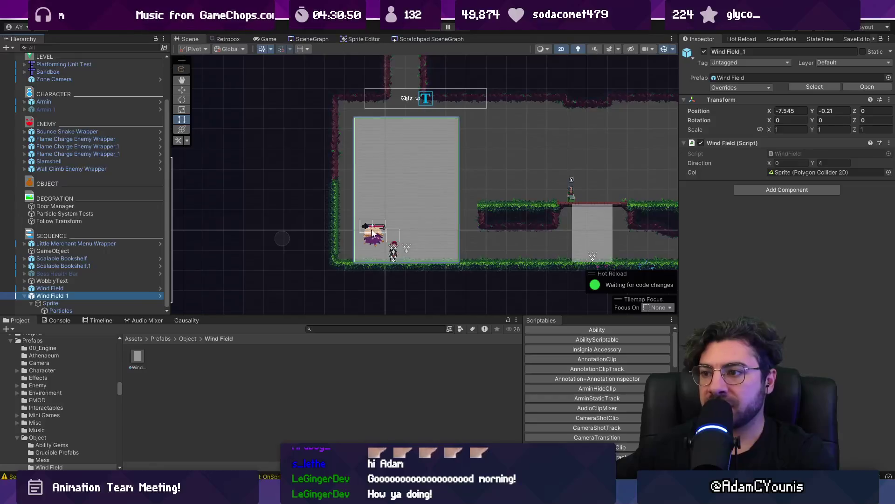
{"action": "left_click", "coordinate": [404, 208]}
{"action": "left_click", "coordinate": [84, 296]}
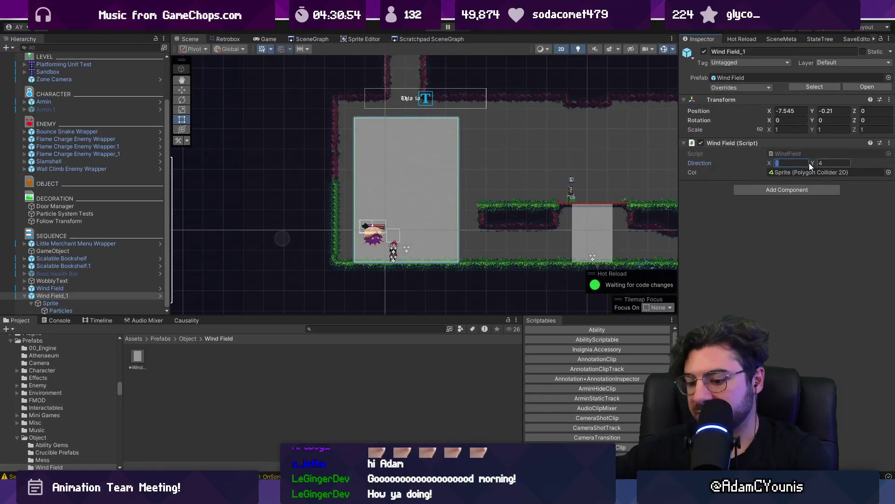
{"action": "type", "text": "-4"}
{"action": "key", "text": "Return"}
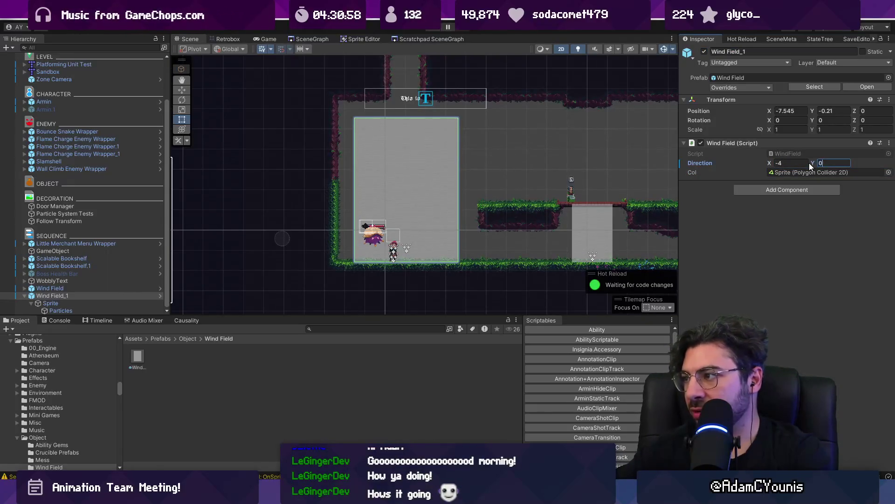
{"action": "key", "text": "ctrl+p"}
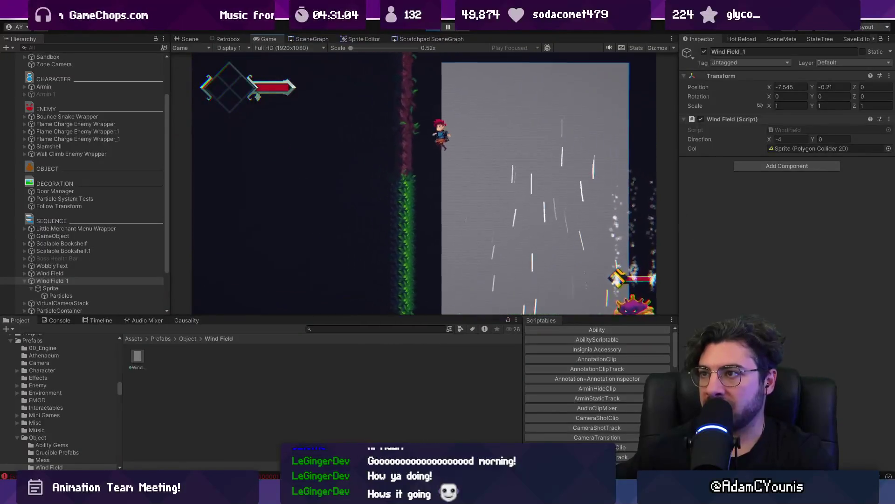
Resume the game, watch the sideways wind at full size, then stop Play mode.
{"action": "key", "text": "ctrl+p"}
{"action": "key", "text": "w"}
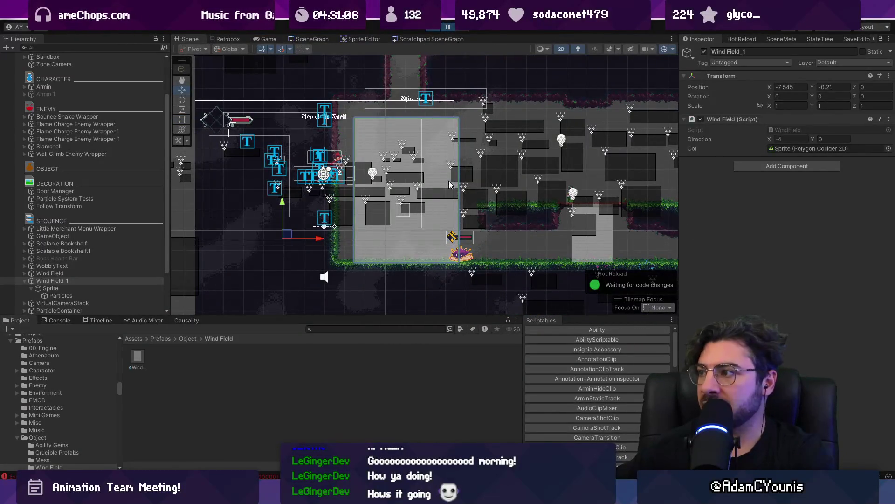
{"action": "left_click", "coordinate": [445, 27]}
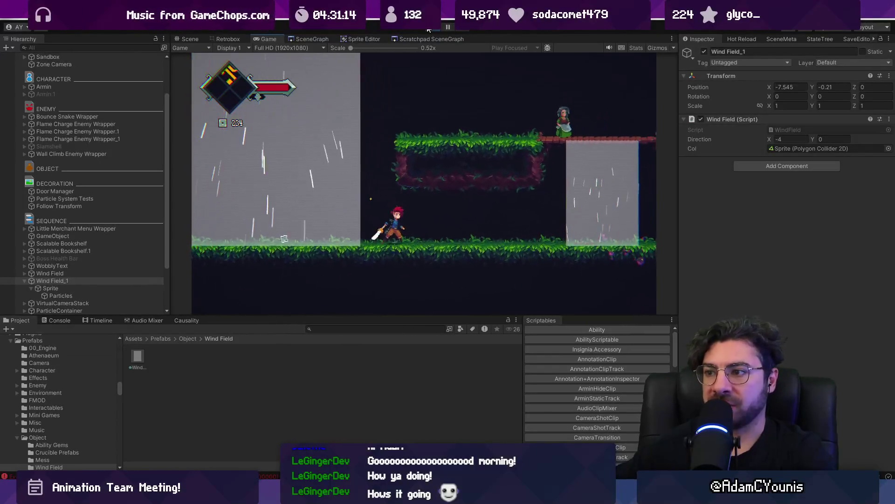
{"action": "key", "text": "F11"}
{"action": "key", "text": "F11"}
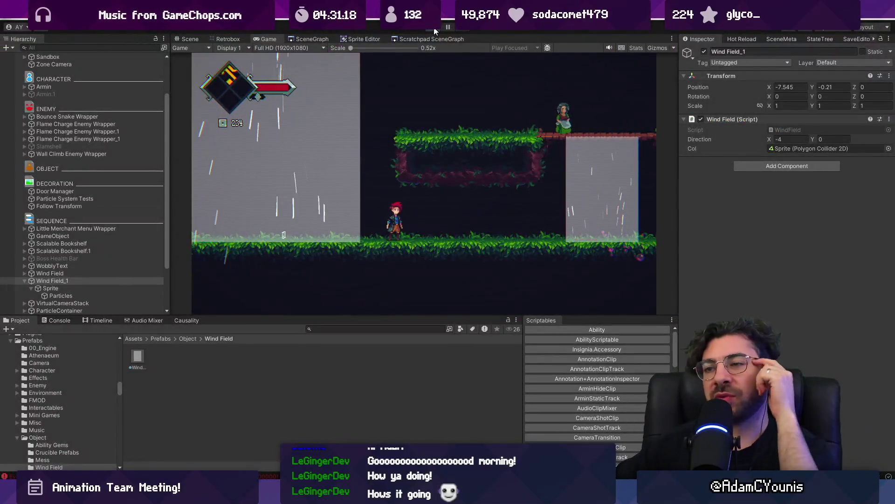
{"action": "left_click", "coordinate": [435, 29]}
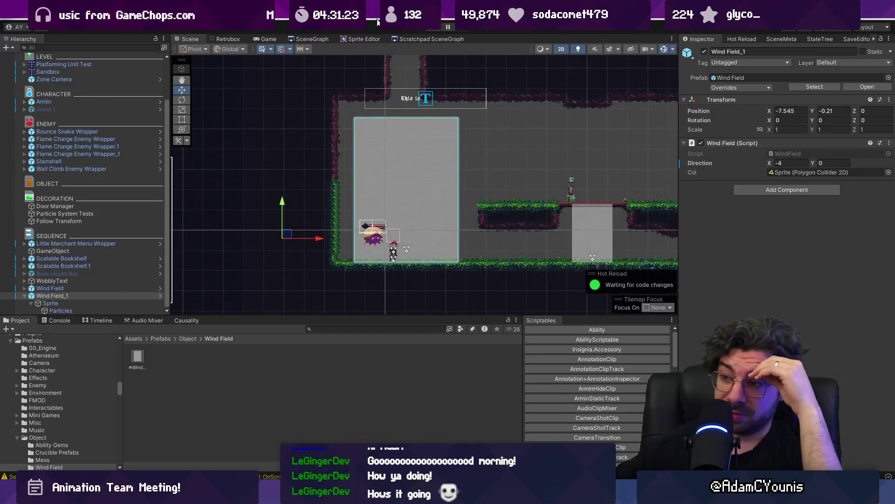
Set Wind Field_1's direction to X 0, Y 4, then switch to the Figma story map.
{"action": "type", "text": "4"}
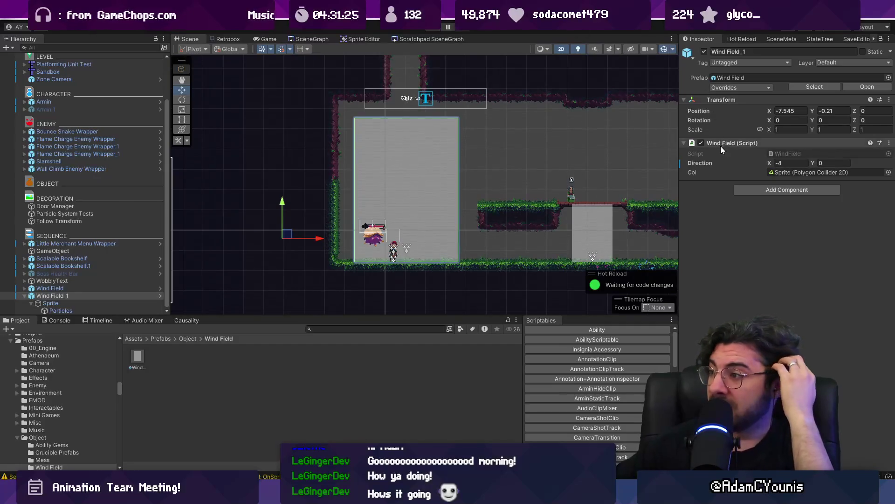
{"action": "left_click_drag", "start_coordinate": [701, 168], "coordinate": [684, 165]}
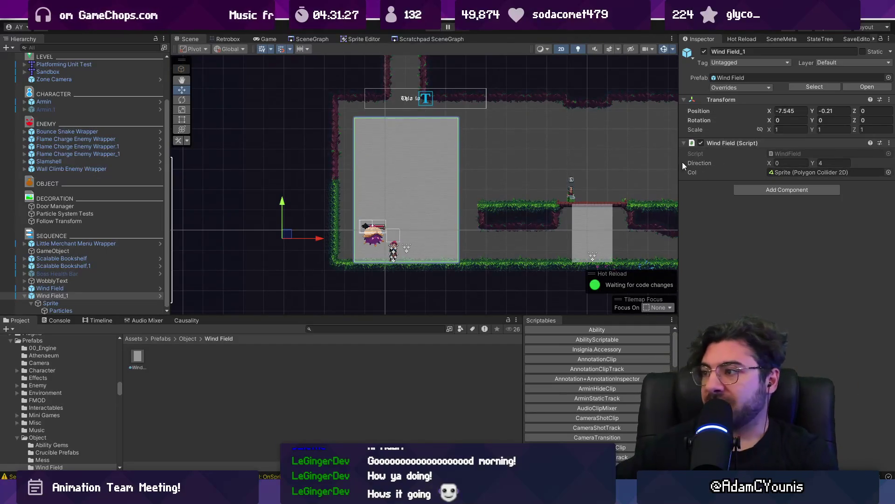
{"action": "scroll", "coordinate": [505, 171], "scroll_direction": "down", "scroll_amount": 2}
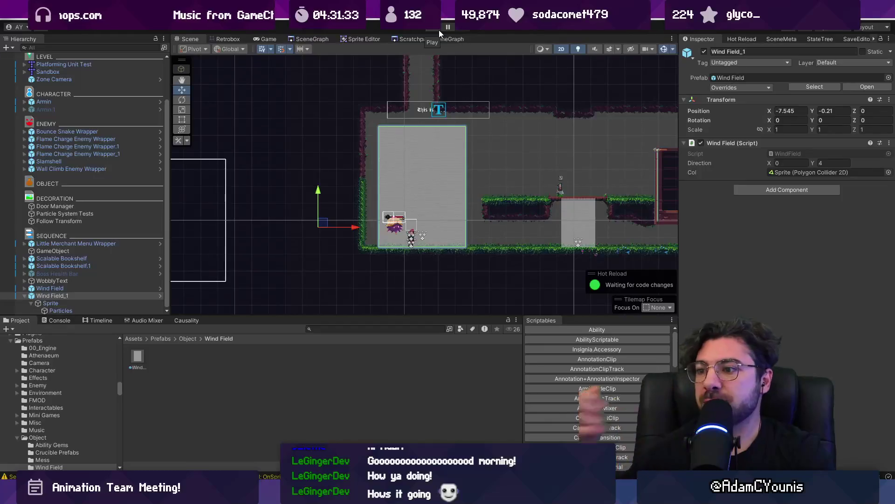
{"action": "mouse_move", "coordinate": [439, 495]}
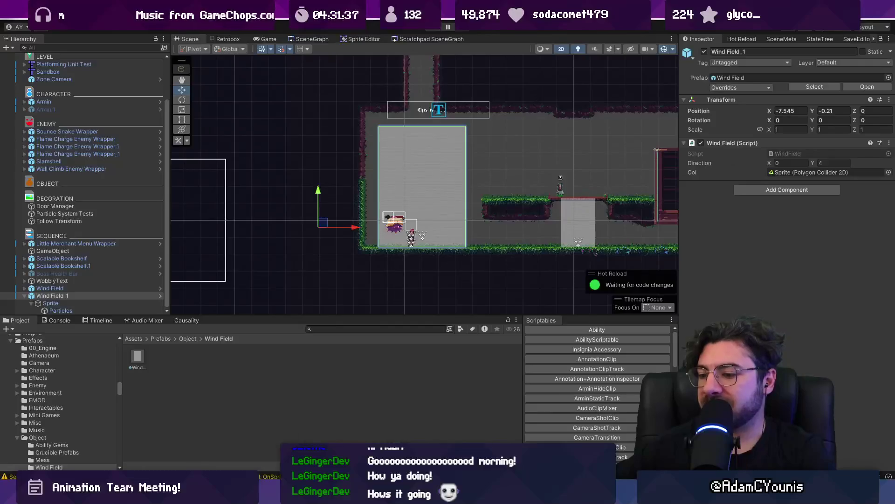
{"action": "left_click", "coordinate": [462, 495]}
{"action": "scroll", "coordinate": [517, 235], "scroll_direction": "up", "scroll_amount": 5}
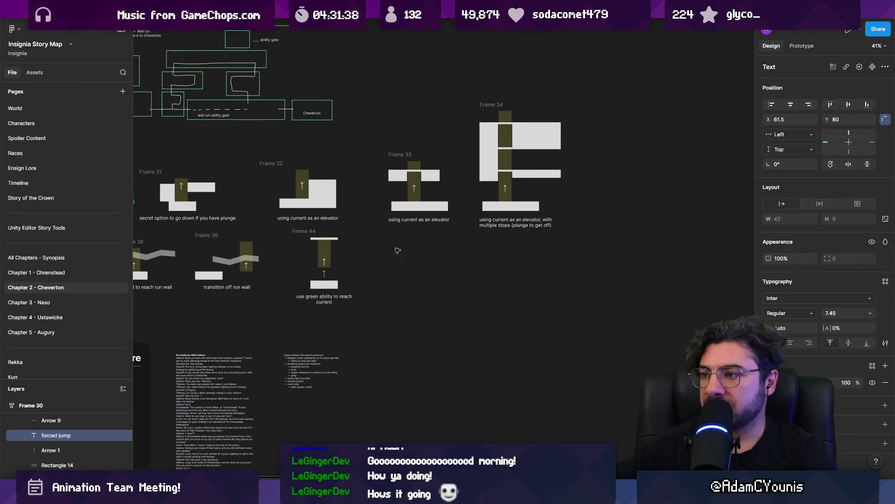
Place the Clearing a gap frame beside Frame 44 and remove its surrounding frame.
{"action": "left_click", "coordinate": [212, 224]}
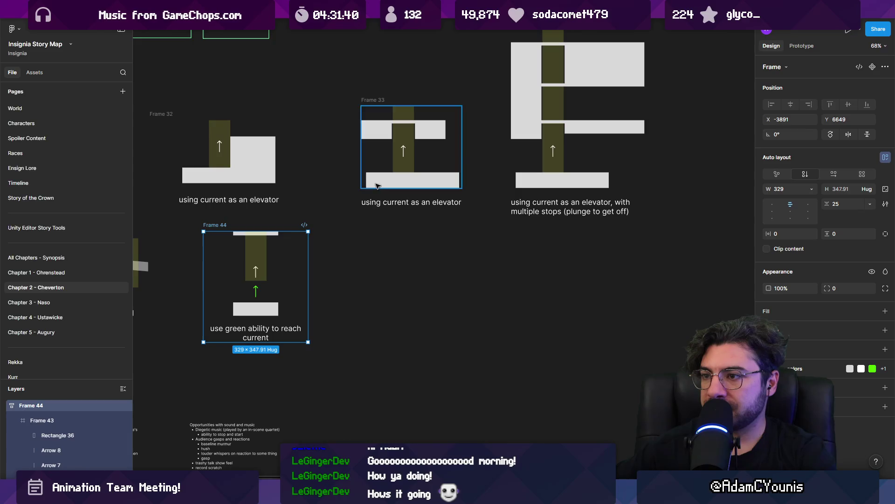
{"action": "scroll", "coordinate": [394, 204], "scroll_direction": "down", "scroll_amount": 3}
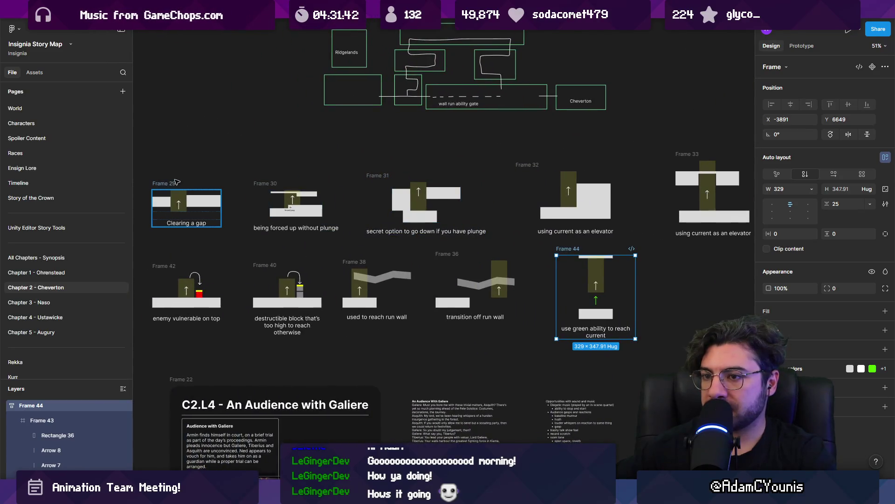
{"action": "mouse_move", "coordinate": [173, 184]}
{"action": "left_mouse_down"}
{"action": "mouse_move", "coordinate": [490, 205]}
{"action": "mouse_move", "coordinate": [703, 272]}
{"action": "left_mouse_up"}
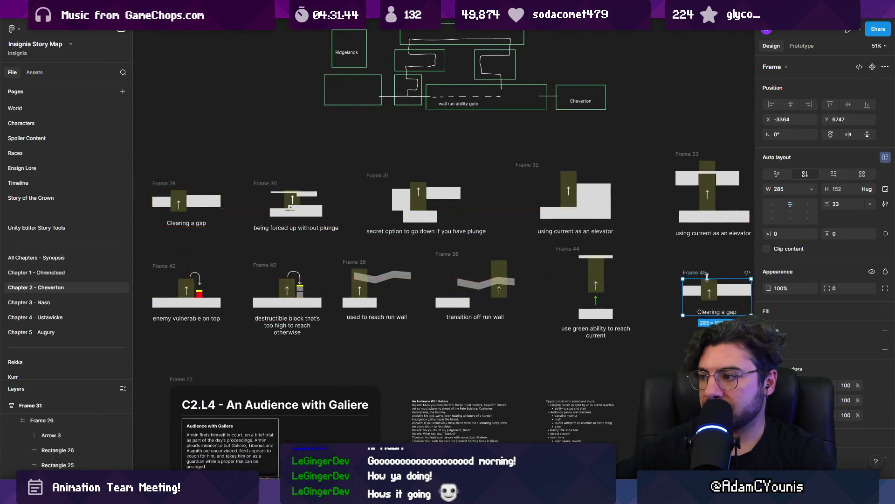
{"action": "scroll", "coordinate": [527, 271], "scroll_direction": "up", "scroll_amount": 5}
{"action": "left_click", "coordinate": [563, 293]}
{"action": "key", "text": "Escape"}
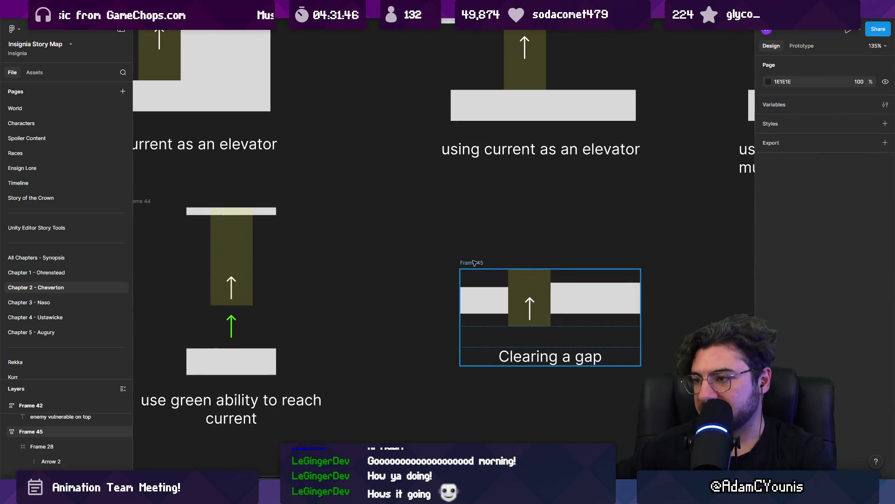
{"action": "key", "text": "ctrl+shift+g"}
{"action": "scroll", "coordinate": [452, 286], "scroll_direction": "right", "scroll_amount": 2}
{"action": "left_click", "coordinate": [452, 287]}
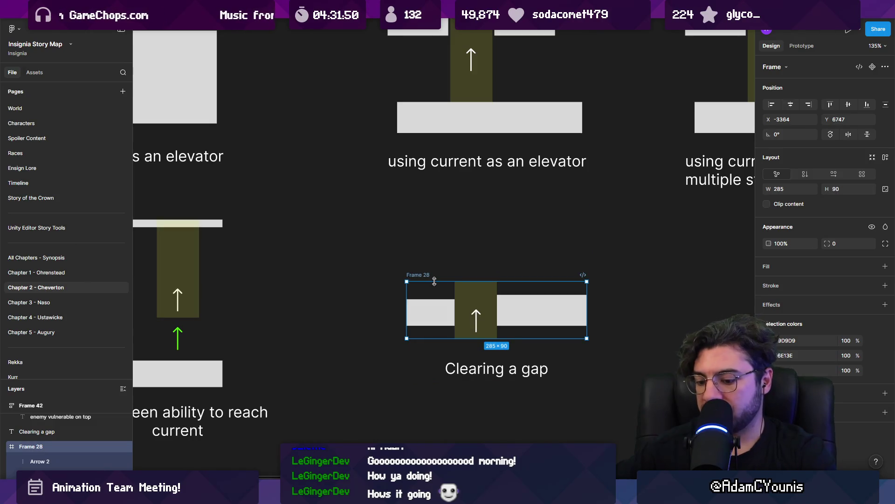
Copy a grey block above the diagram as a thin red (FF0000) ceiling bar.
{"action": "double_click", "coordinate": [429, 312]}
{"action": "mouse_move", "coordinate": [429, 317]}
{"action": "left_mouse_down"}
{"action": "mouse_move", "coordinate": [428, 227]}
{"action": "mouse_move", "coordinate": [595, 225]}
{"action": "left_mouse_up"}
{"action": "left_click", "coordinate": [769, 253]}
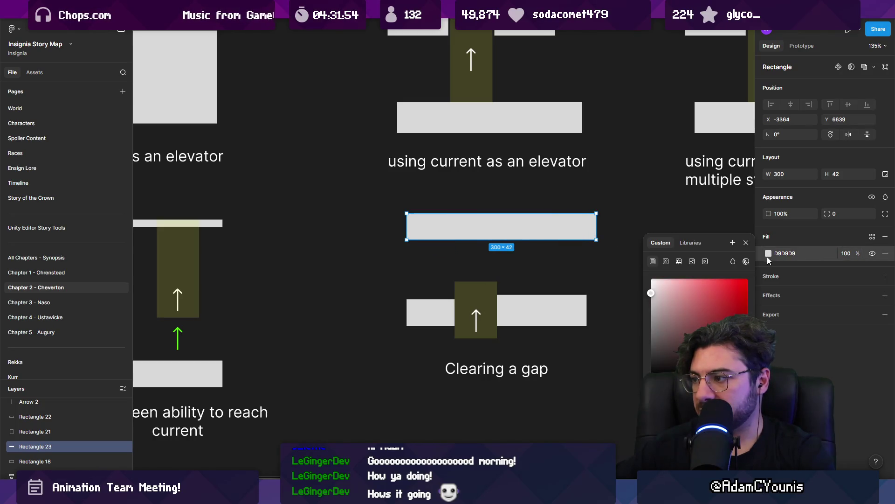
{"action": "left_click", "coordinate": [748, 279]}
{"action": "mouse_move", "coordinate": [479, 213]}
{"action": "left_mouse_down"}
{"action": "mouse_move", "coordinate": [479, 228]}
{"action": "mouse_move", "coordinate": [465, 233]}
{"action": "left_mouse_up"}
{"action": "left_click", "coordinate": [476, 266]}
Stretch the olive current up to the red bar, widen it, and recentre the arrow.
{"action": "left_click", "coordinate": [476, 293]}
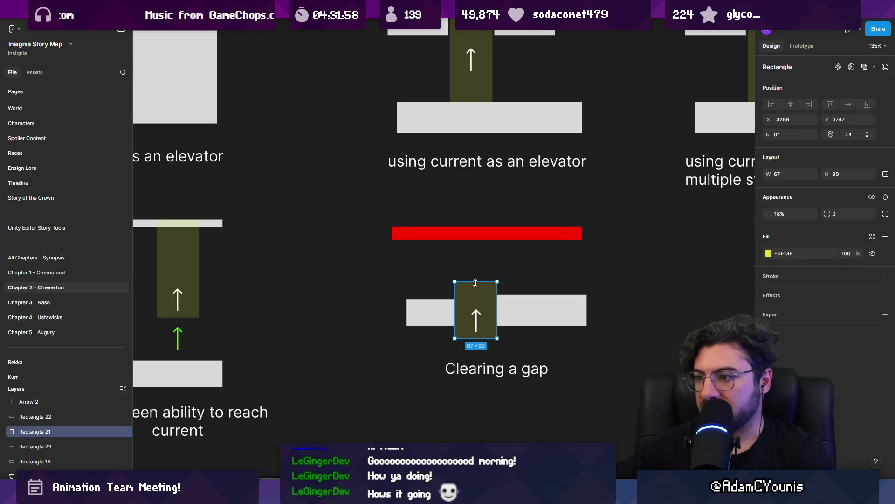
{"action": "left_click_drag", "start_coordinate": [474, 282], "coordinate": [474, 237]}
{"action": "mouse_move", "coordinate": [498, 337]}
{"action": "left_mouse_down"}
{"action": "mouse_move", "coordinate": [513, 300]}
{"action": "mouse_move", "coordinate": [562, 295]}
{"action": "left_mouse_up"}
{"action": "left_click_drag", "start_coordinate": [476, 317], "coordinate": [516, 267]}
Lower and shift the left and right platform blocks beneath the current.
{"action": "left_click", "coordinate": [455, 311]}
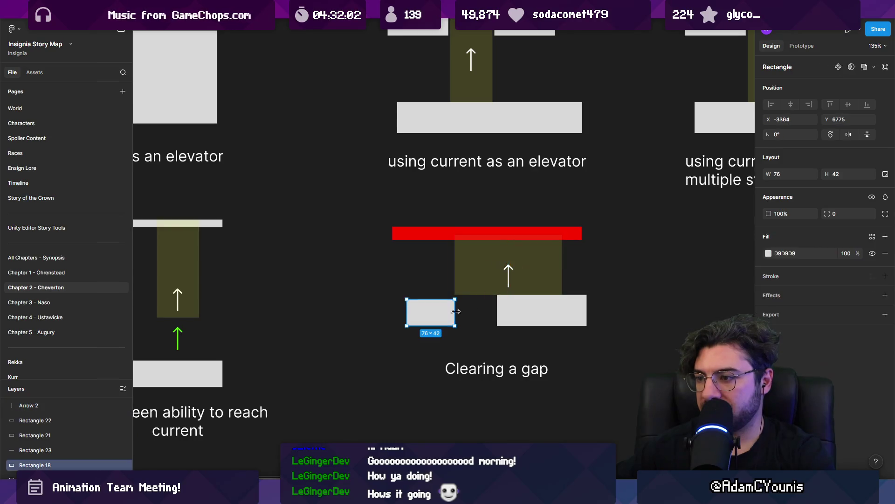
{"action": "key", "text": "Delete"}
{"action": "left_click", "coordinate": [504, 313]}
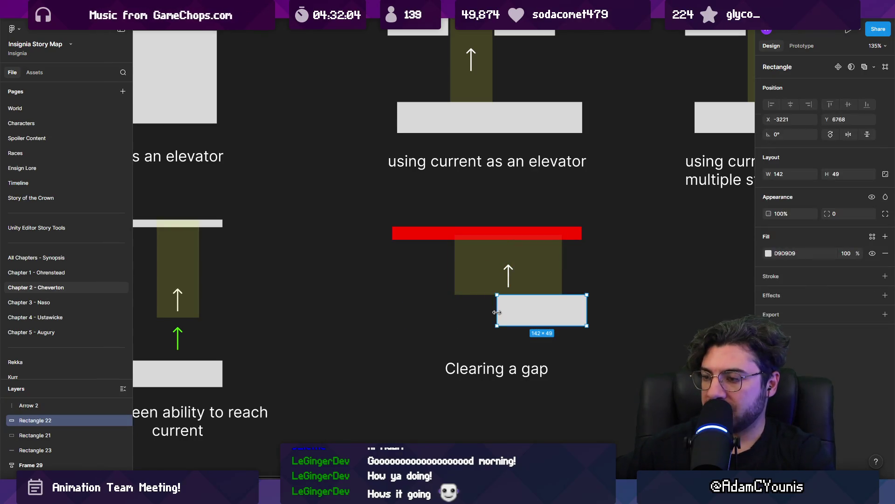
{"action": "key", "text": "ctrl+z"}
{"action": "key", "text": "ctrl+z"}
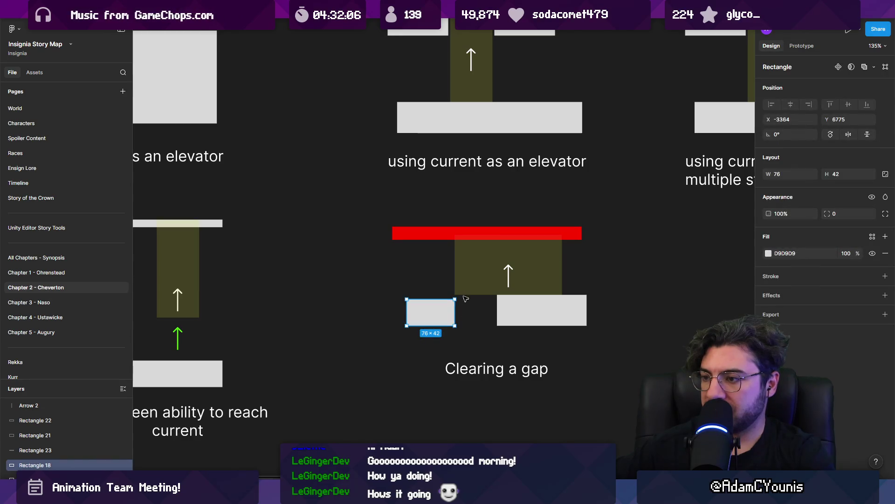
{"action": "left_click", "coordinate": [465, 299]}
{"action": "left_click", "coordinate": [441, 315]}
{"action": "left_click", "coordinate": [451, 309]}
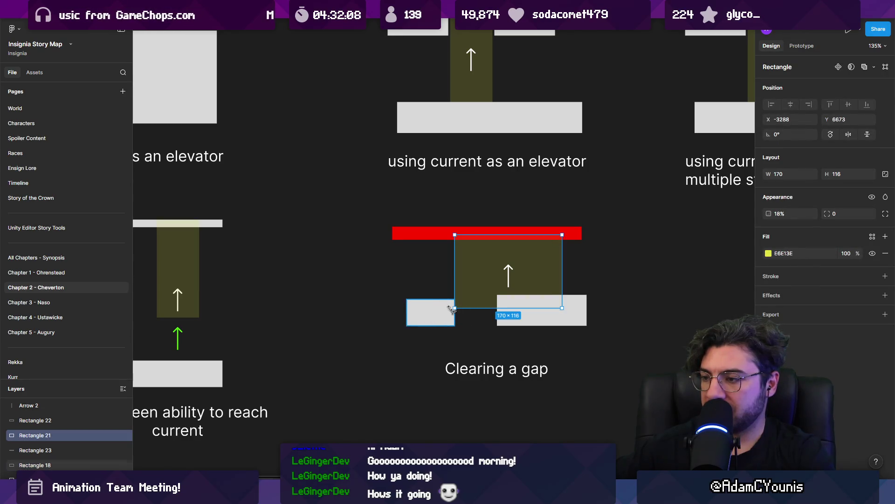
{"action": "left_click_drag", "start_coordinate": [541, 312], "coordinate": [558, 325]}
{"action": "mouse_move", "coordinate": [447, 317]}
{"action": "left_mouse_down"}
{"action": "mouse_move", "coordinate": [459, 325]}
{"action": "mouse_move", "coordinate": [457, 337]}
{"action": "mouse_move", "coordinate": [499, 329]}
{"action": "mouse_move", "coordinate": [488, 346]}
{"action": "mouse_move", "coordinate": [515, 323]}
{"action": "mouse_move", "coordinate": [539, 324]}
{"action": "left_mouse_up"}
{"action": "left_click", "coordinate": [512, 324]}
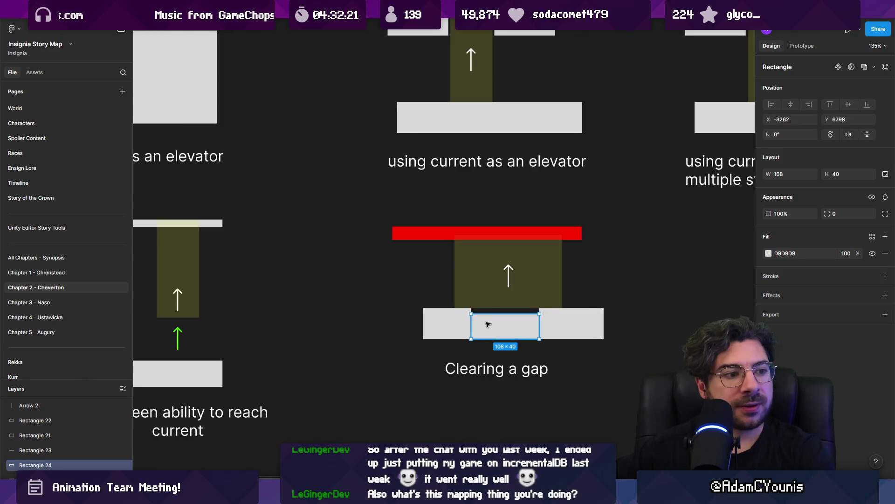
Trim the red bar's left end and extend its right end.
{"action": "left_click", "coordinate": [461, 279]}
{"action": "left_click", "coordinate": [422, 238]}
{"action": "left_click_drag", "start_coordinate": [395, 234], "coordinate": [416, 233]}
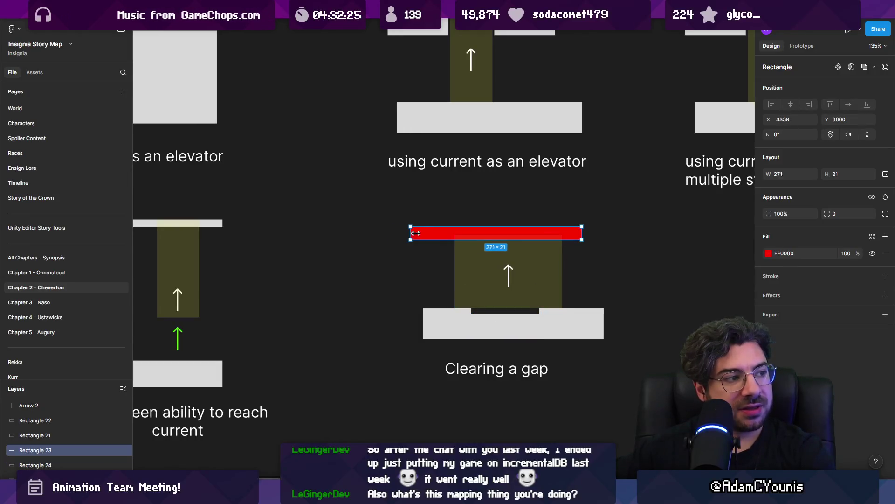
{"action": "left_click_drag", "start_coordinate": [600, 236], "coordinate": [606, 238]}
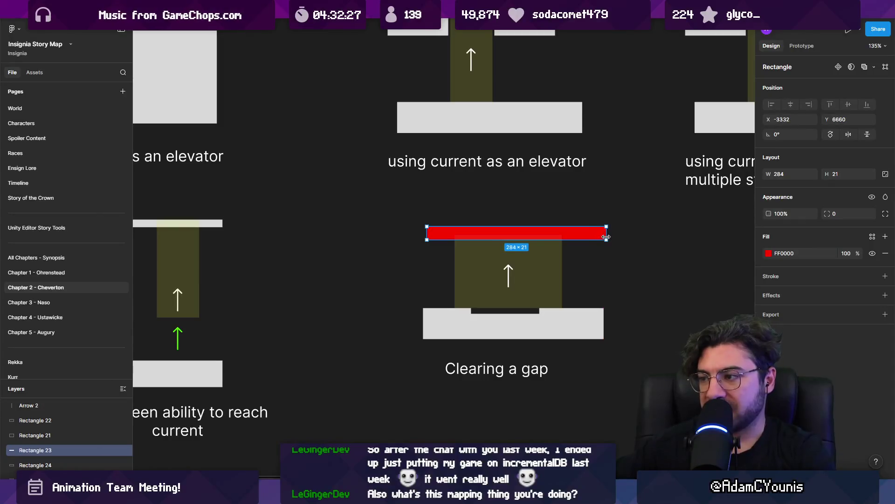
Replace the middle platform piece with a gap block and extend the current down into it.
{"action": "left_click", "coordinate": [537, 270]}
{"action": "left_click", "coordinate": [483, 317]}
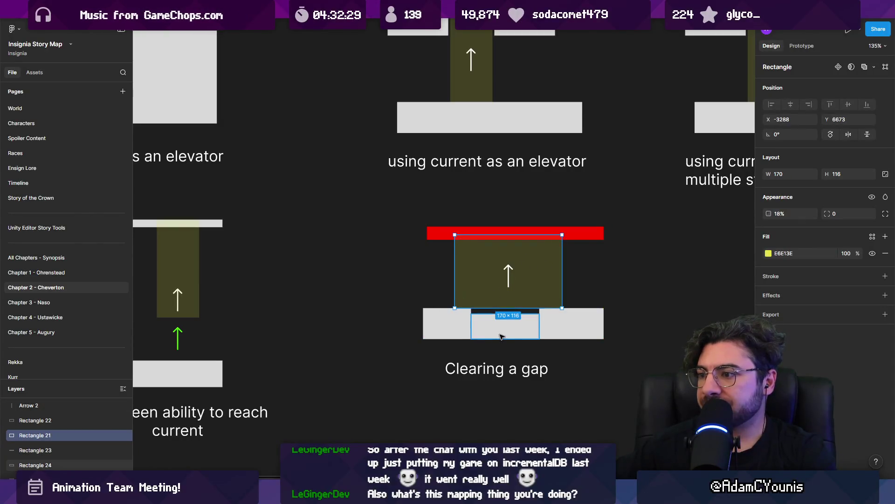
{"action": "key", "text": "Delete"}
{"action": "left_click", "coordinate": [470, 328]}
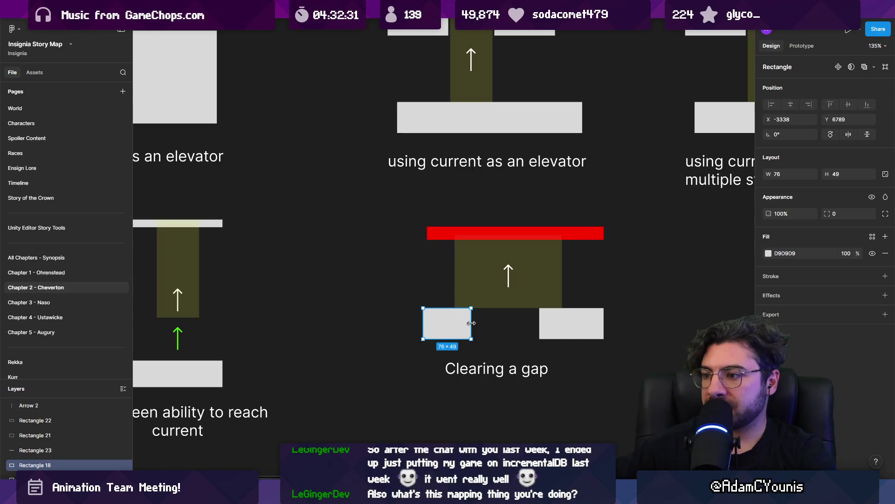
{"action": "mouse_move", "coordinate": [454, 324]}
{"action": "left_mouse_down"}
{"action": "mouse_move", "coordinate": [512, 334]}
{"action": "mouse_move", "coordinate": [506, 340]}
{"action": "left_mouse_up"}
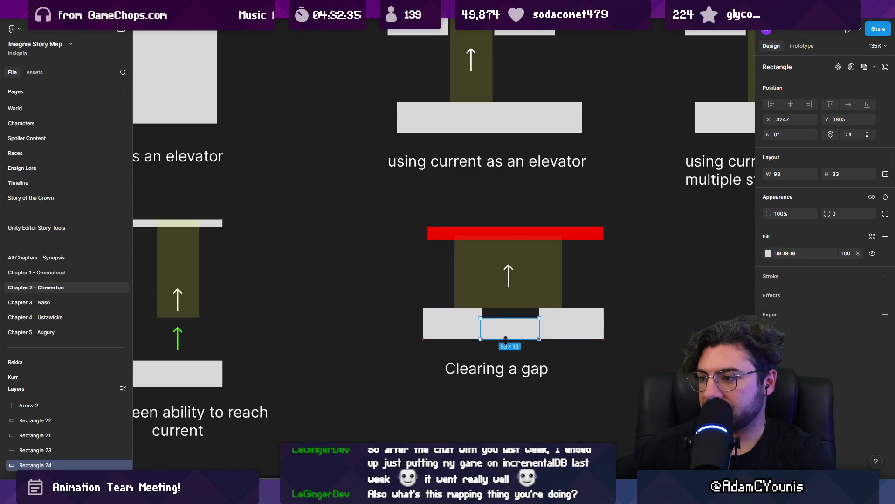
{"action": "left_click", "coordinate": [508, 299]}
{"action": "left_click_drag", "start_coordinate": [509, 308], "coordinate": [510, 318]}
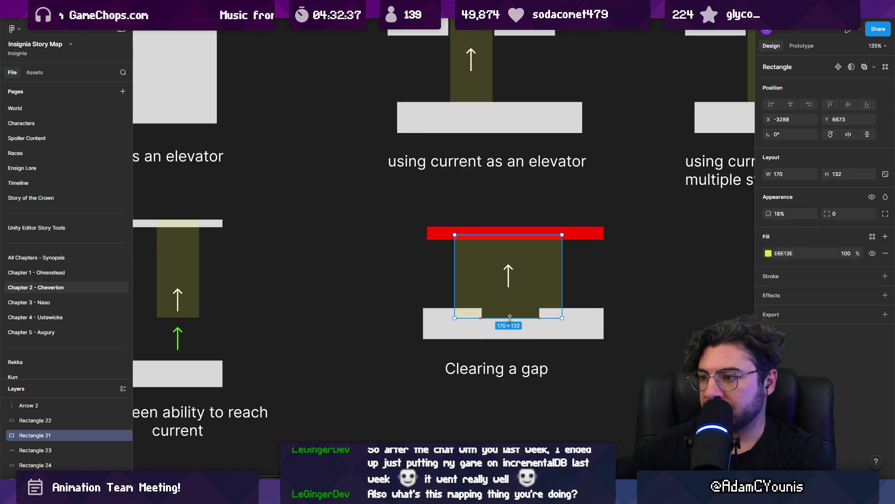
{"action": "left_click", "coordinate": [446, 323]}
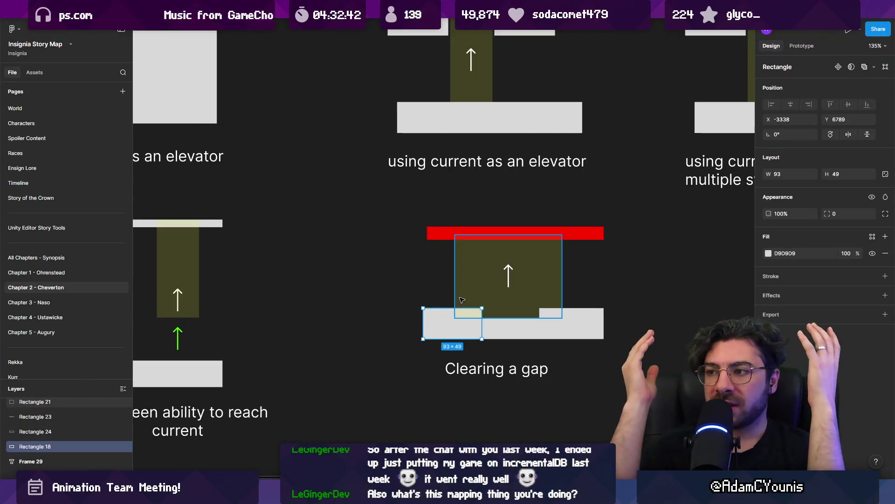
Frame the six shapes with the Clearing a gap caption in auto-layout Frame 46.
{"action": "left_click_drag", "start_coordinate": [379, 345], "coordinate": [625, 231]}
{"action": "key", "text": "ctrl+alt+g"}
{"action": "left_click", "coordinate": [497, 369], "text": "shift"}
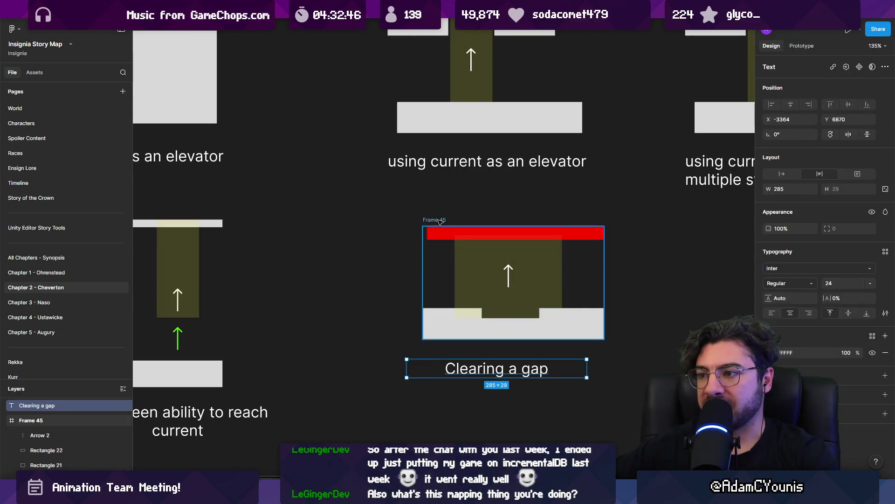
{"action": "key", "text": "shift+a"}
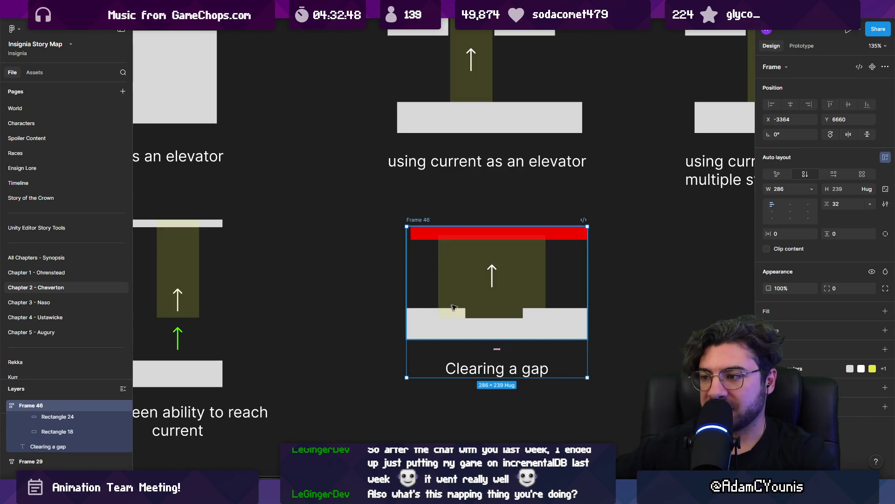
{"action": "double_click", "coordinate": [471, 300]}
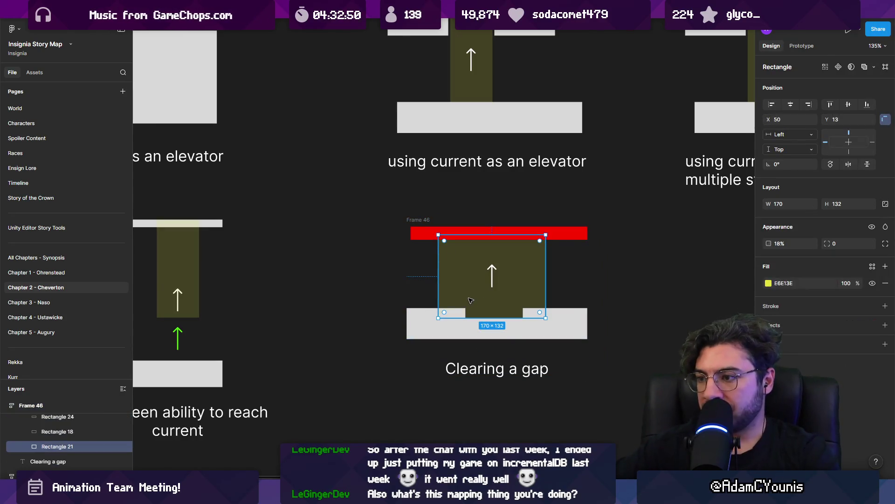
{"action": "left_click", "coordinate": [379, 308]}
{"action": "scroll", "coordinate": [381, 305], "scroll_direction": "down", "scroll_amount": 10}
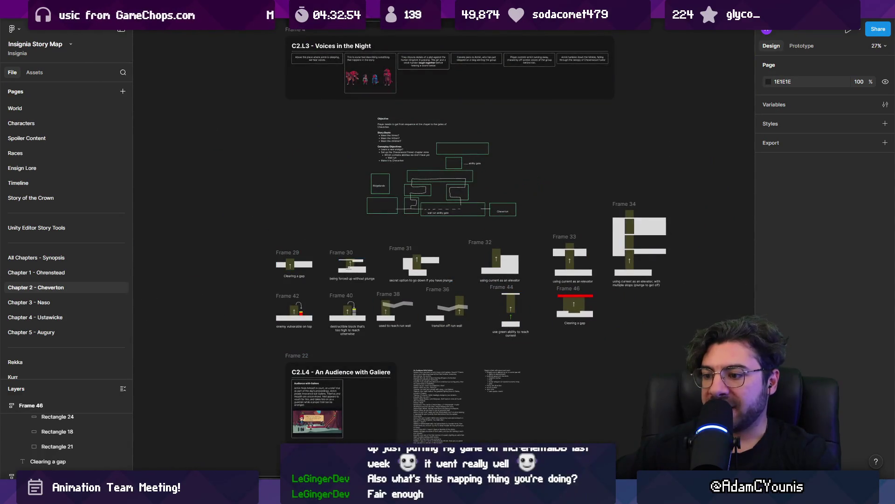
Back in Unity, briefly playtest the level with the upward wind and stop.
{"action": "key", "text": "alt+Tab"}
{"action": "key", "text": "ctrl+p"}
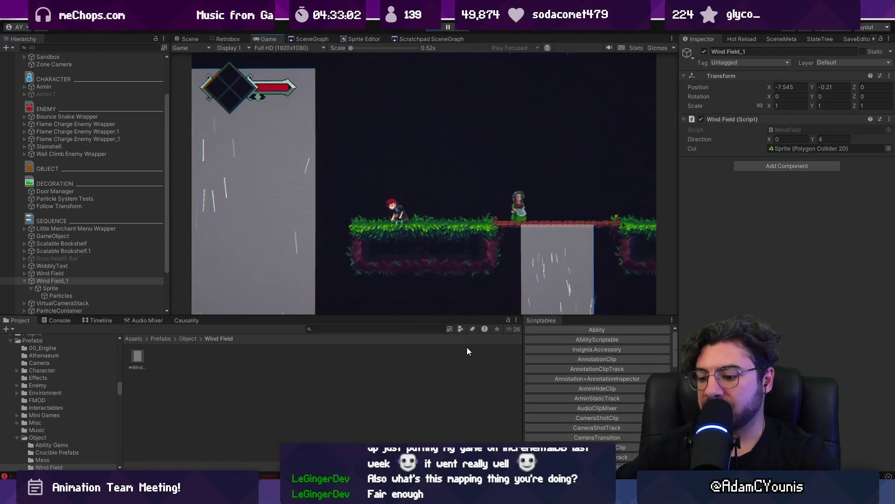
{"action": "key", "text": "ctrl+p"}
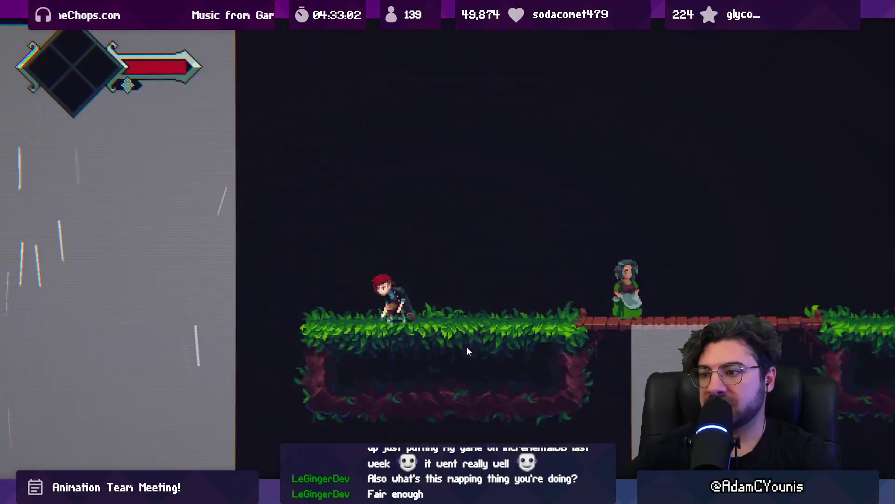
Return to the Figma story map, hide the UI, and zoom into the diagrams.
{"action": "key", "text": "alt+Tab"}
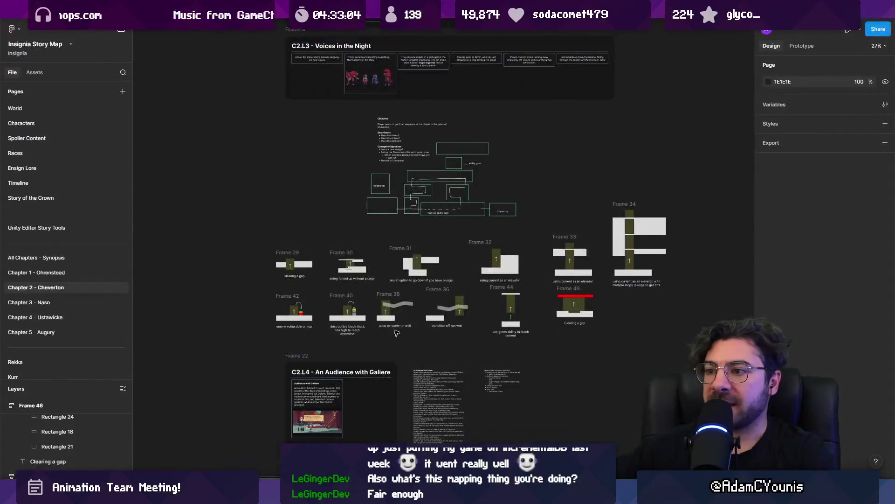
{"action": "scroll", "coordinate": [472, 292], "scroll_direction": "up", "scroll_amount": 5}
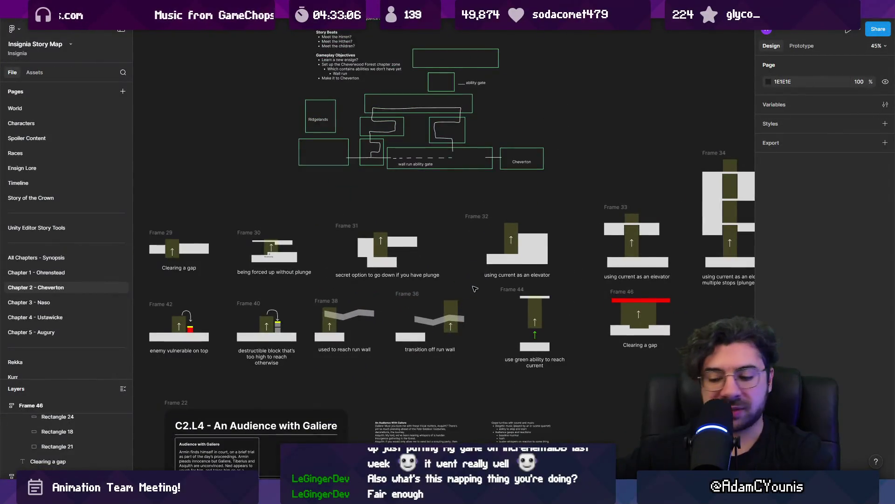
{"action": "key", "text": "ctrl+backslash"}
{"action": "scroll", "coordinate": [591, 303], "scroll_direction": "up", "scroll_amount": 2}
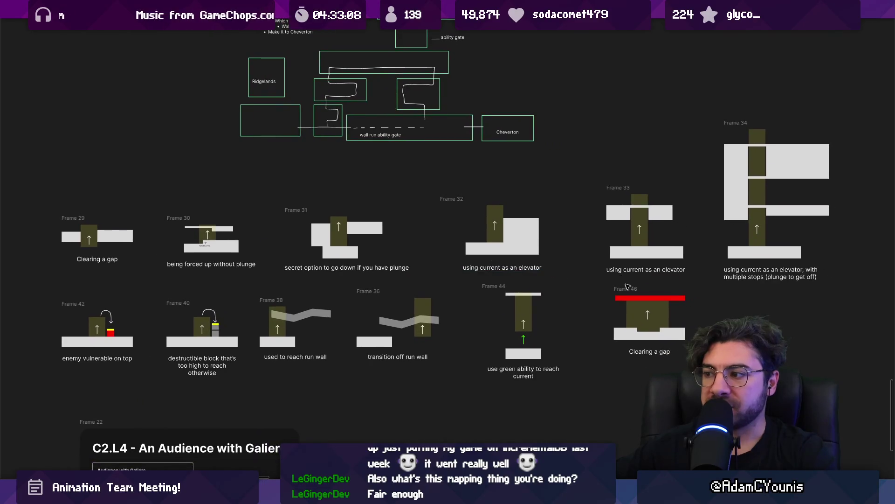
{"action": "scroll", "coordinate": [626, 289], "scroll_direction": "up", "scroll_amount": 3}
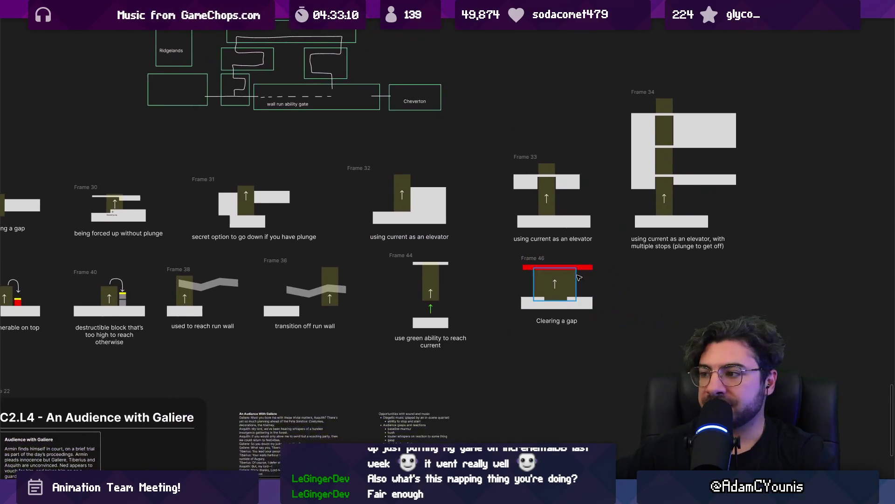
{"action": "scroll", "coordinate": [545, 293], "scroll_direction": "down", "scroll_amount": 4}
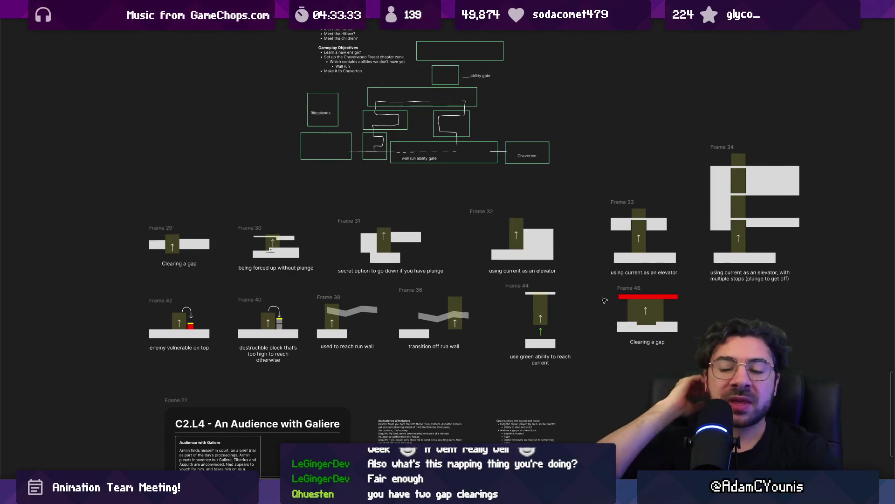
Change Frame 46's caption to 'Avoid hazard on the roof'.
{"action": "left_click", "coordinate": [596, 320]}
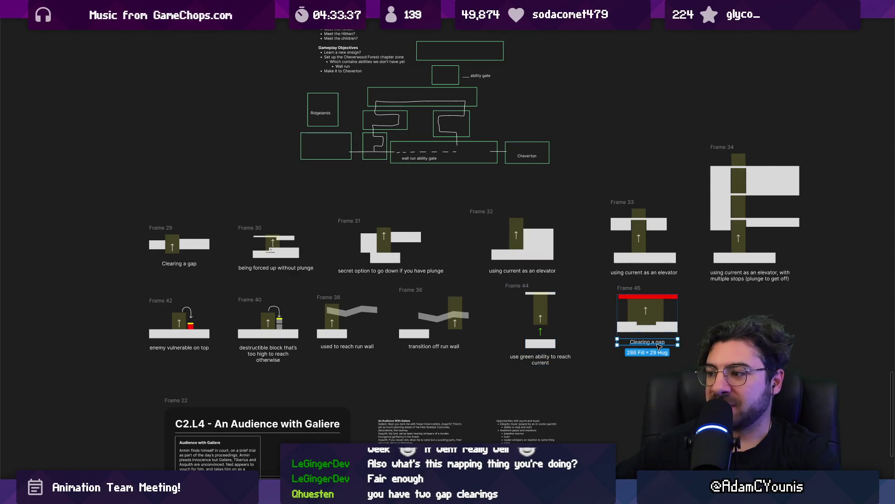
{"action": "double_click", "coordinate": [671, 342]}
{"action": "key", "text": "shift+2"}
{"action": "type", "text": "Avoid "}
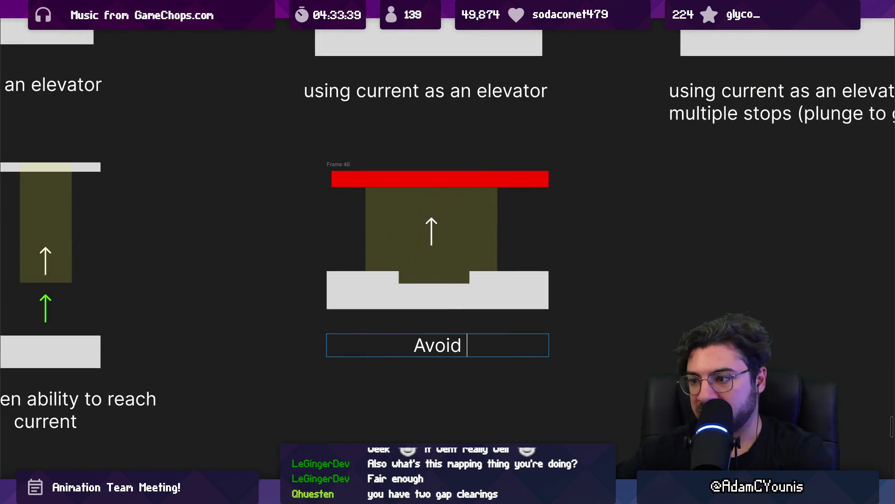
{"action": "type", "text": "hazard on the r"}
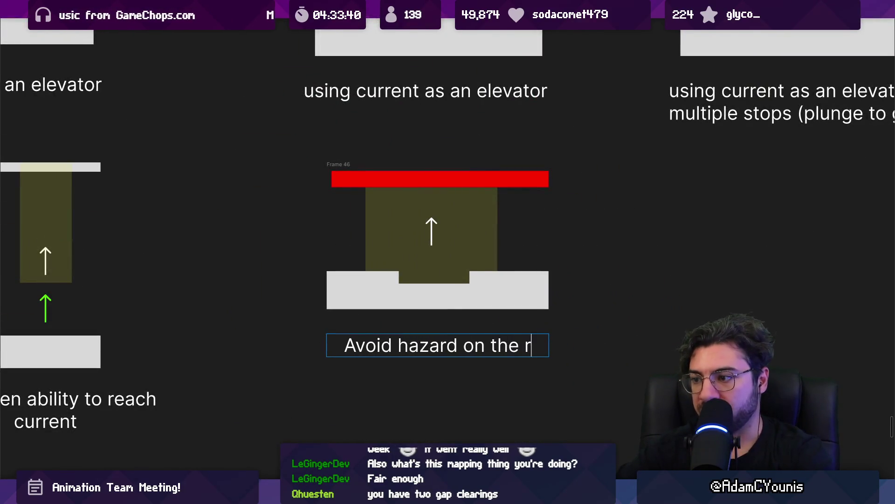
{"action": "type", "text": "oof"}
Copy Frame 44's green arrow into Frame 46.
{"action": "scroll", "coordinate": [793, 370], "scroll_direction": "down", "scroll_amount": 5, "text": "ctrl"}
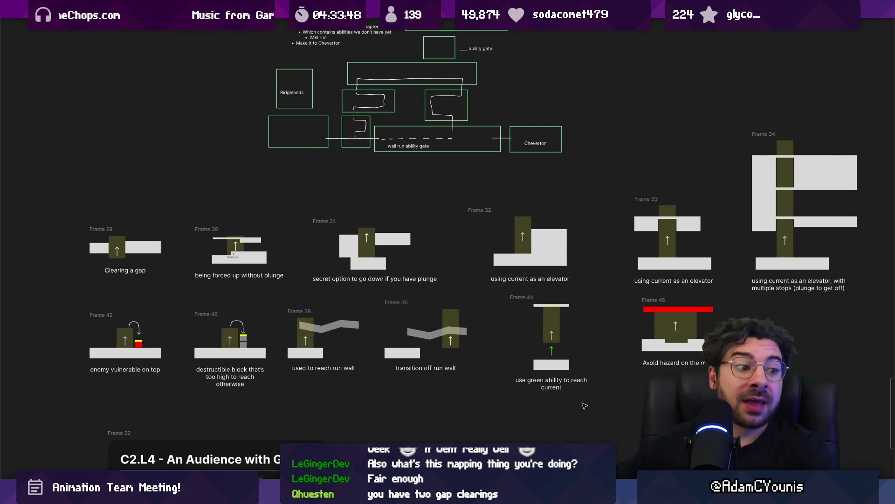
{"action": "left_click_drag", "start_coordinate": [678, 345], "coordinate": [629, 341]}
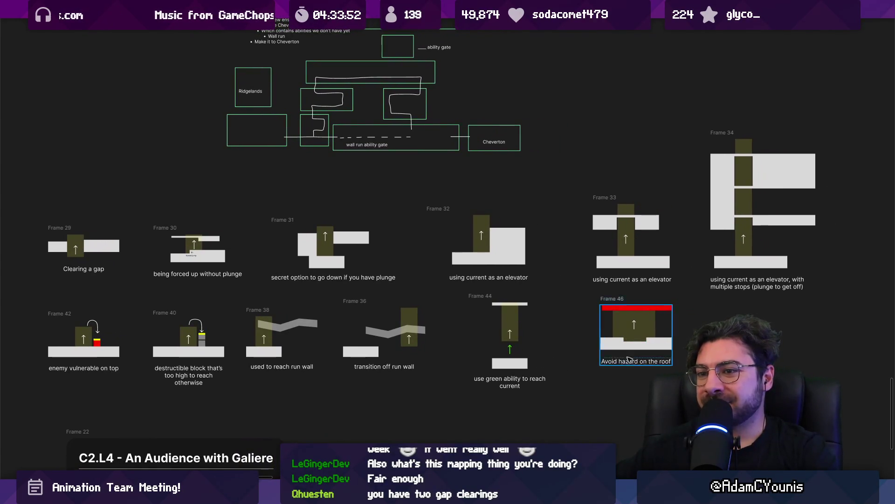
{"action": "scroll", "coordinate": [629, 359], "scroll_direction": "up", "scroll_amount": 8}
{"action": "left_click", "coordinate": [515, 390]}
{"action": "scroll", "coordinate": [466, 359], "scroll_direction": "down", "scroll_amount": 5}
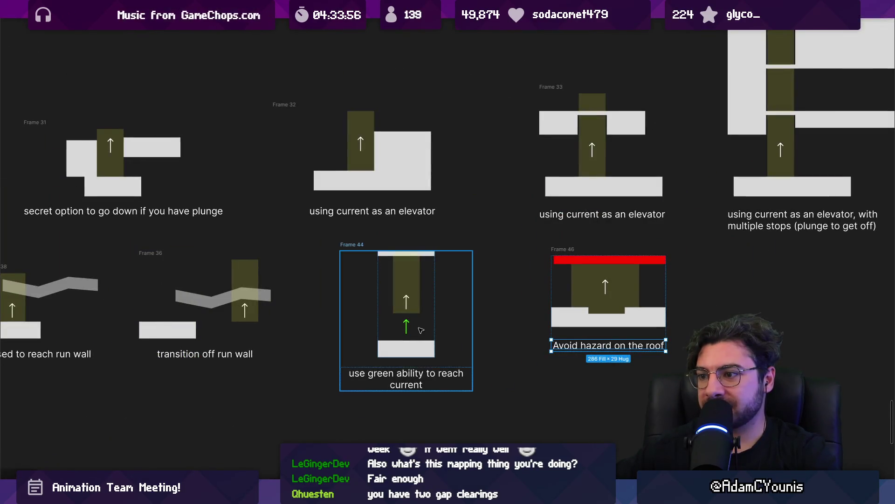
{"action": "left_click", "coordinate": [407, 326]}
{"action": "left_click_drag", "start_coordinate": [407, 326], "coordinate": [624, 293]}
Turn the copied arrow to point downward and give it a yellow FFCC00 stroke.
{"action": "scroll", "coordinate": [623, 293], "scroll_direction": "up", "scroll_amount": 5}
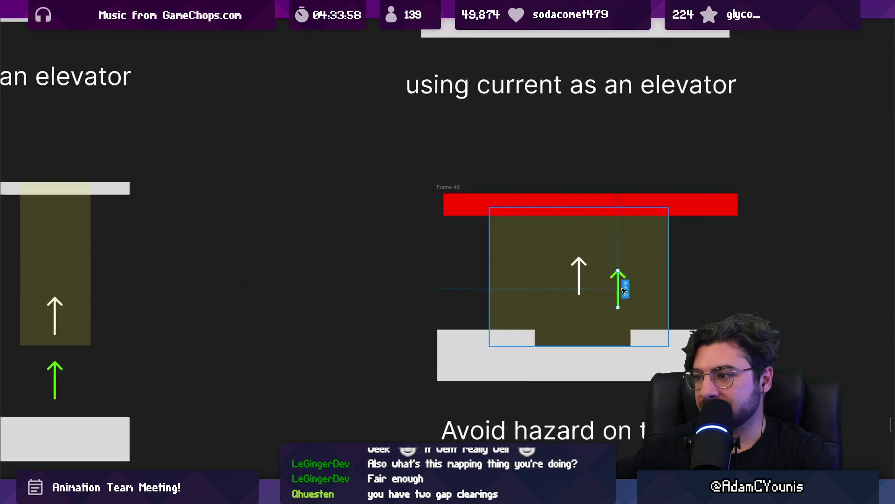
{"action": "scroll", "coordinate": [624, 290], "scroll_direction": "up", "scroll_amount": 2}
{"action": "left_click_drag", "start_coordinate": [617, 261], "coordinate": [610, 328]}
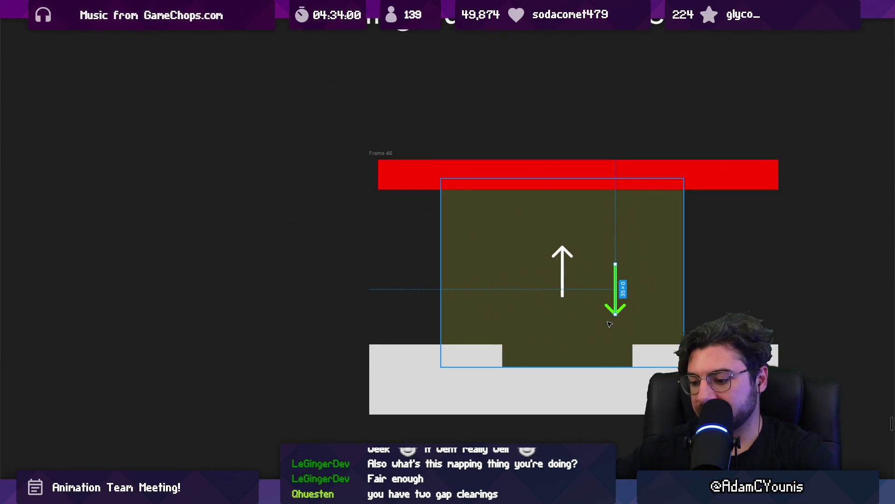
{"action": "key", "text": "ctrl+backslash"}
{"action": "left_click", "coordinate": [769, 303]}
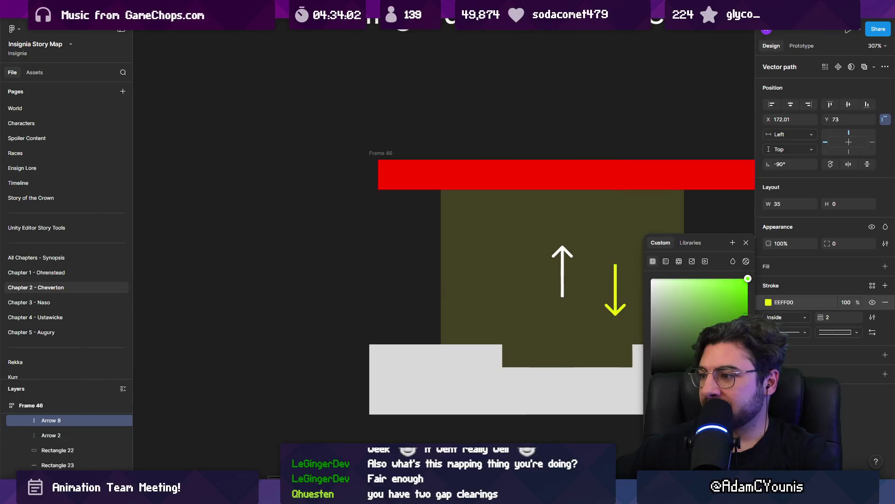
{"action": "scroll", "coordinate": [572, 307], "scroll_direction": "down", "scroll_amount": 3}
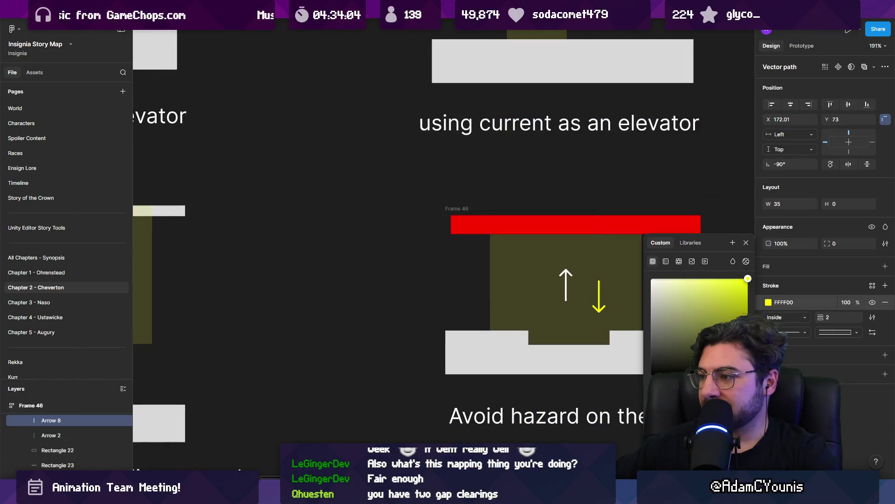
{"action": "scroll", "coordinate": [551, 302], "scroll_direction": "down", "scroll_amount": 5}
{"action": "scroll", "coordinate": [495, 288], "scroll_direction": "up", "scroll_amount": 2}
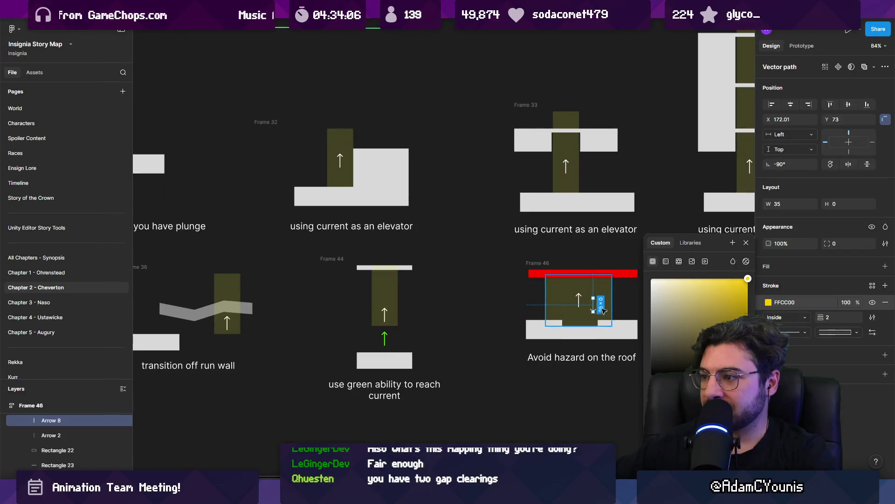
Move the yellow arrow above the block in Frame 40.
{"action": "mouse_move", "coordinate": [587, 309]}
{"action": "left_mouse_down"}
{"action": "mouse_move", "coordinate": [79, 284]}
{"action": "mouse_move", "coordinate": [321, 285]}
{"action": "left_mouse_up"}
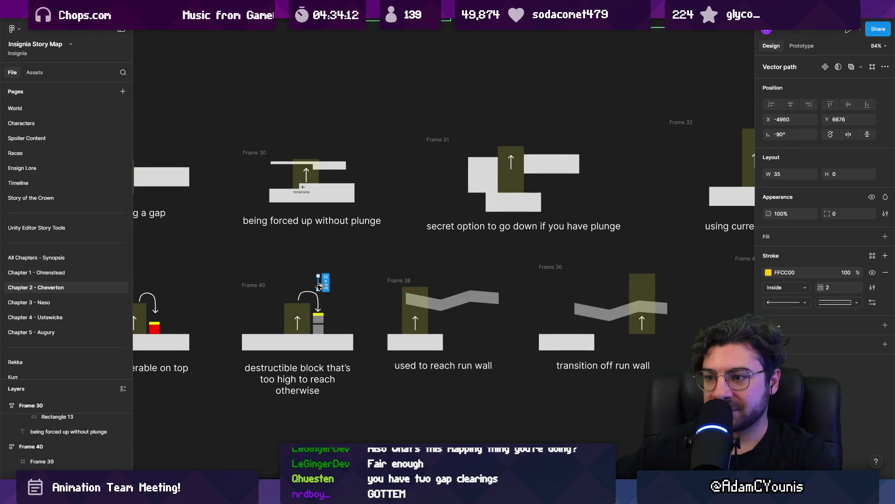
{"action": "scroll", "coordinate": [440, 264], "scroll_direction": "up", "scroll_amount": 5}
{"action": "left_click_drag", "start_coordinate": [440, 265], "coordinate": [439, 321]}
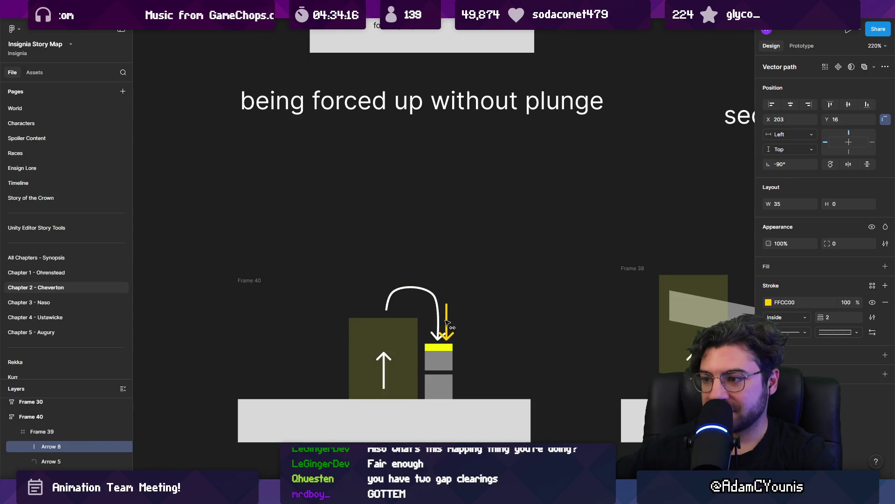
{"action": "scroll", "coordinate": [447, 322], "scroll_direction": "down", "scroll_amount": 3}
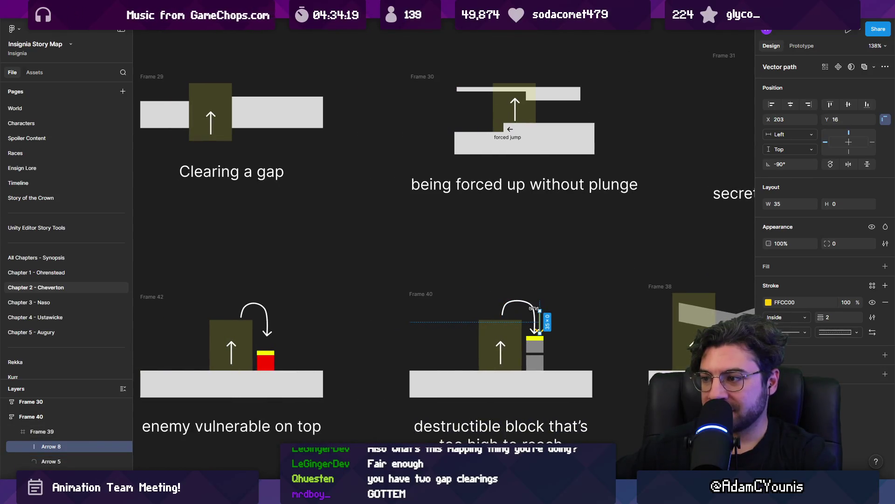
Pull the curved arrow's end up to a sharp corner and align the yellow arrow beneath it.
{"action": "double_click", "coordinate": [544, 329]}
{"action": "scroll", "coordinate": [544, 330], "scroll_direction": "up", "scroll_amount": 5}
{"action": "left_click_drag", "start_coordinate": [504, 320], "coordinate": [494, 204]}
{"action": "left_click", "coordinate": [490, 216], "text": "ctrl"}
{"action": "key", "text": "Escape"}
{"action": "left_click", "coordinate": [518, 257]}
{"action": "left_click_drag", "start_coordinate": [518, 256], "coordinate": [490, 239]}
{"action": "scroll", "coordinate": [491, 239], "scroll_direction": "down", "scroll_amount": 10}
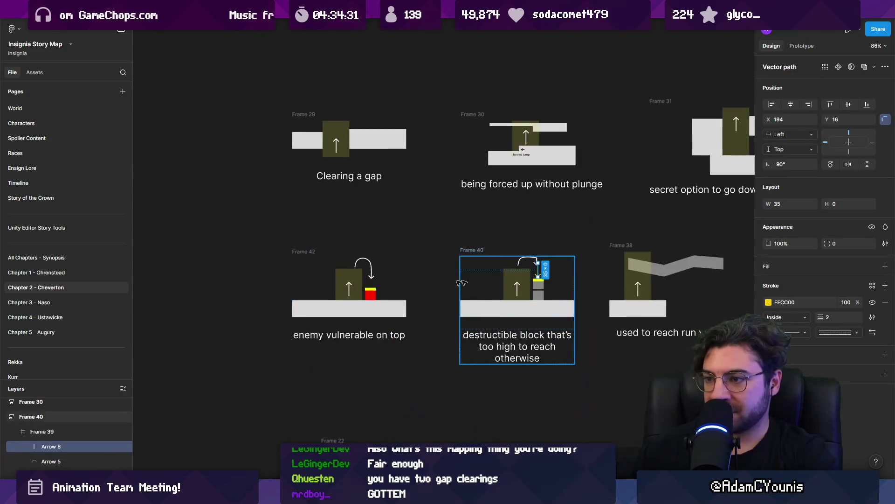
{"action": "scroll", "coordinate": [373, 280], "scroll_direction": "up", "scroll_amount": 8}
Paste a yellow arrow copy into the enemy diagram, dropping onto the red enemy.
{"action": "left_click", "coordinate": [387, 276]}
{"action": "key", "text": "ctrl+v"}
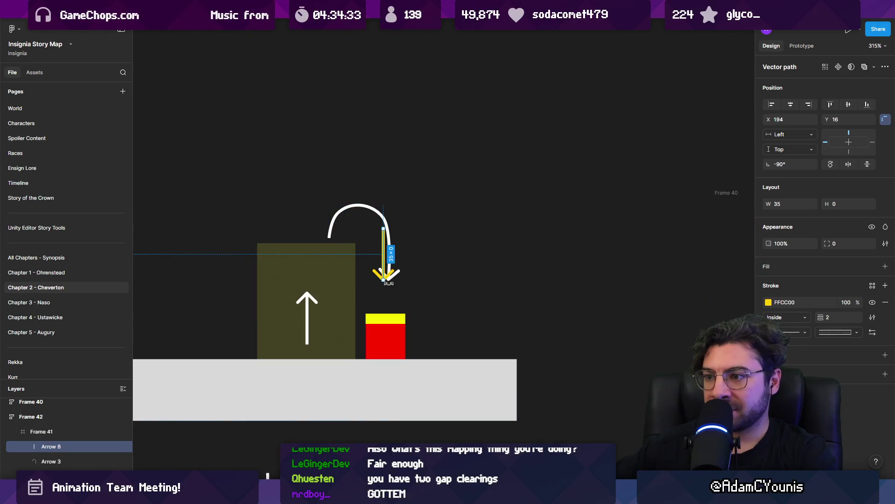
{"action": "left_click_drag", "start_coordinate": [391, 253], "coordinate": [395, 273]}
{"action": "key", "text": "Escape"}
{"action": "double_click", "coordinate": [396, 270]}
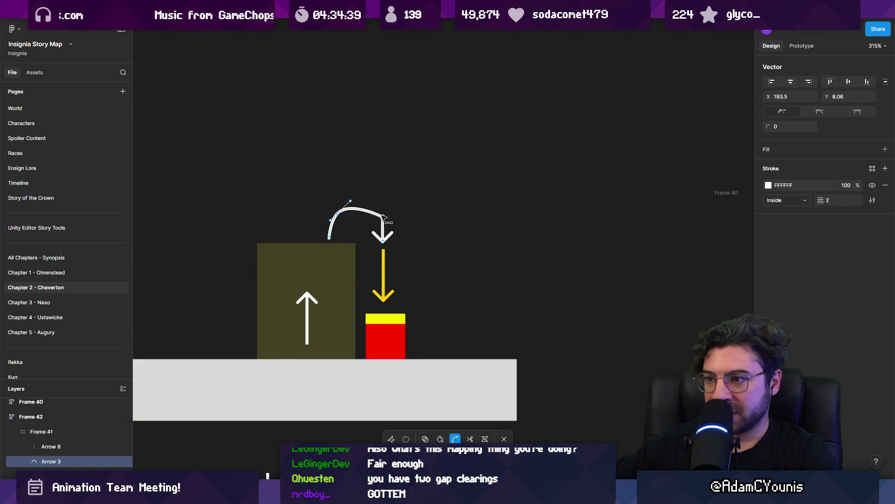
{"action": "scroll", "coordinate": [405, 229], "scroll_direction": "down", "scroll_amount": 5}
{"action": "key", "text": "Escape"}
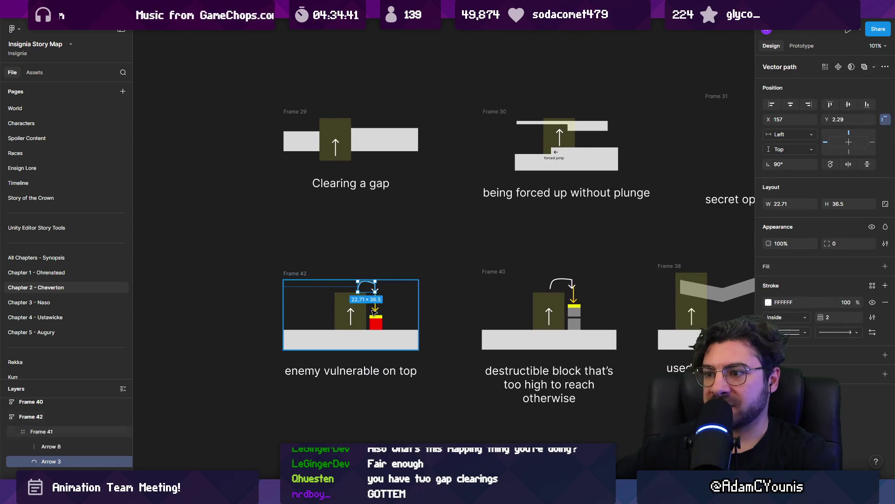
Copy the yellow arrow into the Frame 30 diagram.
{"action": "key", "text": "shift+Tab"}
{"action": "scroll", "coordinate": [391, 301], "scroll_direction": "up", "scroll_amount": 1}
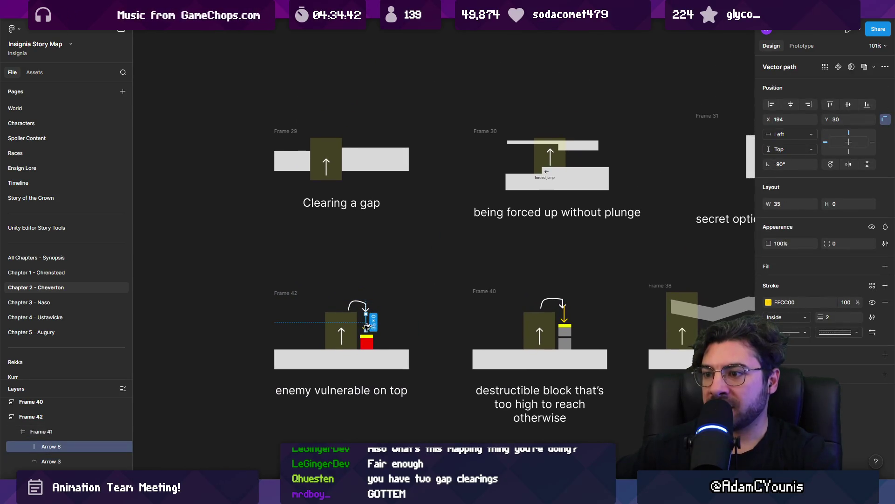
{"action": "left_click_drag", "start_coordinate": [456, 211], "coordinate": [544, 156]}
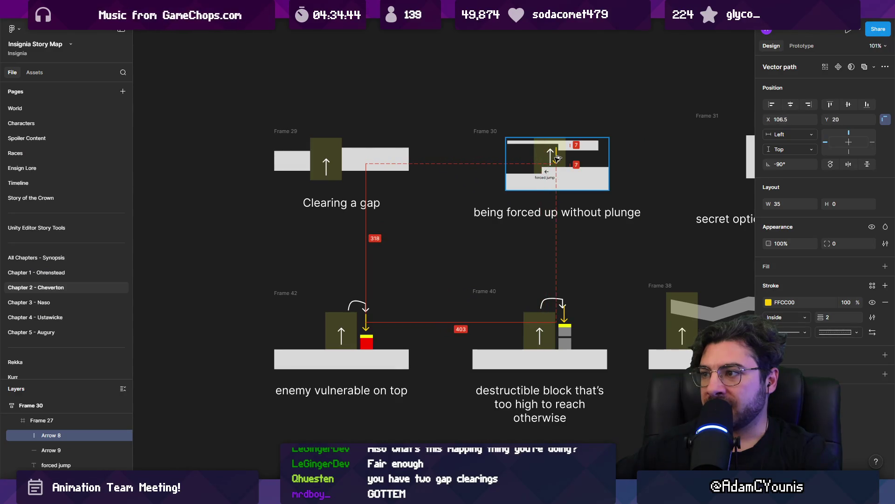
Line up the yellow down arrow beside the white up arrow in Frame 31.
{"action": "scroll", "coordinate": [557, 159], "scroll_direction": "right", "scroll_amount": 2}
{"action": "scroll", "coordinate": [436, 260], "scroll_direction": "up", "scroll_amount": 5}
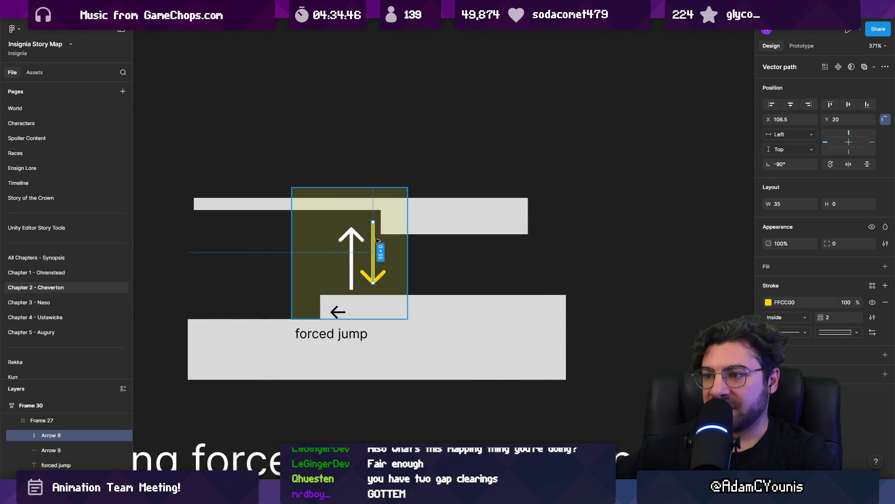
{"action": "left_click_drag", "start_coordinate": [376, 268], "coordinate": [375, 258]}
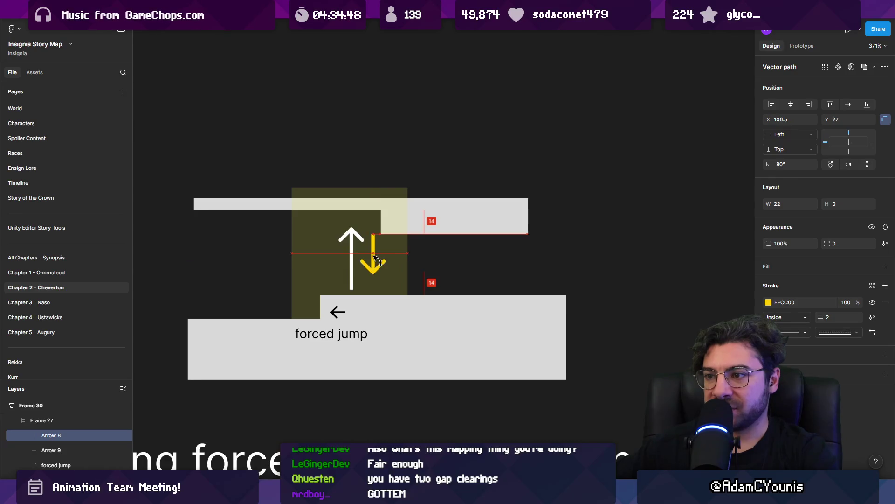
{"action": "scroll", "coordinate": [346, 252], "scroll_direction": "down", "scroll_amount": 10}
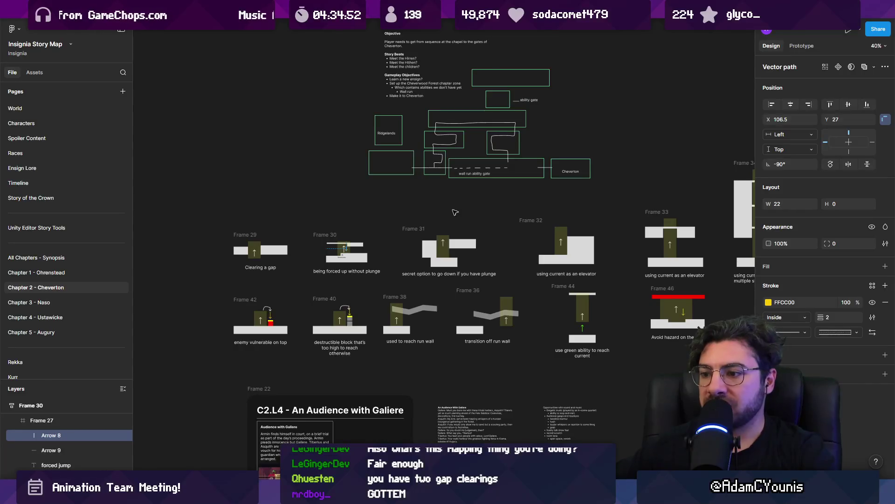
{"action": "scroll", "coordinate": [345, 252], "scroll_direction": "up", "scroll_amount": 10}
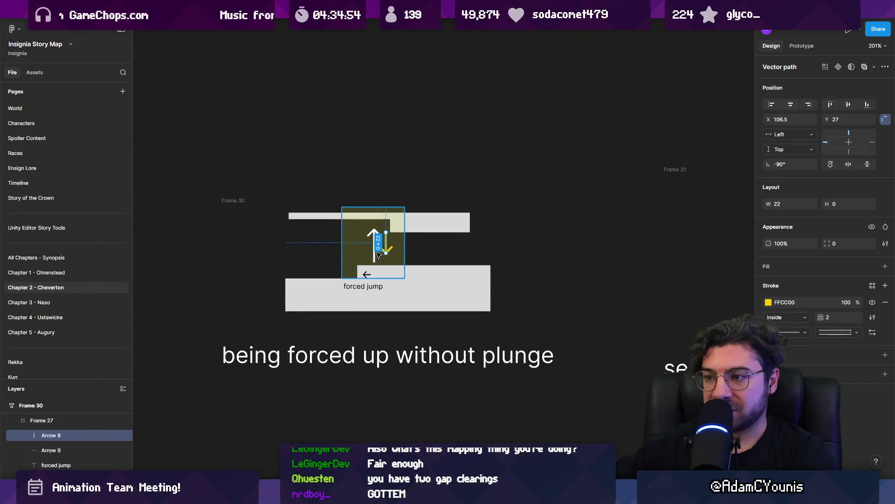
{"action": "mouse_move", "coordinate": [388, 250]}
{"action": "left_mouse_down"}
{"action": "mouse_move", "coordinate": [589, 252]}
{"action": "mouse_move", "coordinate": [264, 248]}
{"action": "mouse_move", "coordinate": [512, 250]}
{"action": "left_mouse_up"}
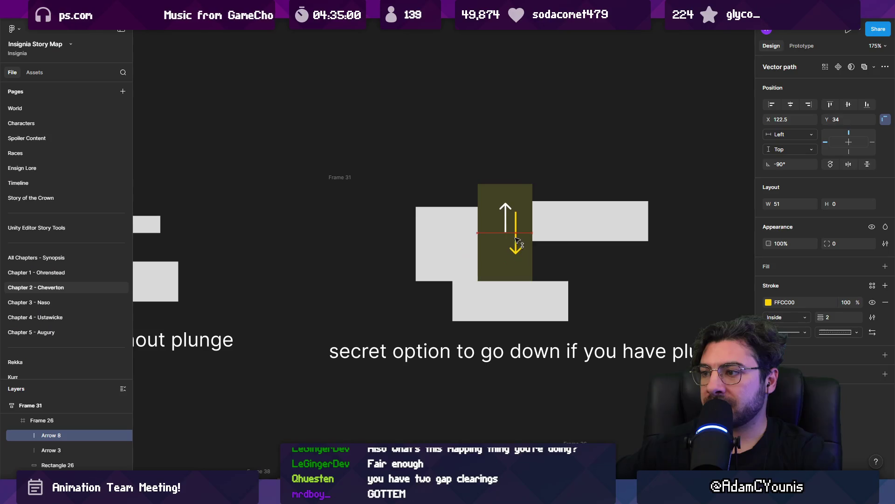
{"action": "left_click_drag", "start_coordinate": [512, 241], "coordinate": [511, 242]}
{"action": "double_click", "coordinate": [499, 225]}
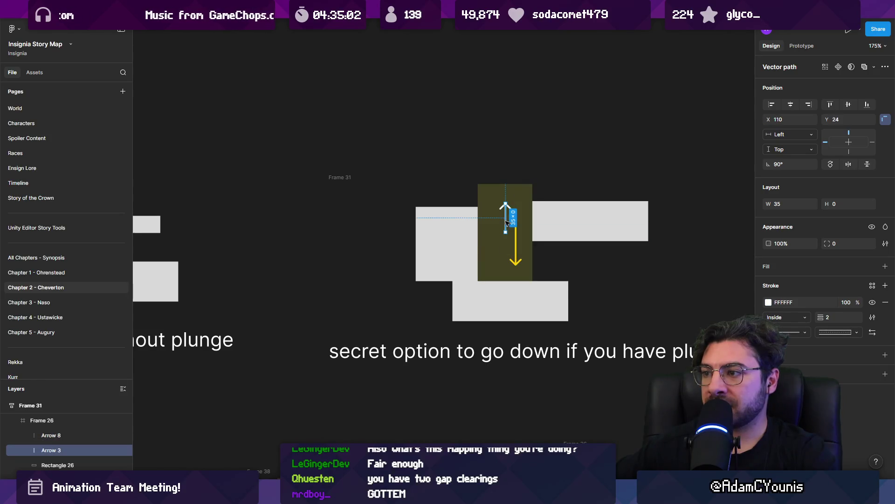
{"action": "key", "text": "Escape"}
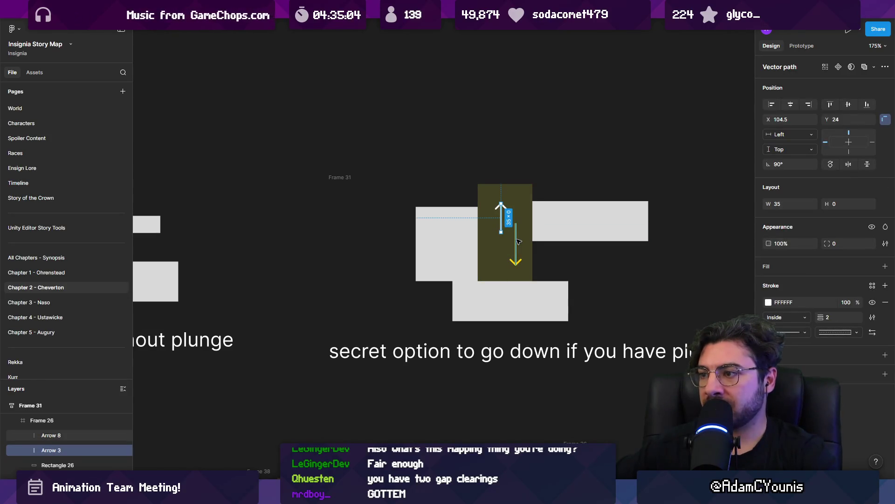
{"action": "left_click_drag", "start_coordinate": [519, 241], "coordinate": [513, 238]}
Copy the yellow down arrow into Frame 34's elevator diagram.
{"action": "scroll", "coordinate": [515, 238], "scroll_direction": "down", "scroll_amount": 5}
{"action": "scroll", "coordinate": [466, 245], "scroll_direction": "right", "scroll_amount": 3}
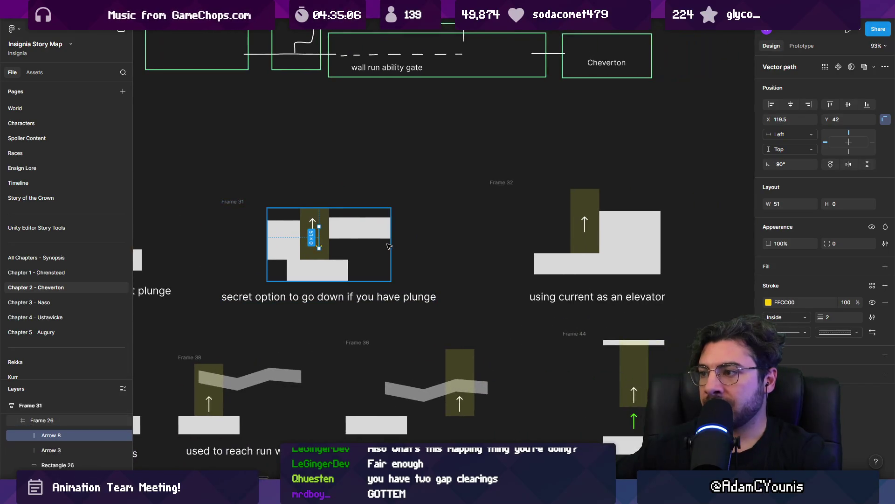
{"action": "scroll", "coordinate": [424, 254], "scroll_direction": "down", "scroll_amount": 3}
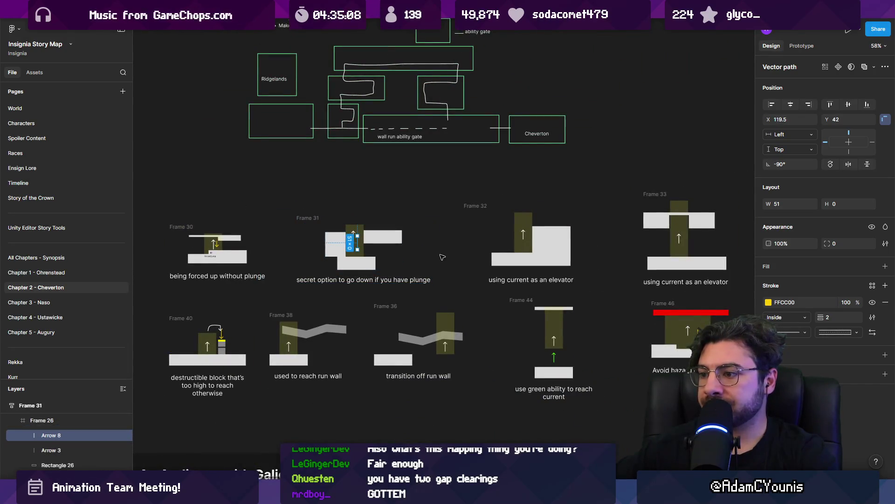
{"action": "scroll", "coordinate": [442, 257], "scroll_direction": "right", "scroll_amount": 5}
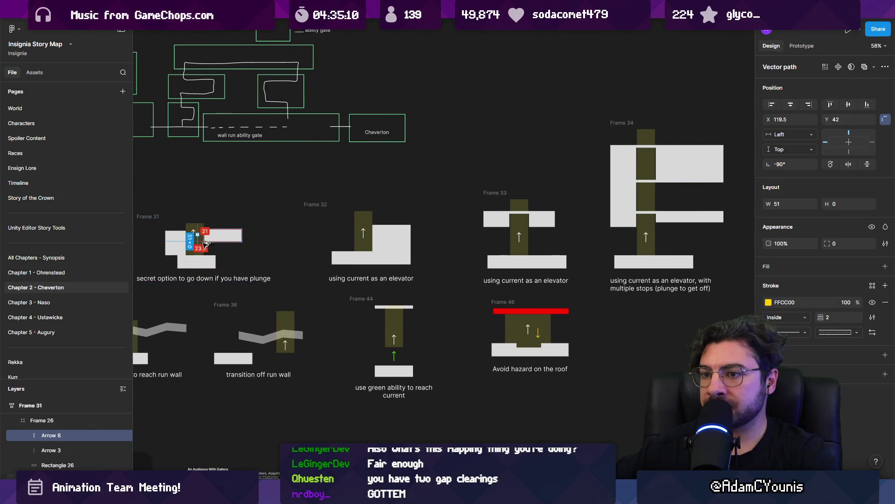
{"action": "left_click_drag", "start_coordinate": [479, 238], "coordinate": [649, 199]}
{"action": "scroll", "coordinate": [634, 243], "scroll_direction": "down", "scroll_amount": 4}
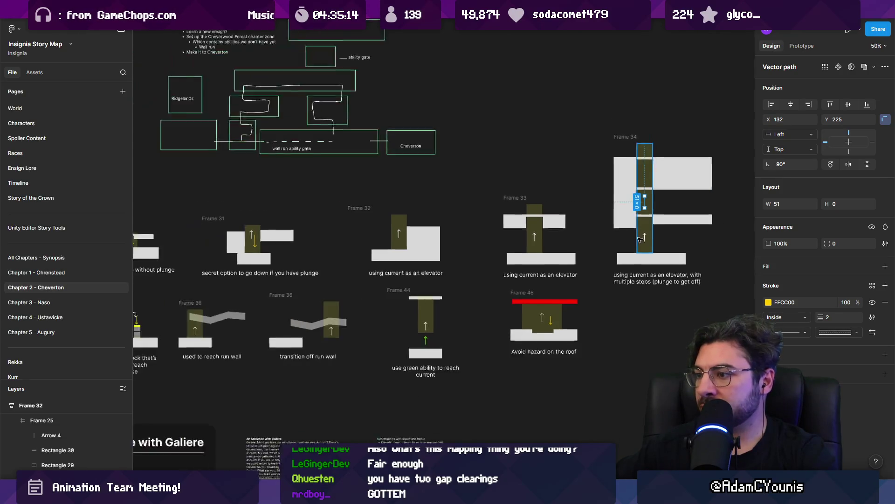
{"action": "scroll", "coordinate": [477, 260], "scroll_direction": "up", "scroll_amount": 3}
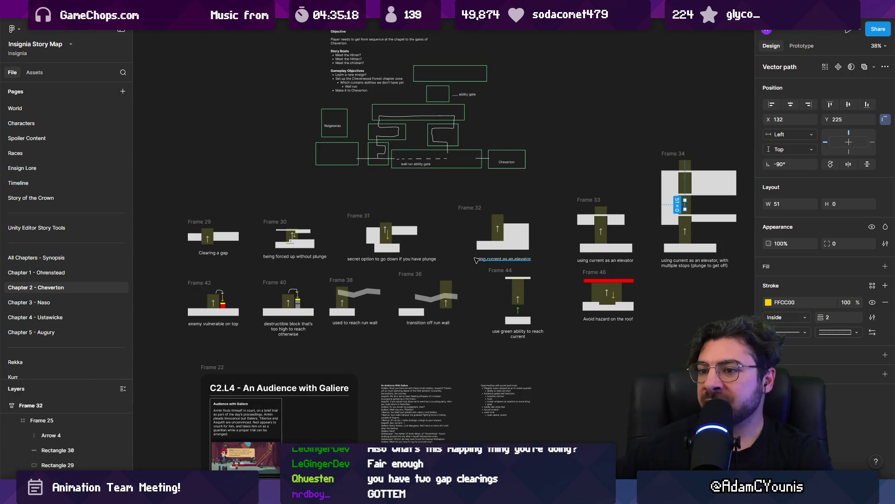
Select the olive current rectangle in the Frame 30 diagram.
{"action": "left_click", "coordinate": [451, 265]}
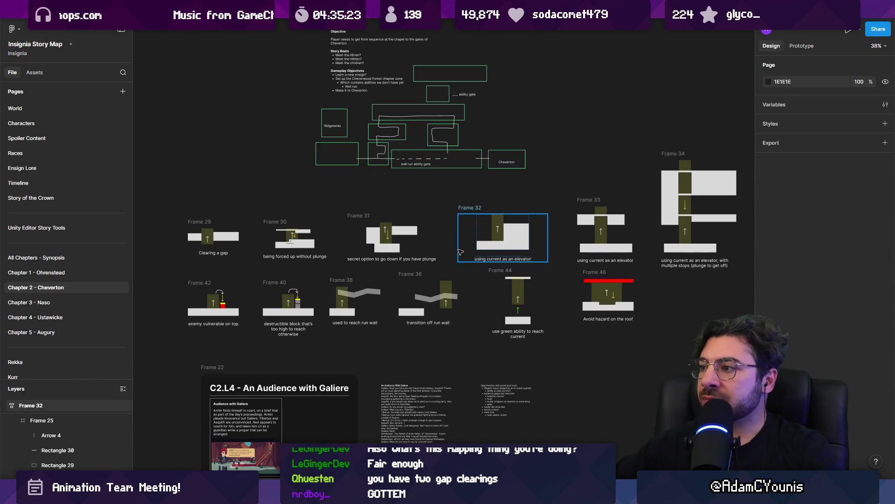
{"action": "left_click", "coordinate": [278, 223]}
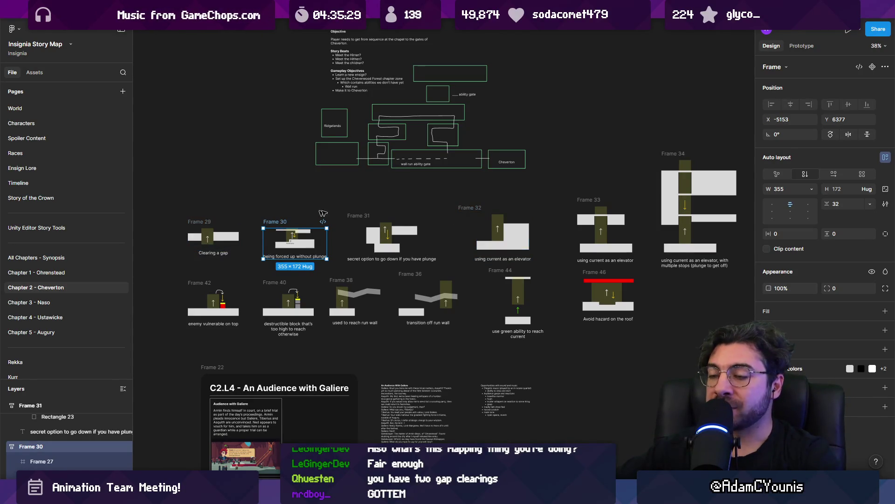
{"action": "scroll", "coordinate": [289, 238], "scroll_direction": "up", "scroll_amount": 10}
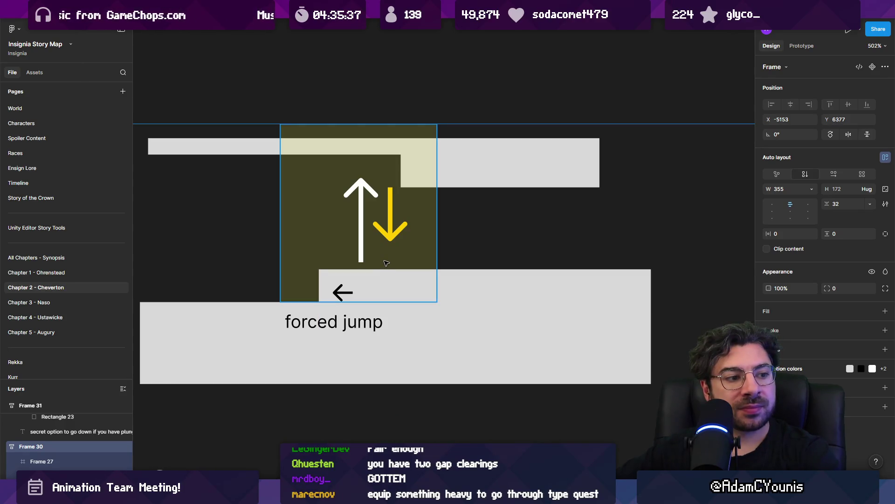
{"action": "scroll", "coordinate": [387, 263], "scroll_direction": "down", "scroll_amount": 3}
{"action": "left_click", "coordinate": [386, 263]}
{"action": "scroll", "coordinate": [386, 263], "scroll_direction": "up", "scroll_amount": 4}
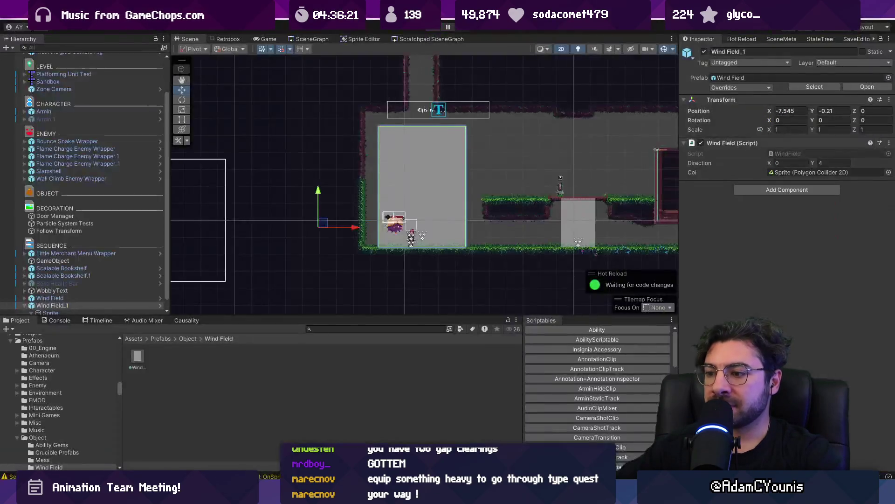
Resize Wind Field_1's Sprite child with the rect handles.
{"action": "scroll", "coordinate": [417, 226], "scroll_direction": "down", "scroll_amount": 3}
{"action": "scroll", "coordinate": [417, 226], "scroll_direction": "up", "scroll_amount": 5}
{"action": "left_click", "coordinate": [273, 223]}
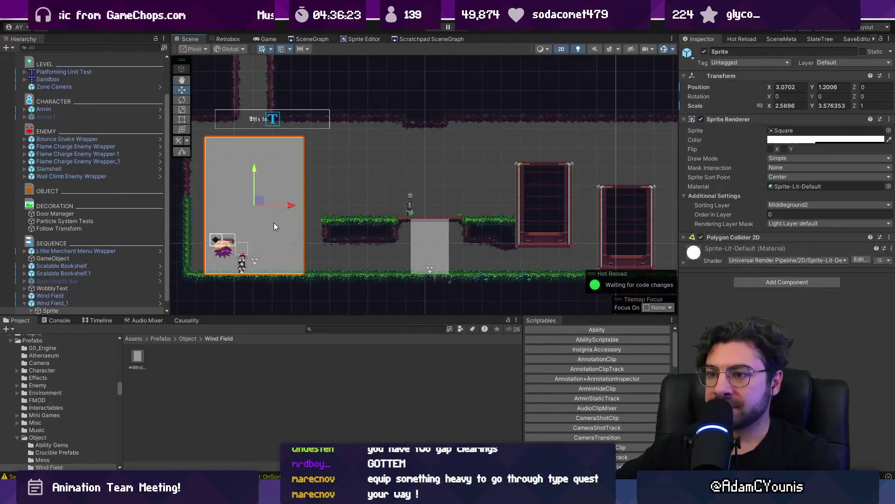
{"action": "key", "text": "e"}
{"action": "key", "text": "r"}
{"action": "key", "text": "t"}
{"action": "mouse_move", "coordinate": [265, 222]}
{"action": "left_mouse_down"}
{"action": "mouse_move", "coordinate": [275, 221]}
{"action": "mouse_move", "coordinate": [265, 222]}
{"action": "mouse_move", "coordinate": [276, 243]}
{"action": "left_mouse_up"}
Set the Sprite's Position X to 0 and move Wind Field_1 right along the floor.
{"action": "left_click", "coordinate": [70, 303]}
{"action": "key", "text": "w"}
{"action": "scroll", "coordinate": [246, 235], "scroll_direction": "left", "scroll_amount": 3}
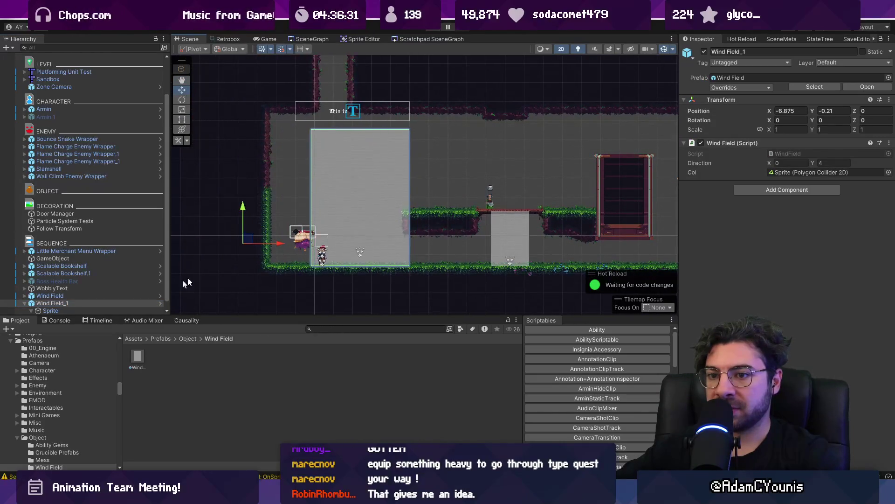
{"action": "left_click", "coordinate": [124, 311]}
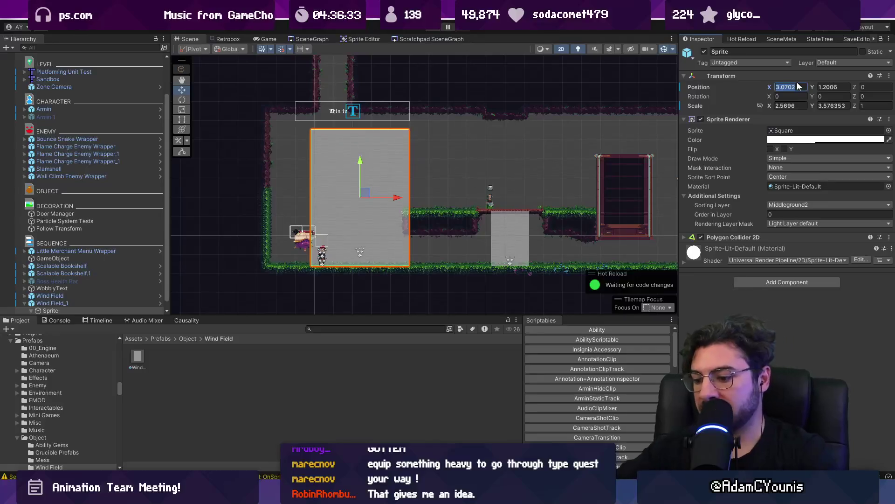
{"action": "type", "text": "0"}
{"action": "left_click", "coordinate": [90, 303]}
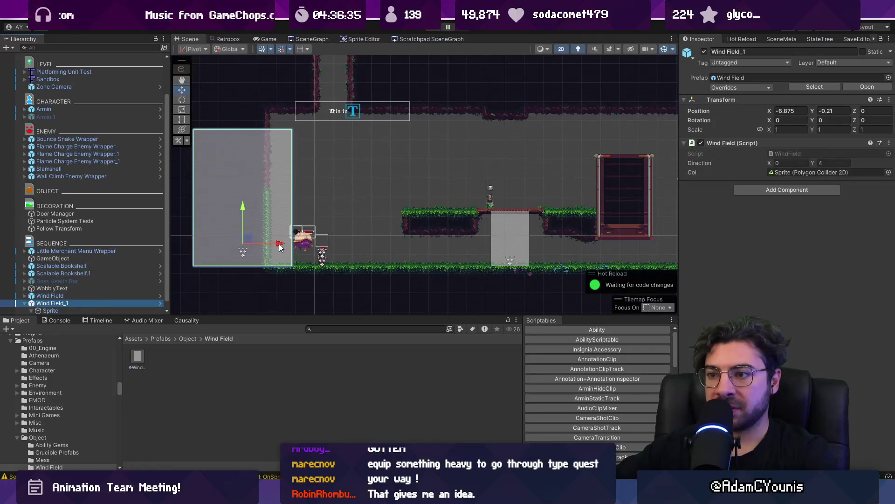
{"action": "left_click_drag", "start_coordinate": [279, 243], "coordinate": [398, 243]}
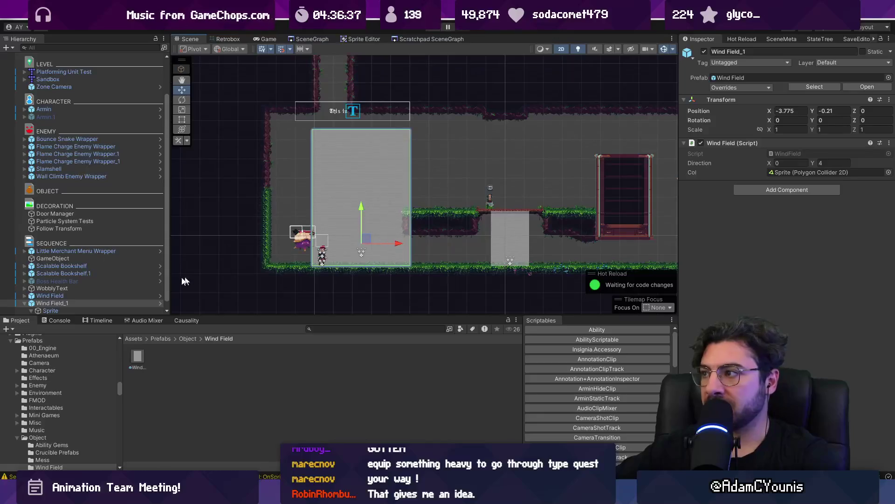
Make the wind field column narrower and inspect the particles' emission shape.
{"action": "left_click", "coordinate": [96, 310]}
{"action": "left_click_drag", "start_coordinate": [768, 106], "coordinate": [730, 107]}
{"action": "scroll", "coordinate": [56, 298], "scroll_direction": "down", "scroll_amount": 1}
{"action": "left_click", "coordinate": [60, 311]}
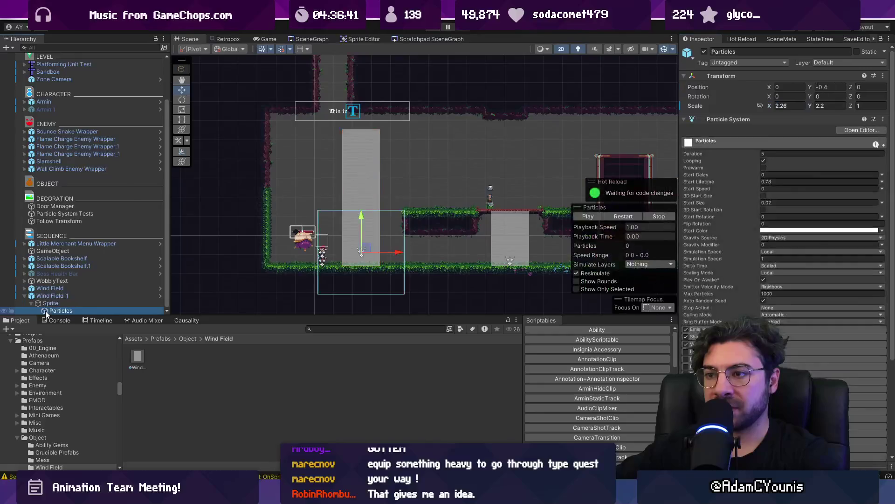
{"action": "left_click", "coordinate": [728, 336]}
{"action": "type", "text": "1"}
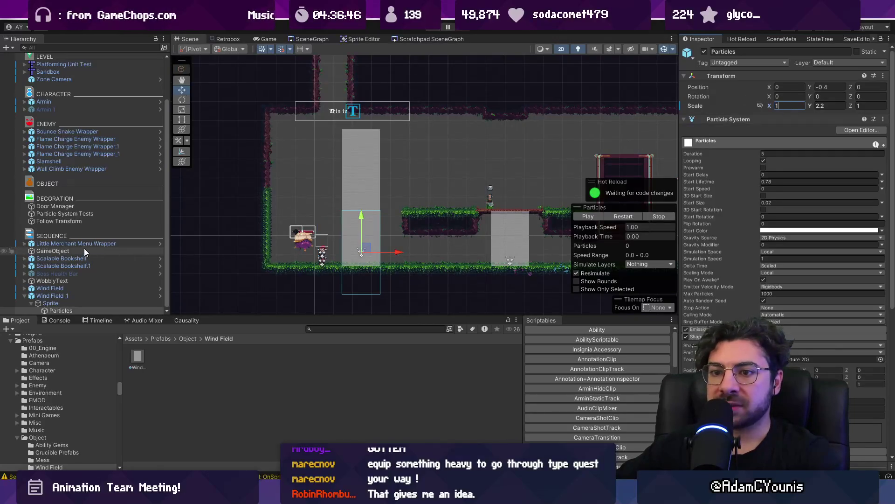
Shift Wind Field_1 further right and move Slamshell up onto the grassy ledge.
{"action": "left_click", "coordinate": [65, 295]}
{"action": "left_click_drag", "start_coordinate": [395, 243], "coordinate": [423, 243]}
{"action": "left_click", "coordinate": [309, 239]}
{"action": "left_click_drag", "start_coordinate": [309, 240], "coordinate": [442, 184]}
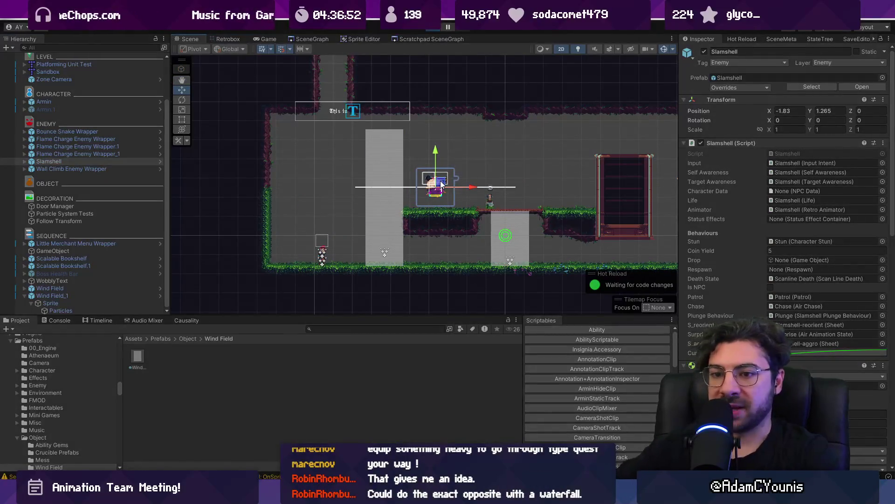
{"action": "key", "text": "ctrl+p"}
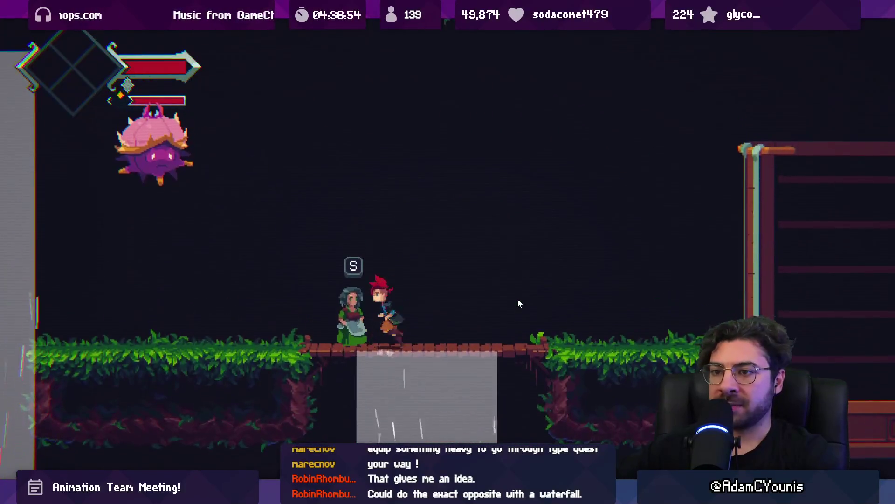
{"action": "key", "text": "Left"}
{"action": "key", "text": "x"}
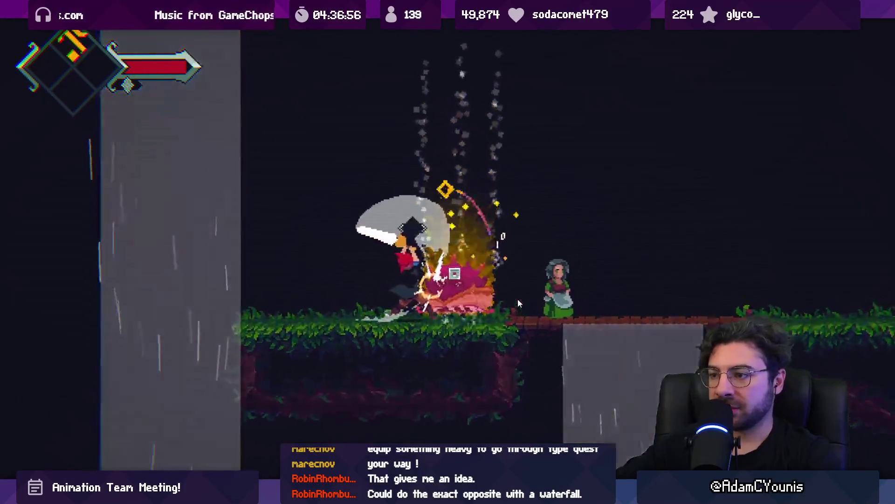
{"action": "key", "text": "Left"}
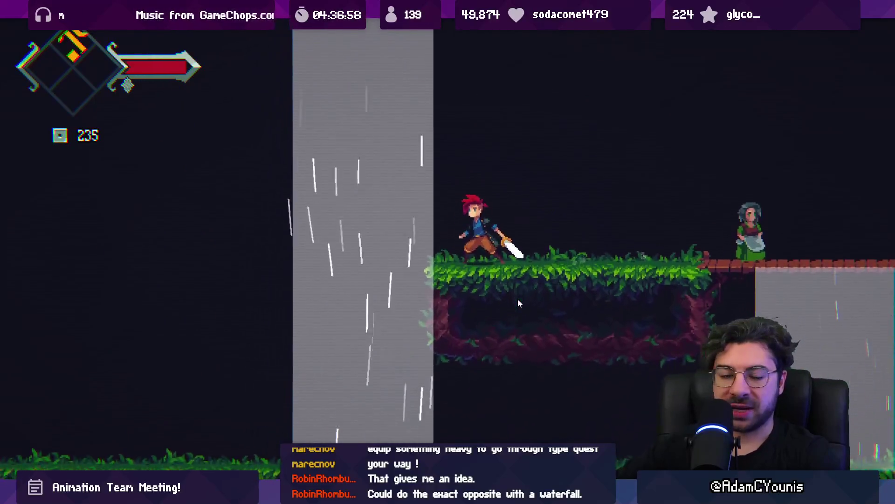
{"action": "key", "text": "Left"}
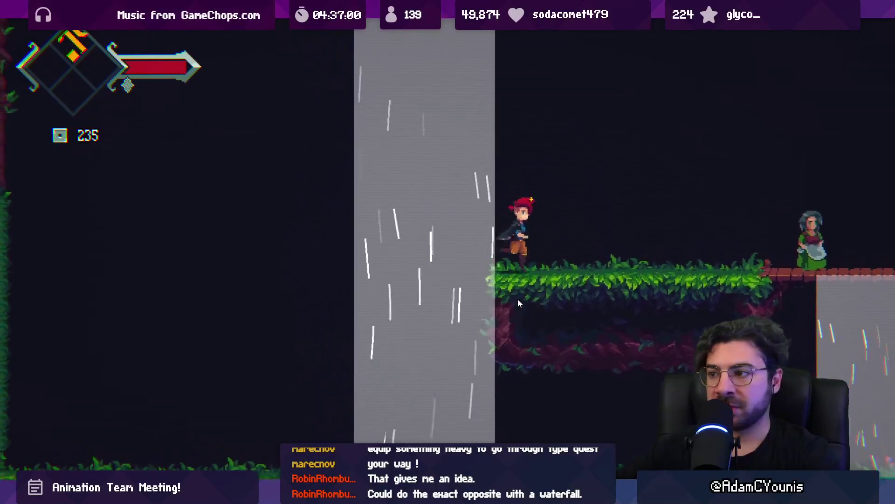
{"action": "key", "text": "z"}
{"action": "key", "text": "Right"}
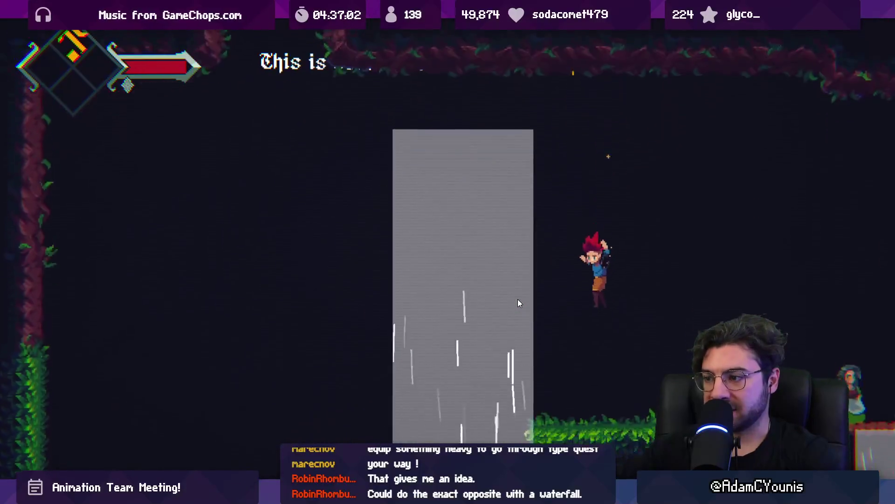
{"action": "key", "text": "Left"}
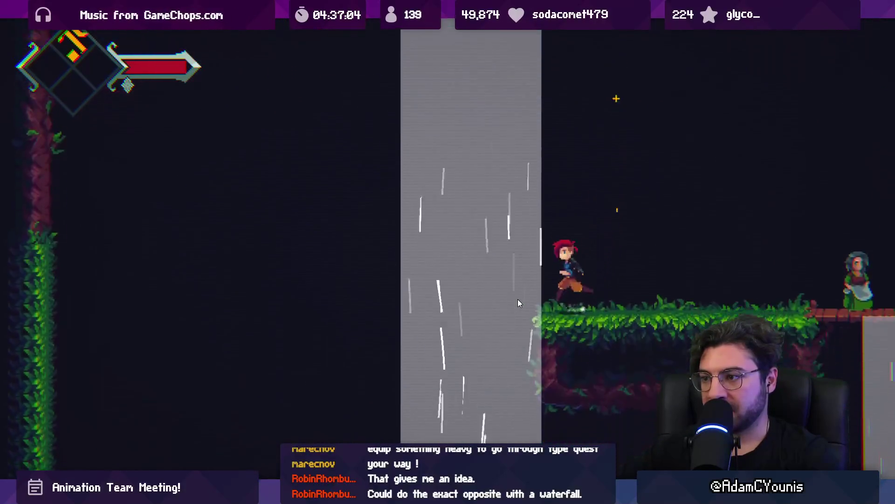
{"action": "key", "text": "z"}
{"action": "key", "text": "x"}
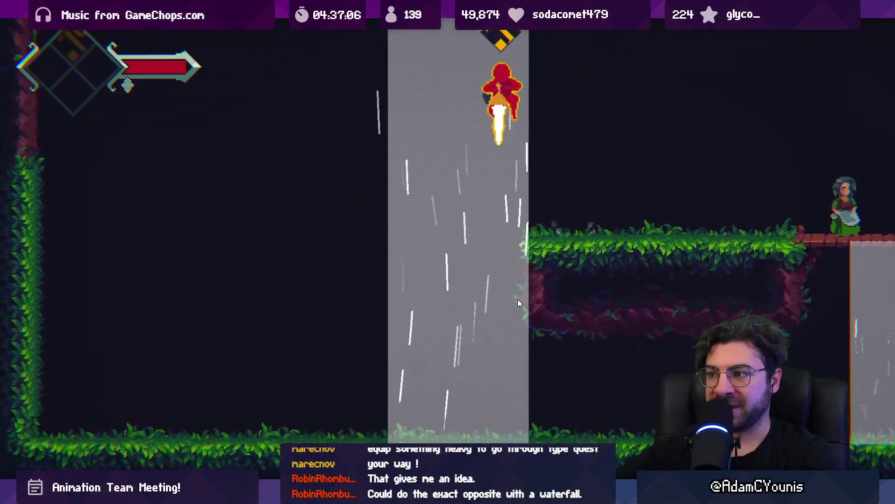
{"action": "key", "text": "Left"}
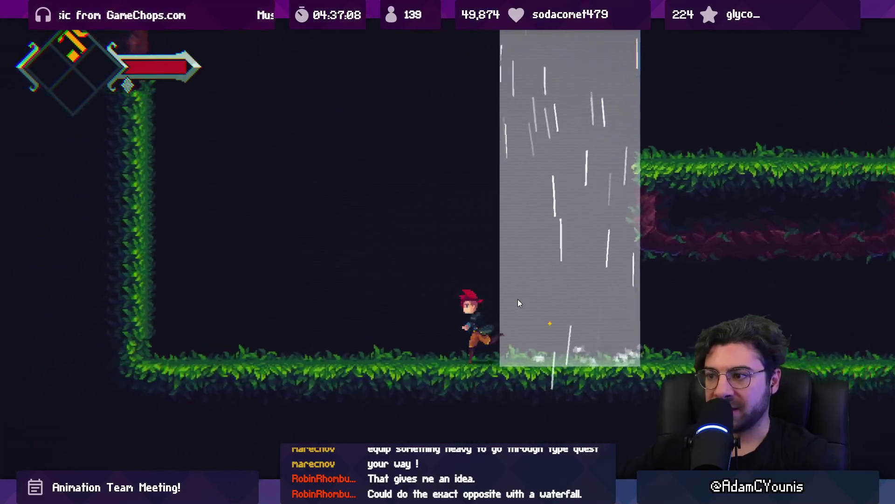
{"action": "key", "text": "shift+space"}
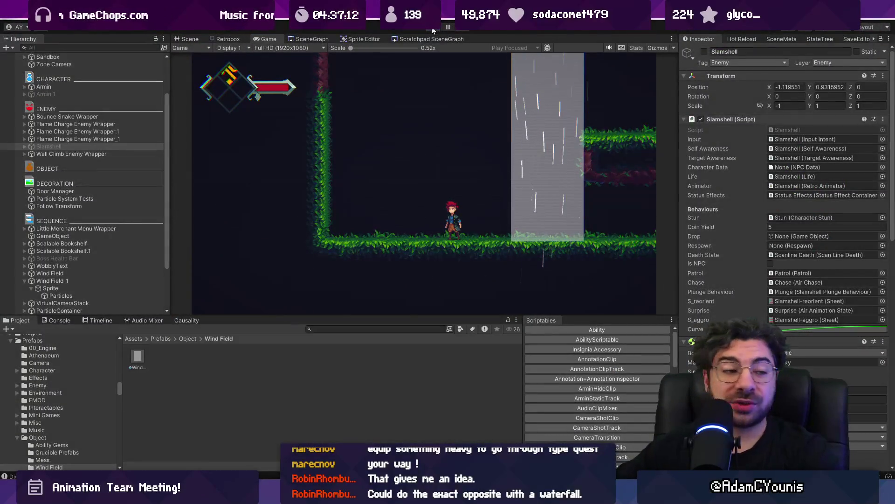
{"action": "left_click", "coordinate": [433, 31]}
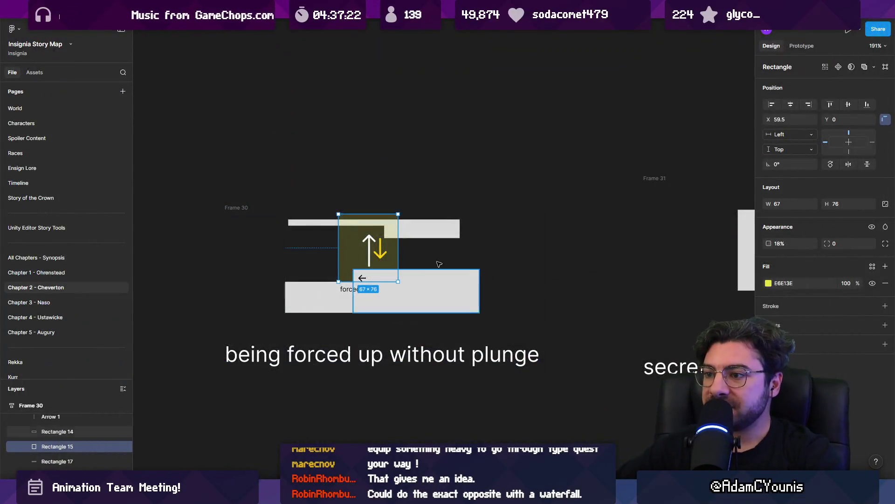
Cut the level-mechanic frame cluster and switch to the Insignia Working Design Document.
{"action": "left_click", "coordinate": [439, 264]}
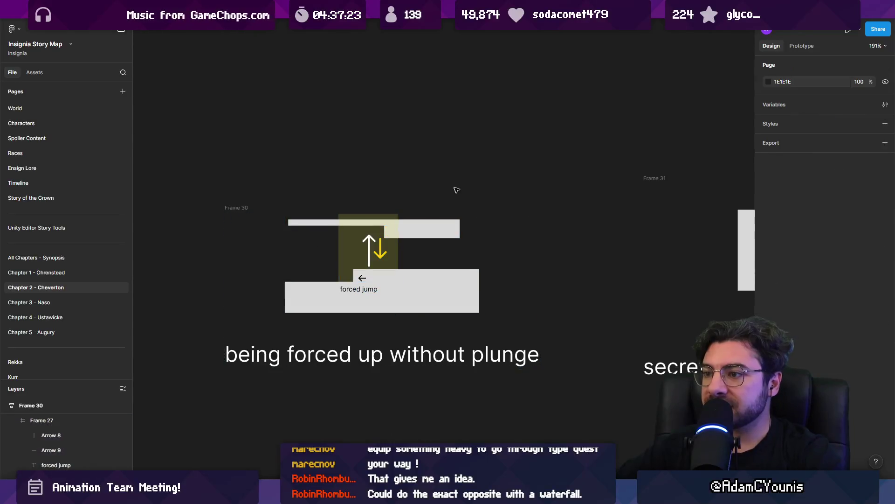
{"action": "scroll", "coordinate": [440, 210], "scroll_direction": "down", "scroll_amount": 5}
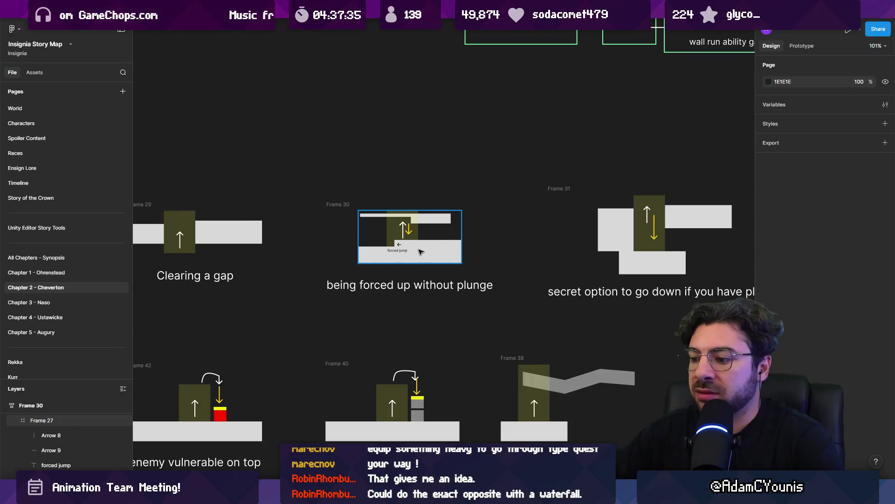
{"action": "scroll", "coordinate": [434, 271], "scroll_direction": "down", "scroll_amount": 5}
{"action": "scroll", "coordinate": [435, 222], "scroll_direction": "down", "scroll_amount": 5}
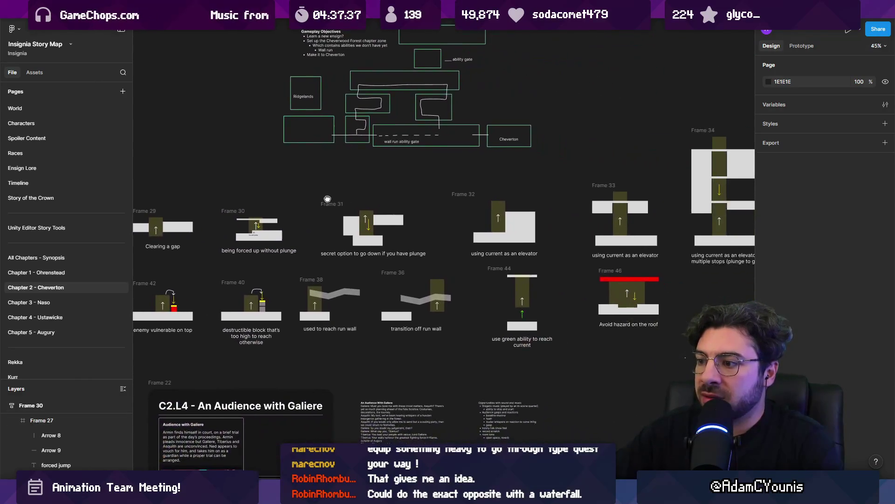
{"action": "scroll", "coordinate": [391, 336], "scroll_direction": "down", "scroll_amount": 5}
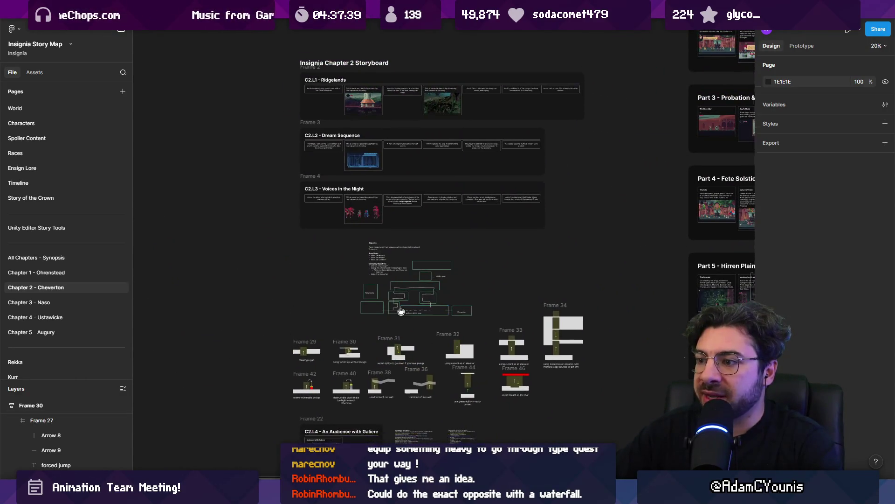
{"action": "mouse_move", "coordinate": [316, 289]}
{"action": "left_mouse_down"}
{"action": "mouse_move", "coordinate": [645, 187]}
{"action": "mouse_move", "coordinate": [638, 206]}
{"action": "left_mouse_up"}
{"action": "key", "text": "Delete"}
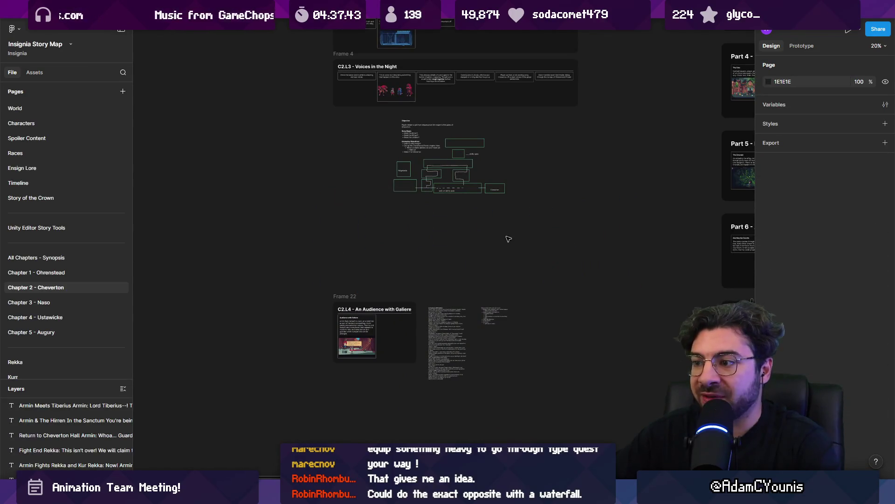
{"action": "left_click", "coordinate": [163, 10]}
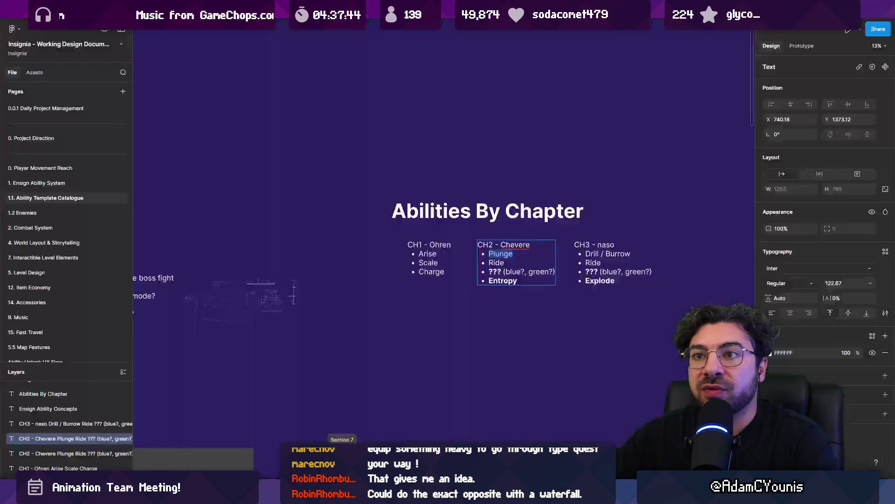
Place the frame cluster on the '7. Interactible Level Elements' page.
{"action": "left_click", "coordinate": [82, 183]}
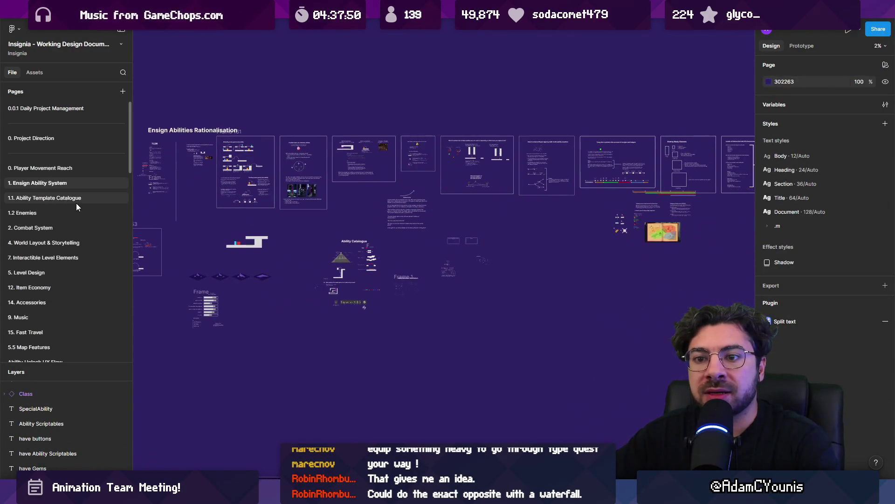
{"action": "left_click", "coordinate": [66, 259]}
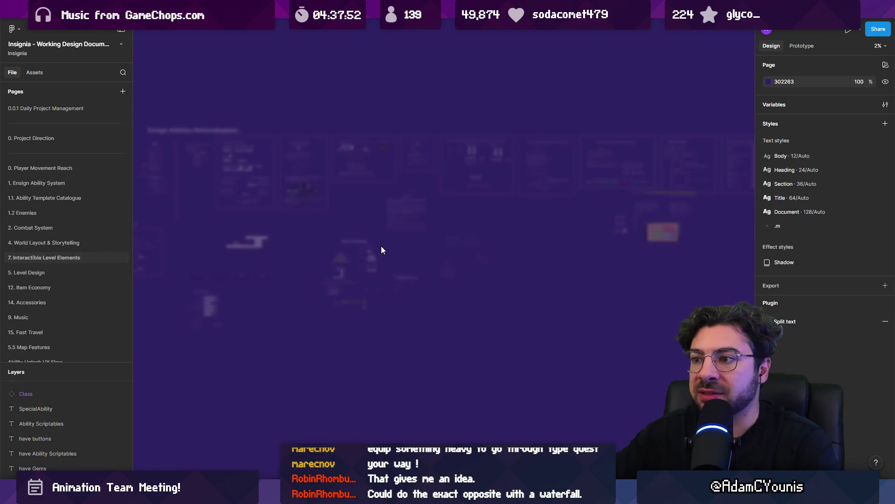
{"action": "scroll", "coordinate": [503, 242], "scroll_direction": "up", "scroll_amount": 5}
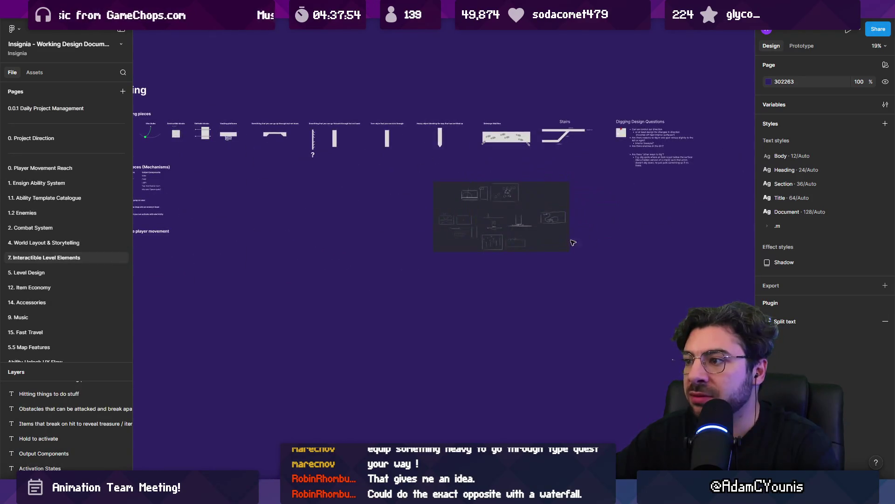
{"action": "scroll", "coordinate": [387, 152], "scroll_direction": "up", "scroll_amount": 2}
{"action": "scroll", "coordinate": [395, 163], "scroll_direction": "down", "scroll_amount": 4}
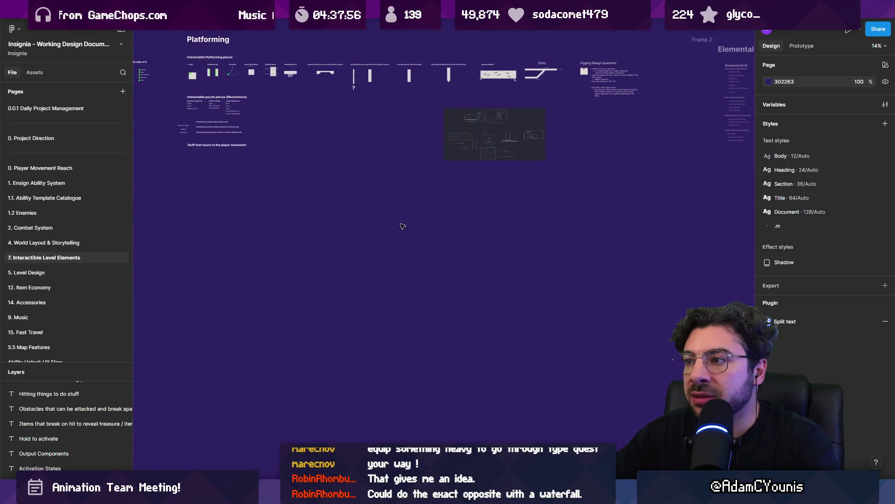
{"action": "left_click", "coordinate": [439, 237]}
{"action": "left_click", "coordinate": [401, 191]}
{"action": "mouse_move", "coordinate": [394, 196]}
{"action": "left_mouse_down"}
{"action": "mouse_move", "coordinate": [469, 223]}
{"action": "mouse_move", "coordinate": [429, 217]}
{"action": "left_mouse_up"}
Draw a section enclosing the frame cluster.
{"action": "left_click", "coordinate": [400, 466]}
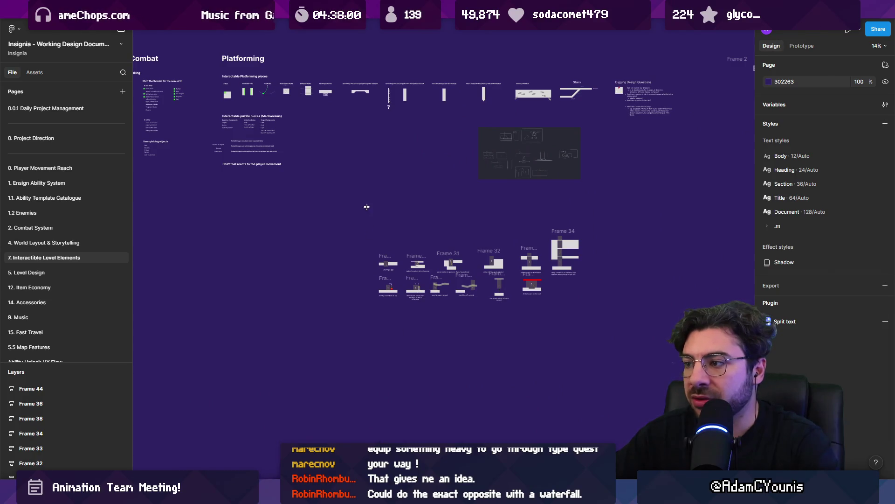
{"action": "left_click_drag", "start_coordinate": [368, 207], "coordinate": [591, 312]}
{"action": "key", "text": "shift+2"}
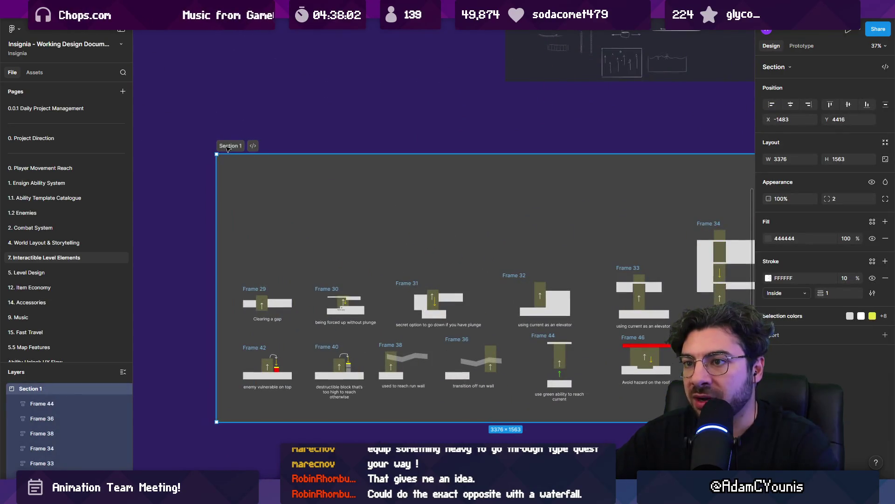
Rename Section 1 to 'Wind Currents'.
{"action": "double_click", "coordinate": [228, 146]}
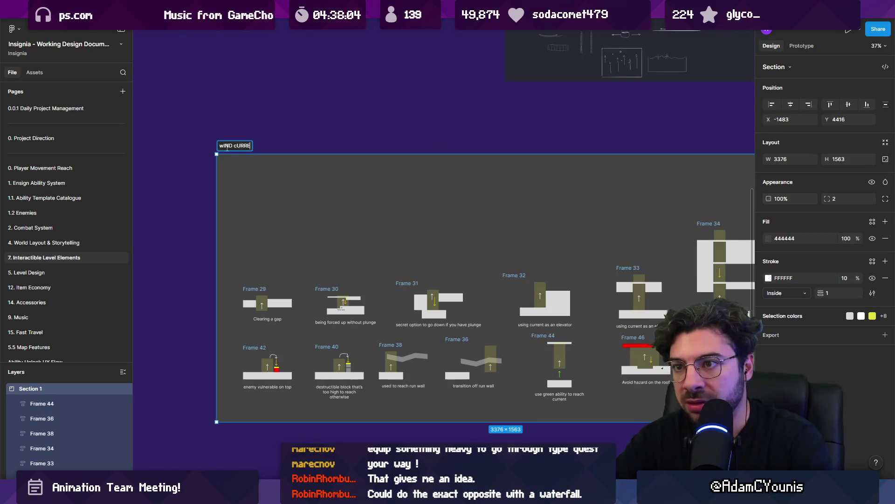
{"action": "type", "text": "Wind Curren"}
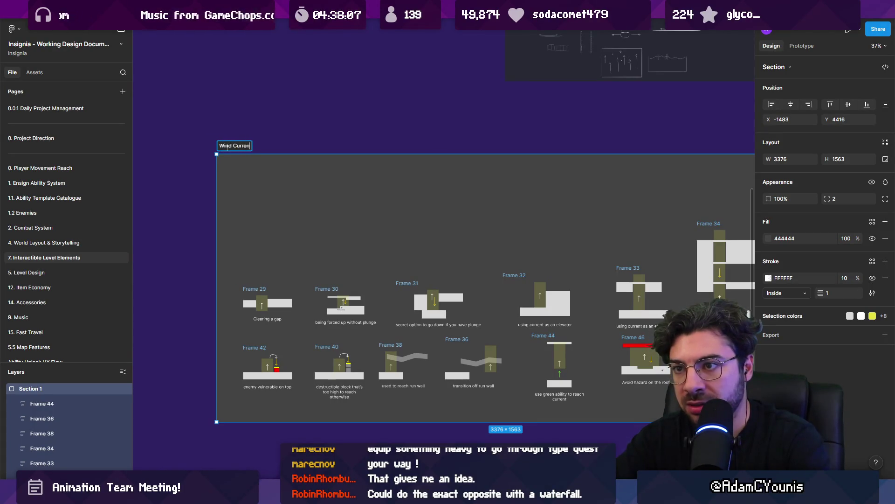
{"action": "type", "text": "ts"}
{"action": "key", "text": "Return"}
Try wrapping the section's frames in auto layout, then undo it.
{"action": "scroll", "coordinate": [308, 206], "scroll_direction": "down", "scroll_amount": 3}
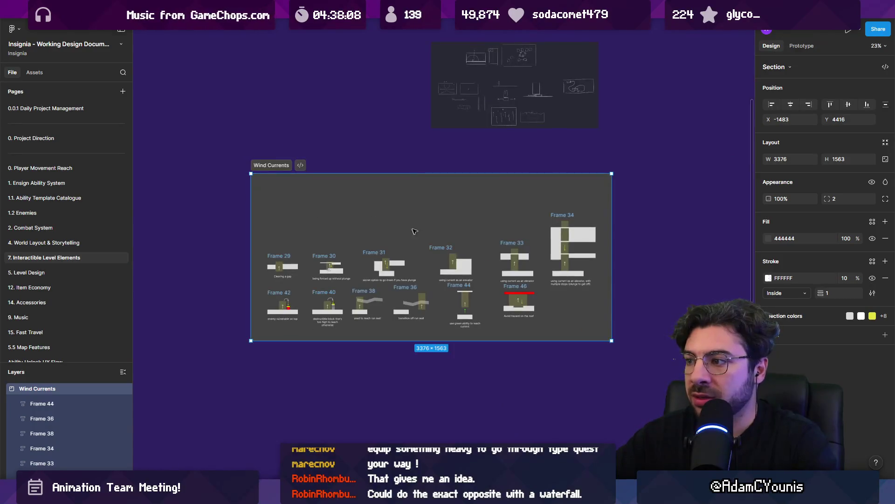
{"action": "left_click_drag", "start_coordinate": [225, 245], "coordinate": [540, 340]}
{"action": "key", "text": "shift+a"}
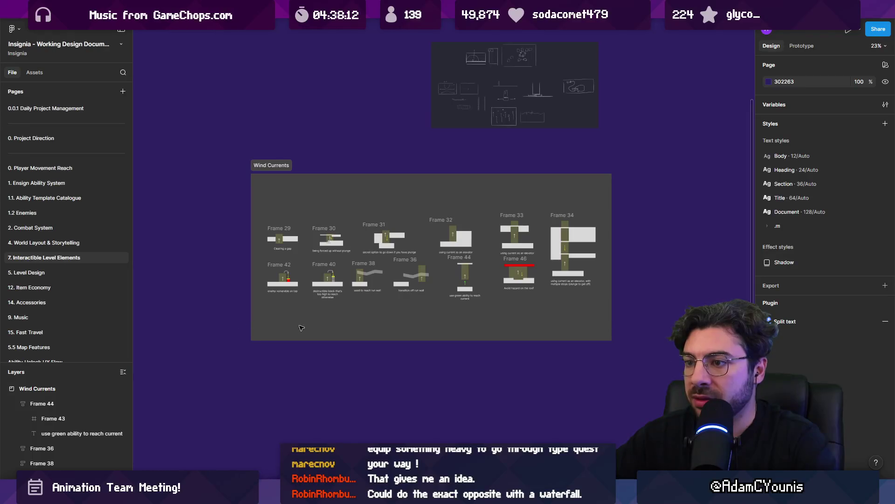
{"action": "left_click_drag", "start_coordinate": [241, 321], "coordinate": [620, 203]}
{"action": "left_click_drag", "start_coordinate": [475, 247], "coordinate": [472, 231]}
{"action": "key", "text": "shift+a"}
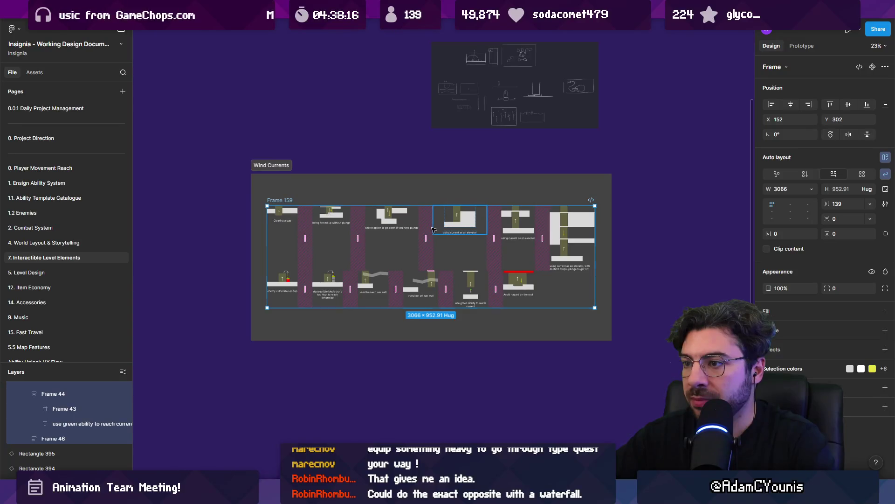
{"action": "key", "text": "ctrl+z"}
{"action": "key", "text": "Escape"}
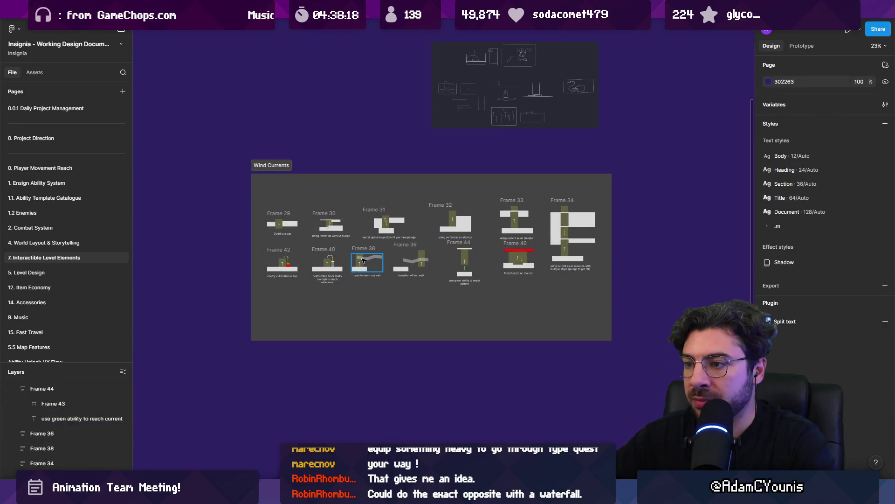
Raise the section's bottom edge to trim it to 3376 × 1148.
{"action": "left_click", "coordinate": [365, 261], "text": "ctrl"}
{"action": "key", "text": "Escape"}
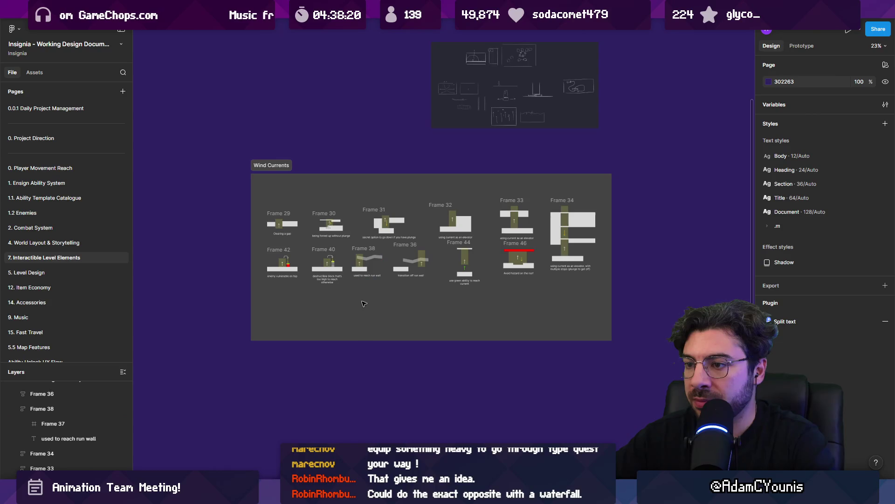
{"action": "left_click", "coordinate": [364, 319]}
{"action": "left_click_drag", "start_coordinate": [373, 342], "coordinate": [387, 296]}
{"action": "scroll", "coordinate": [387, 295], "scroll_direction": "down", "scroll_amount": 5, "text": "ctrl"}
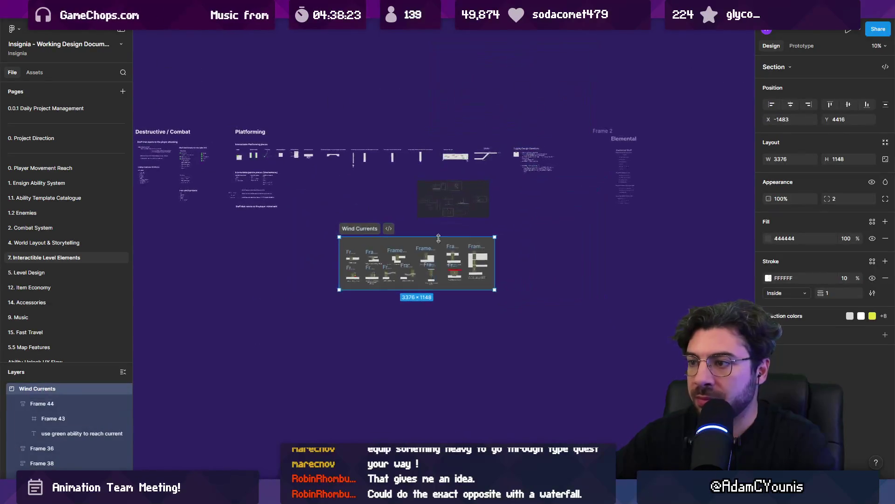
{"action": "scroll", "coordinate": [463, 186], "scroll_direction": "up", "scroll_amount": 5, "text": "ctrl"}
{"action": "scroll", "coordinate": [470, 185], "scroll_direction": "down", "scroll_amount": 2, "text": "ctrl"}
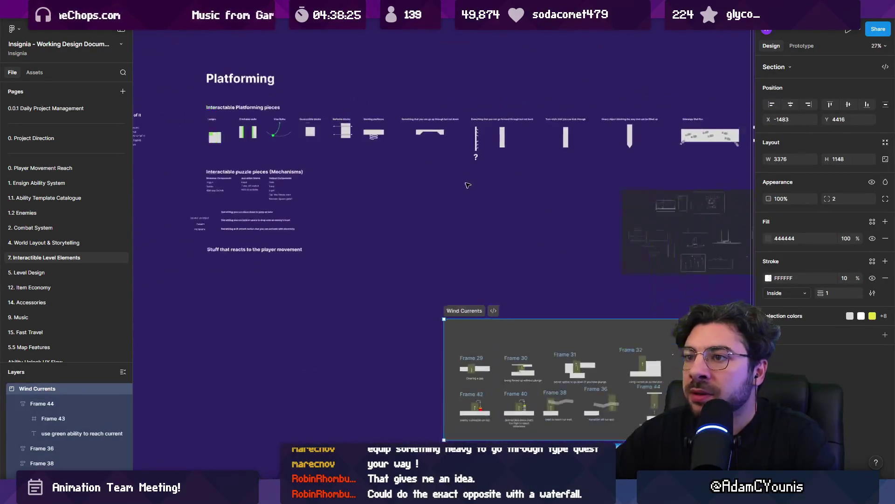
{"action": "scroll", "coordinate": [490, 206], "scroll_direction": "left", "scroll_amount": 5}
{"action": "scroll", "coordinate": [513, 224], "scroll_direction": "up", "scroll_amount": 2}
{"action": "scroll", "coordinate": [513, 224], "scroll_direction": "up", "scroll_amount": 8, "text": "ctrl"}
{"action": "scroll", "coordinate": [518, 217], "scroll_direction": "down", "scroll_amount": 1, "text": "ctrl"}
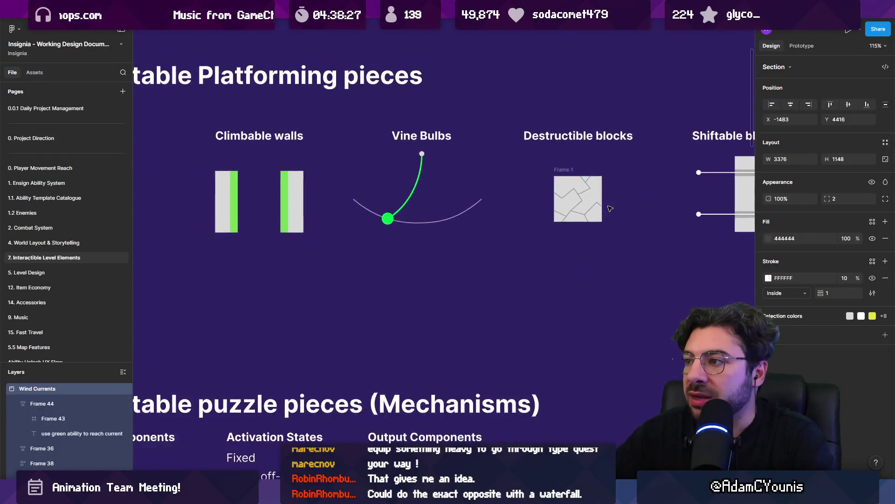
{"action": "scroll", "coordinate": [522, 212], "scroll_direction": "right", "scroll_amount": 6}
{"action": "scroll", "coordinate": [525, 209], "scroll_direction": "right", "scroll_amount": 15}
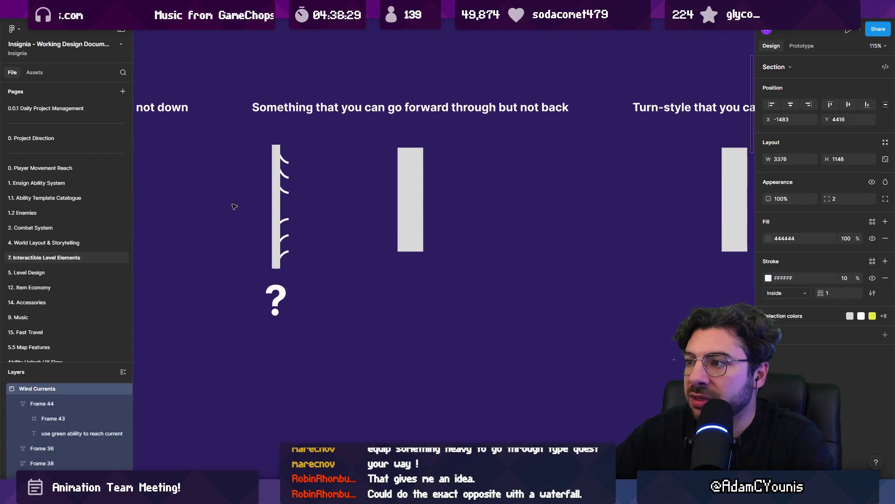
{"action": "scroll", "coordinate": [527, 213], "scroll_direction": "right", "scroll_amount": 20}
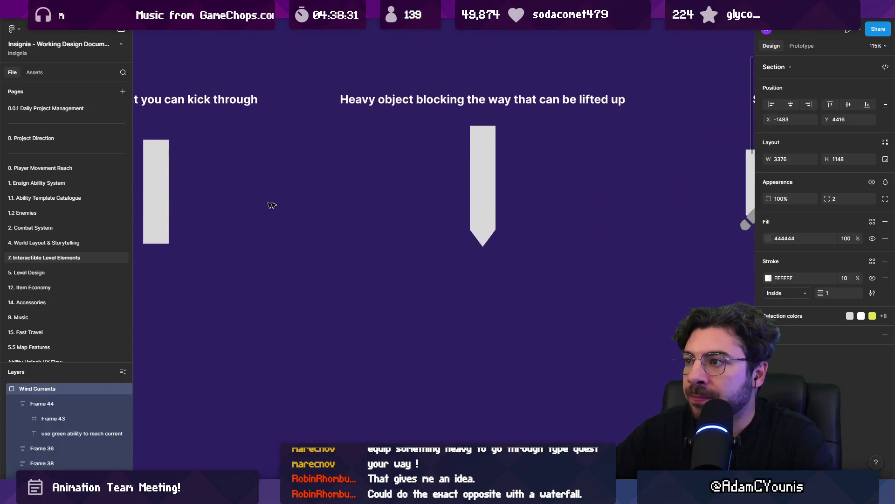
{"action": "scroll", "coordinate": [427, 197], "scroll_direction": "right", "scroll_amount": 15}
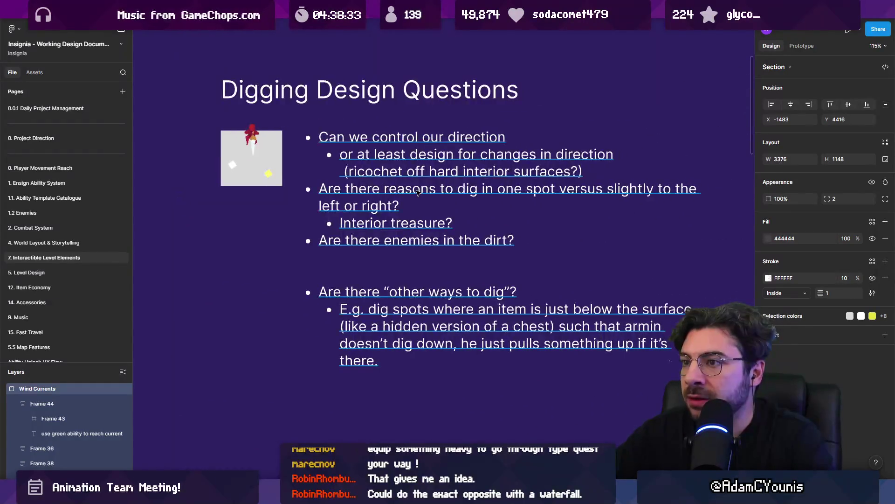
{"action": "scroll", "coordinate": [411, 190], "scroll_direction": "down", "scroll_amount": 8}
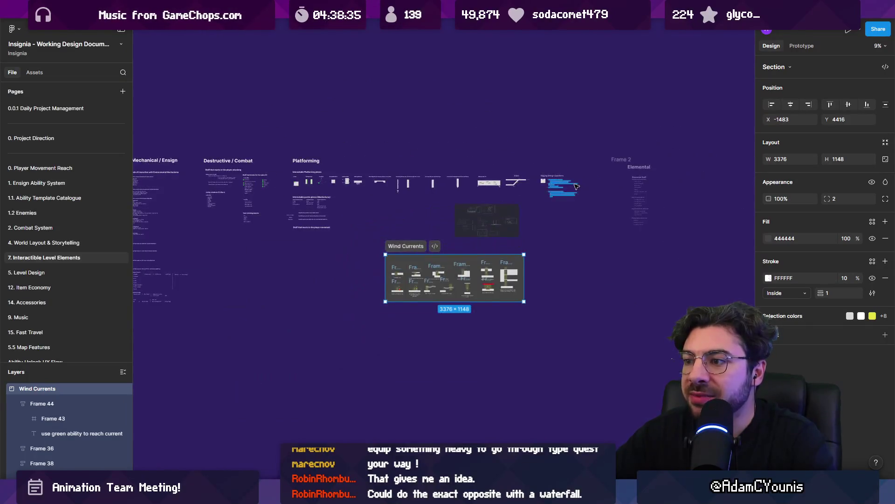
{"action": "scroll", "coordinate": [667, 181], "scroll_direction": "down", "scroll_amount": 5}
{"action": "scroll", "coordinate": [513, 200], "scroll_direction": "left", "scroll_amount": 10}
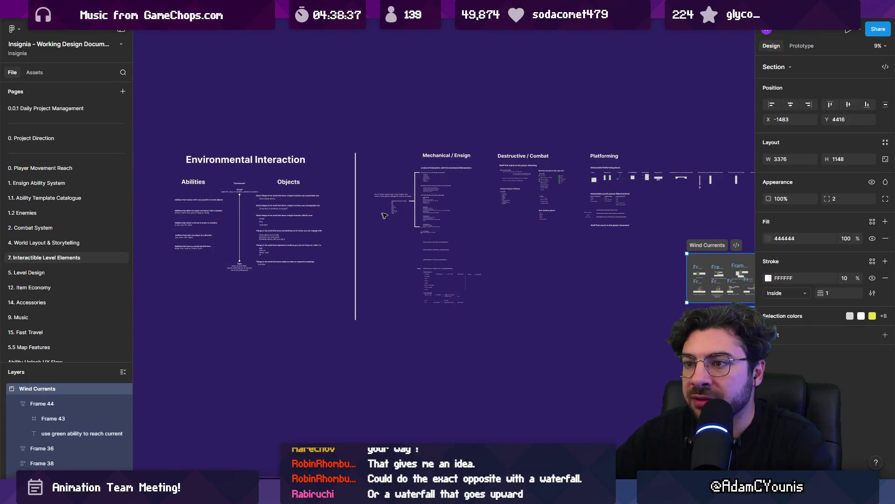
{"action": "scroll", "coordinate": [424, 218], "scroll_direction": "up", "scroll_amount": 5}
{"action": "scroll", "coordinate": [424, 218], "scroll_direction": "down", "scroll_amount": 5}
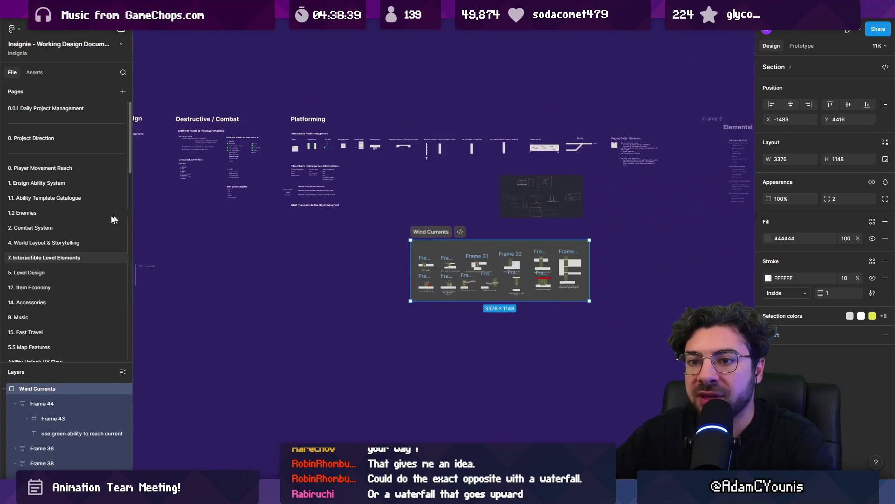
{"action": "left_click", "coordinate": [85, 183]}
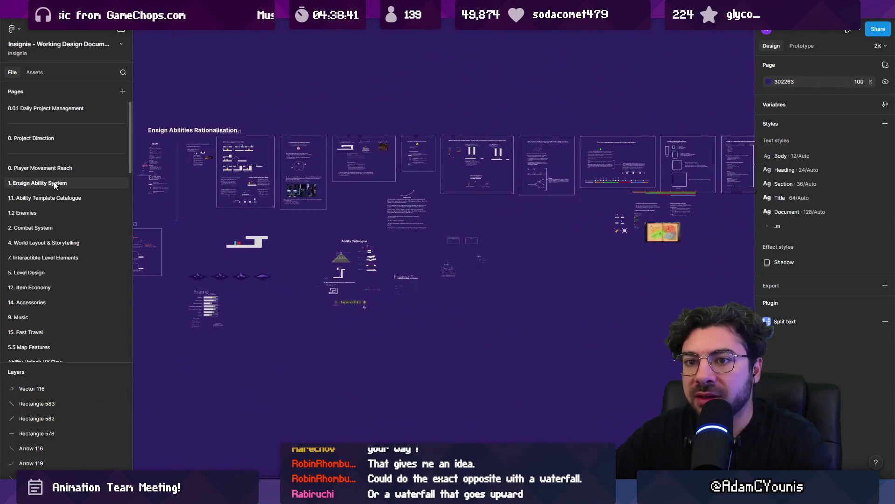
Browse the Ability Template Catalogue and Enemies pages, panning over to the Bog Pika and Scorpion enemies.
{"action": "left_click", "coordinate": [65, 198]}
{"action": "left_click", "coordinate": [59, 212]}
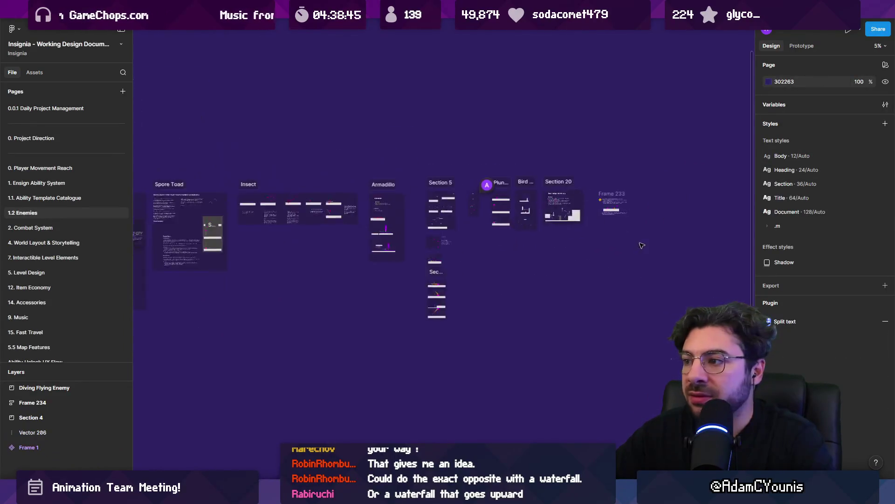
{"action": "scroll", "coordinate": [511, 210], "scroll_direction": "up", "scroll_amount": 3}
{"action": "left_click_drag", "start_coordinate": [363, 256], "coordinate": [588, 173]}
{"action": "scroll", "coordinate": [588, 173], "scroll_direction": "down", "scroll_amount": 5}
{"action": "scroll", "coordinate": [490, 230], "scroll_direction": "up", "scroll_amount": 2}
{"action": "scroll", "coordinate": [500, 260], "scroll_direction": "right", "scroll_amount": 3}
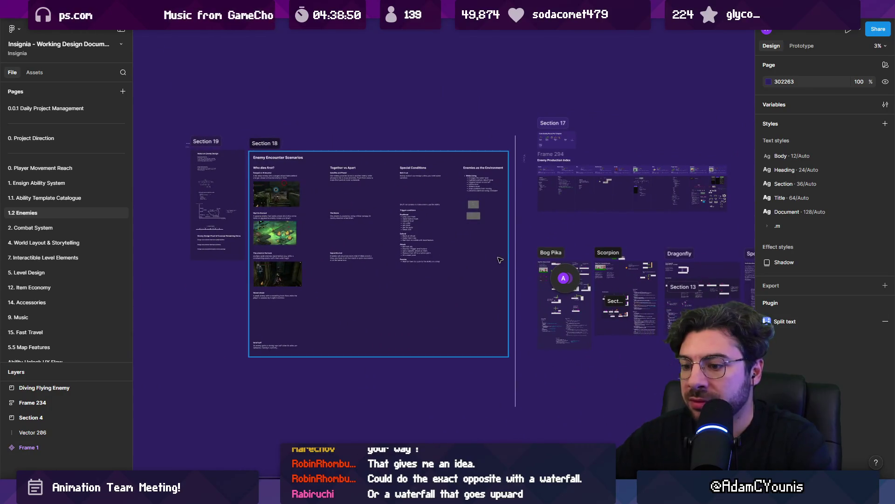
Search layers on all pages for 'vo' and jump to the Volume of water text.
{"action": "key", "text": "ctrl+f"}
{"action": "type", "text": "volume"}
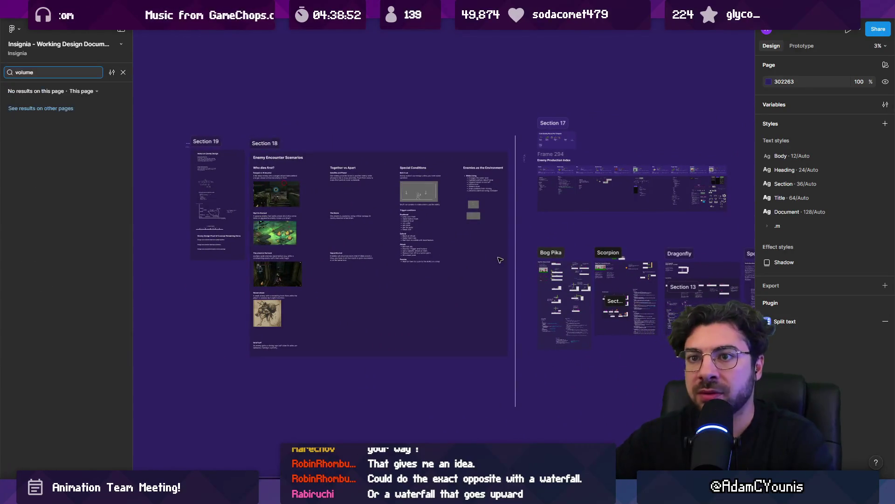
{"action": "left_click", "coordinate": [112, 122]}
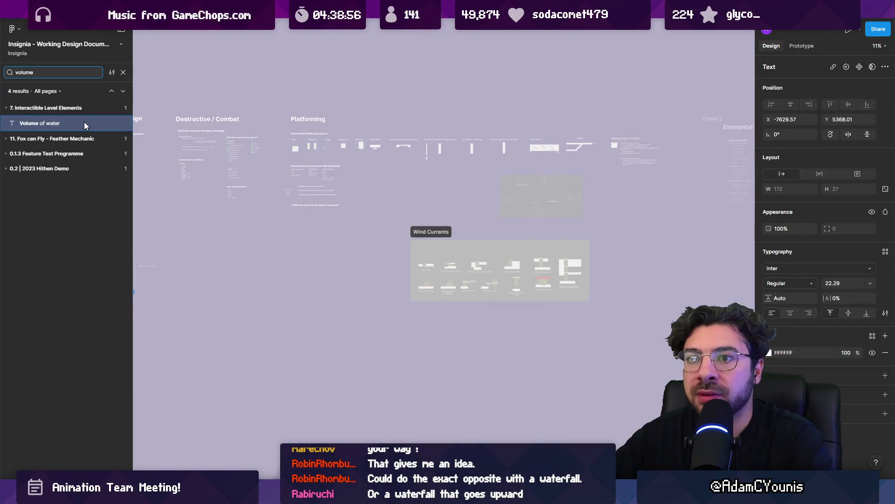
{"action": "left_click", "coordinate": [84, 123]}
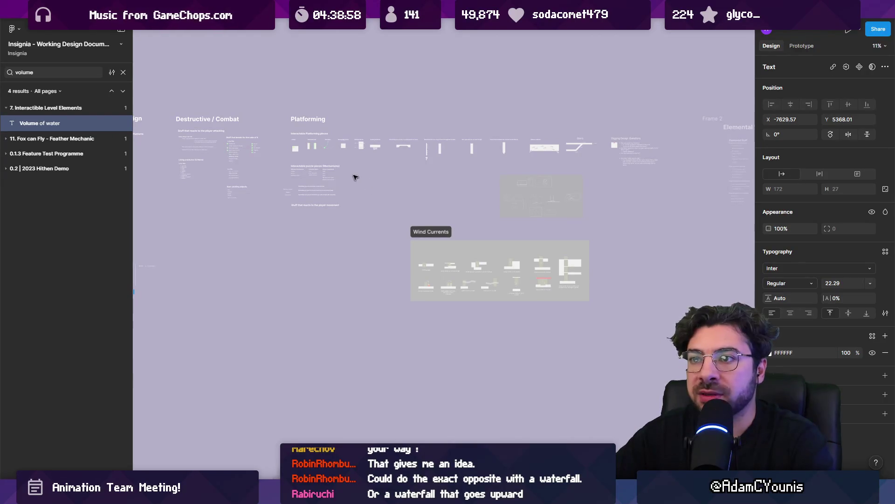
{"action": "left_click", "coordinate": [58, 132]}
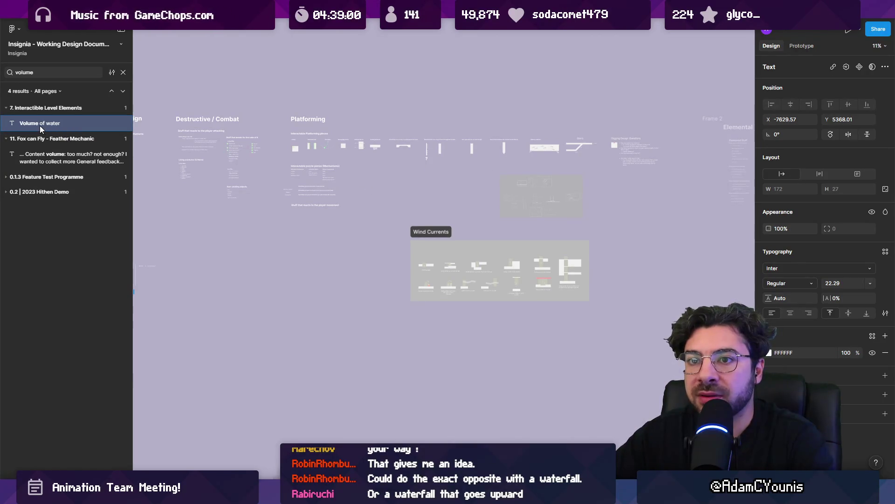
{"action": "key", "text": "Escape"}
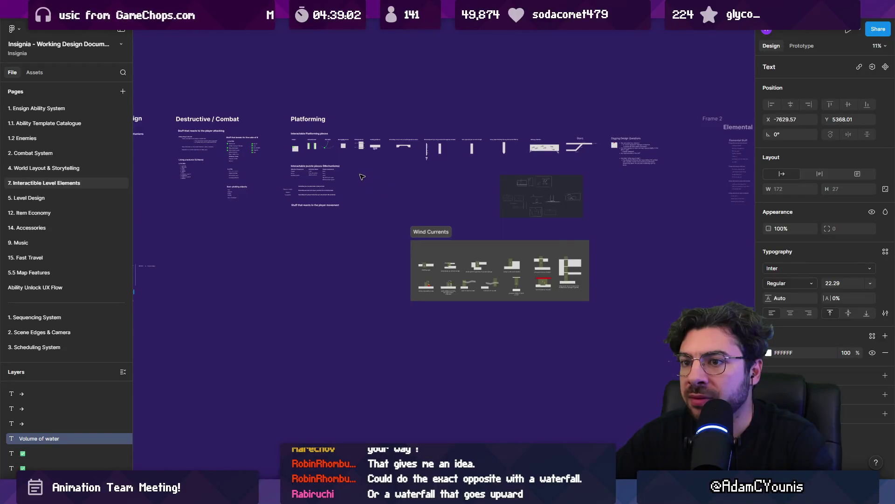
Zoom in to read the Volume of water note, then deselect it and move back to Wind Currents.
{"action": "scroll", "coordinate": [401, 182], "scroll_direction": "up", "scroll_amount": 10}
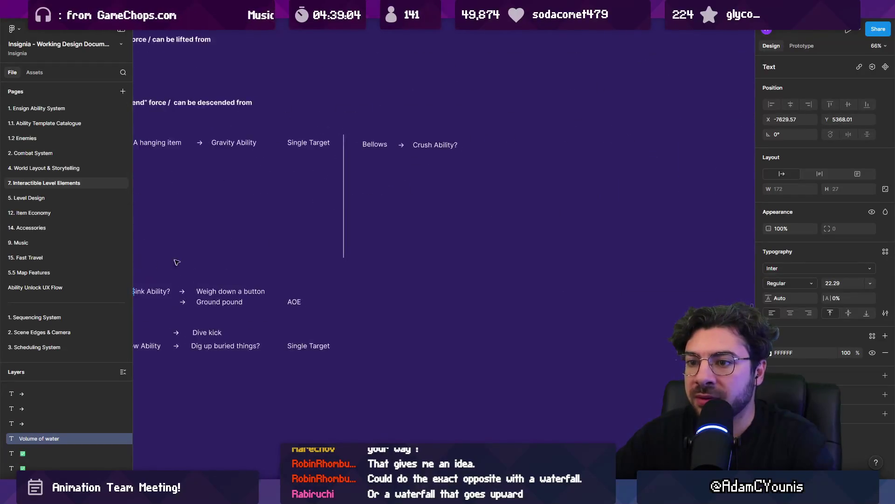
{"action": "scroll", "coordinate": [412, 253], "scroll_direction": "up", "scroll_amount": 1}
{"action": "left_click", "coordinate": [364, 262]}
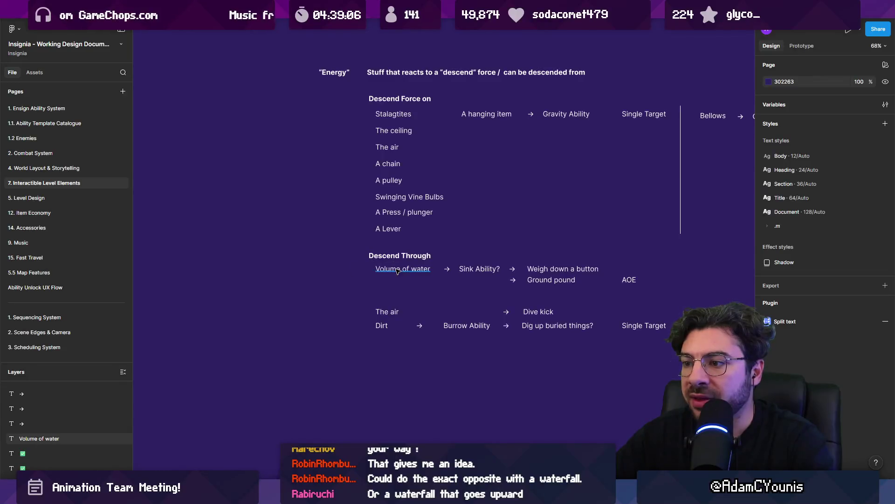
{"action": "scroll", "coordinate": [327, 266], "scroll_direction": "right", "scroll_amount": 3}
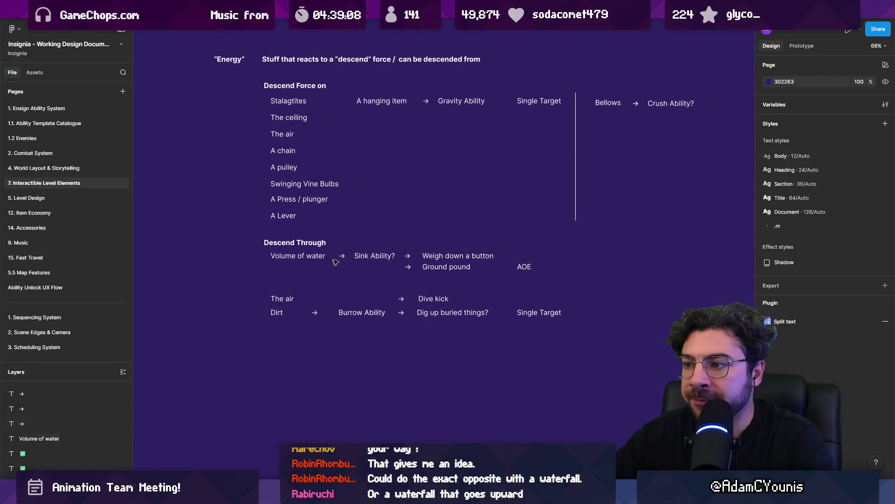
{"action": "scroll", "coordinate": [395, 188], "scroll_direction": "up", "scroll_amount": 1}
{"action": "scroll", "coordinate": [354, 198], "scroll_direction": "down", "scroll_amount": 3}
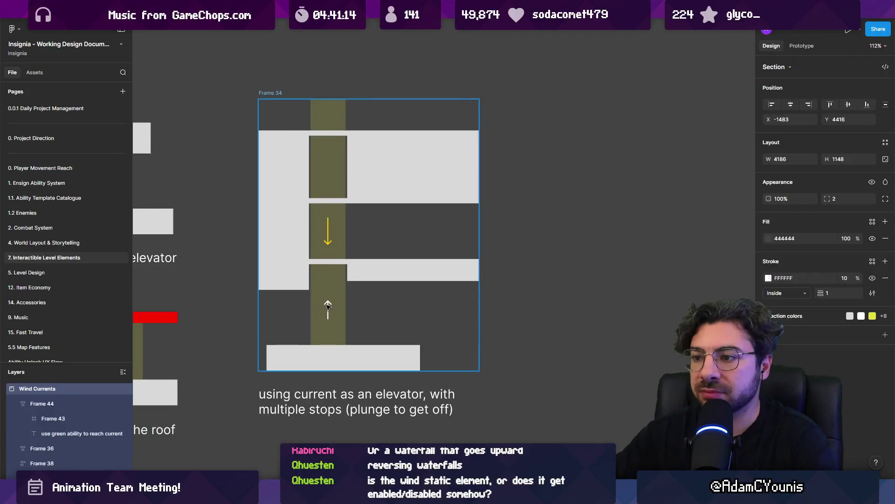
Copy and paste the elevator diagram's block, column and arrow, and move the copies right.
{"action": "key", "text": "ctrl+c"}
{"action": "key", "text": "ctrl+v"}
{"action": "left_click", "coordinate": [291, 236]}
{"action": "mouse_move", "coordinate": [292, 236]}
{"action": "left_mouse_down"}
{"action": "mouse_move", "coordinate": [606, 236]}
{"action": "mouse_move", "coordinate": [340, 241]}
{"action": "left_mouse_up"}
{"action": "mouse_move", "coordinate": [494, 182]}
{"action": "left_mouse_down"}
{"action": "mouse_move", "coordinate": [355, 308]}
{"action": "mouse_move", "coordinate": [409, 301]}
{"action": "left_mouse_up"}
{"action": "scroll", "coordinate": [417, 275], "scroll_direction": "right", "scroll_amount": 3}
Resize the white block to 114×190, duplicate it beside and above the column, and narrow the top copy into a pillar.
{"action": "left_click", "coordinate": [416, 275]}
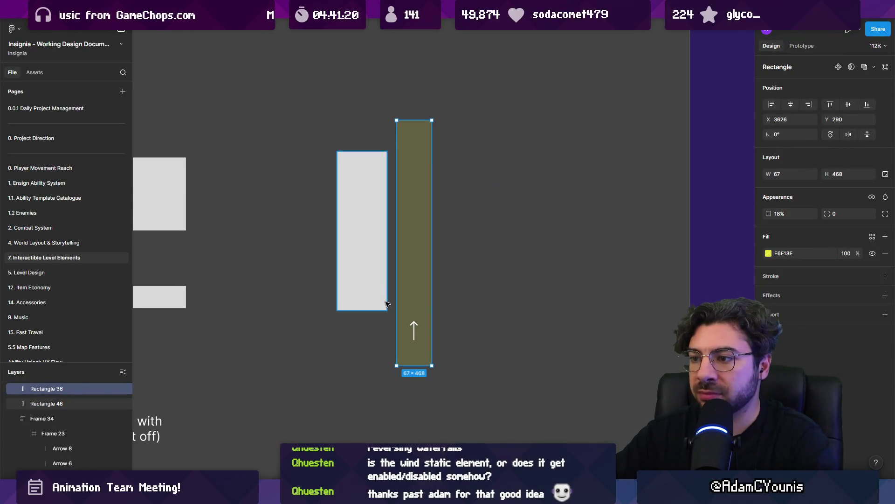
{"action": "left_click", "coordinate": [387, 312]}
{"action": "left_click_drag", "start_coordinate": [387, 312], "coordinate": [397, 251]}
{"action": "scroll", "coordinate": [355, 288], "scroll_direction": "up", "scroll_amount": 4}
{"action": "mouse_move", "coordinate": [354, 288]}
{"action": "left_mouse_down", "text": "alt"}
{"action": "mouse_move", "coordinate": [452, 260]}
{"action": "mouse_move", "coordinate": [435, 287]}
{"action": "left_mouse_up", "text": "alt"}
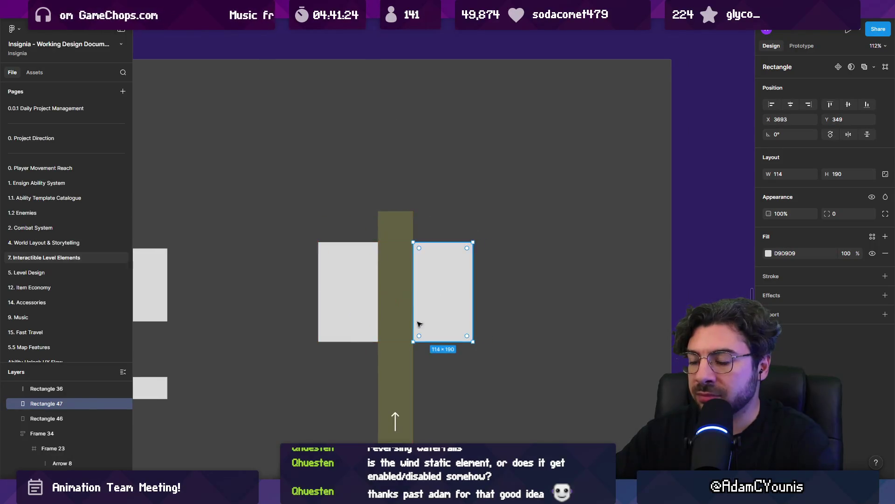
{"action": "left_click_drag", "start_coordinate": [365, 273], "coordinate": [414, 157], "text": "alt"}
{"action": "scroll", "coordinate": [397, 206], "scroll_direction": "up", "scroll_amount": 5, "text": "ctrl"}
{"action": "left_click_drag", "start_coordinate": [460, 195], "coordinate": [394, 195], "text": "alt"}
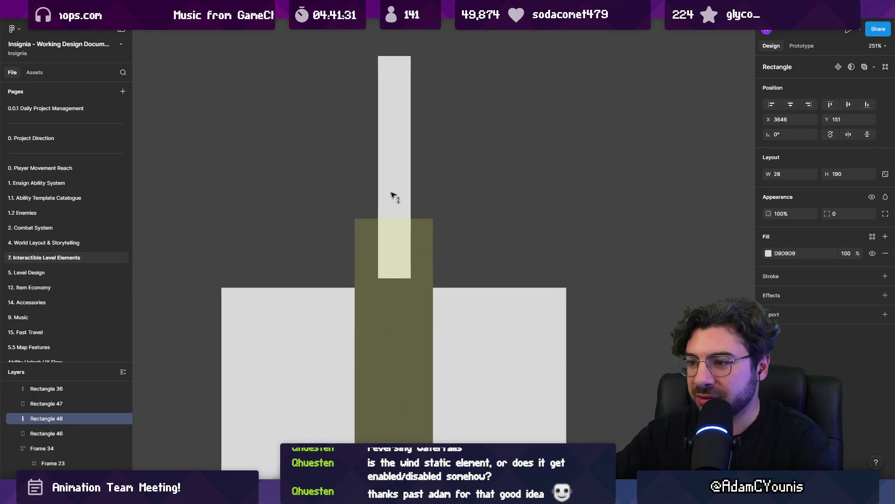
Shorten the current column, give the pillar a pointed bottom, and lower it into the current.
{"action": "left_click", "coordinate": [387, 286]}
{"action": "left_click_drag", "start_coordinate": [386, 233], "coordinate": [383, 285]}
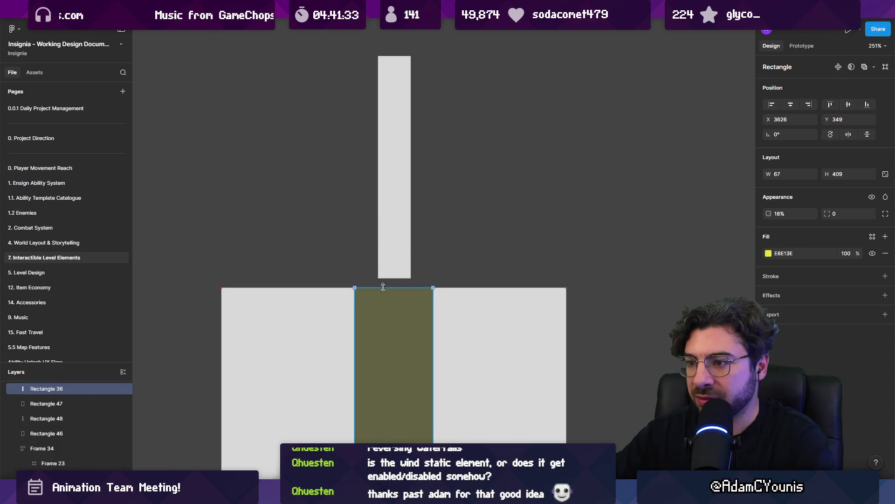
{"action": "left_click", "coordinate": [392, 266]}
{"action": "double_click", "coordinate": [392, 274]}
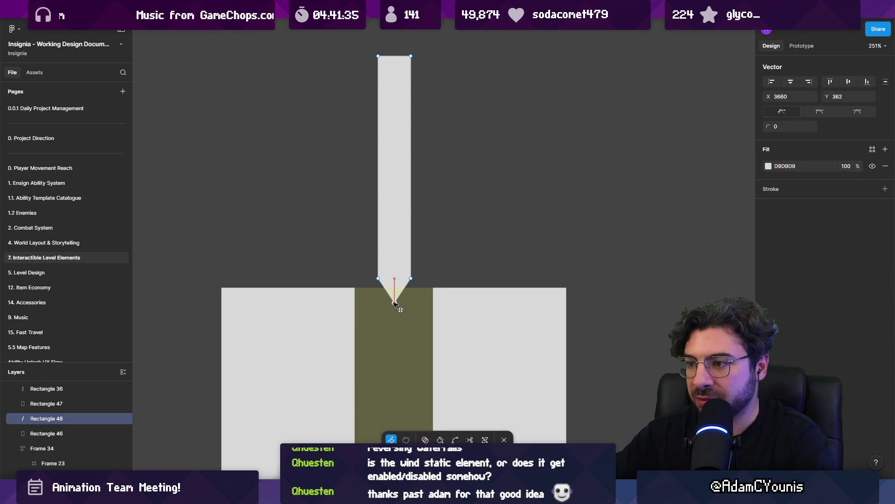
{"action": "left_click_drag", "start_coordinate": [394, 303], "coordinate": [394, 289]}
{"action": "key", "text": "Escape"}
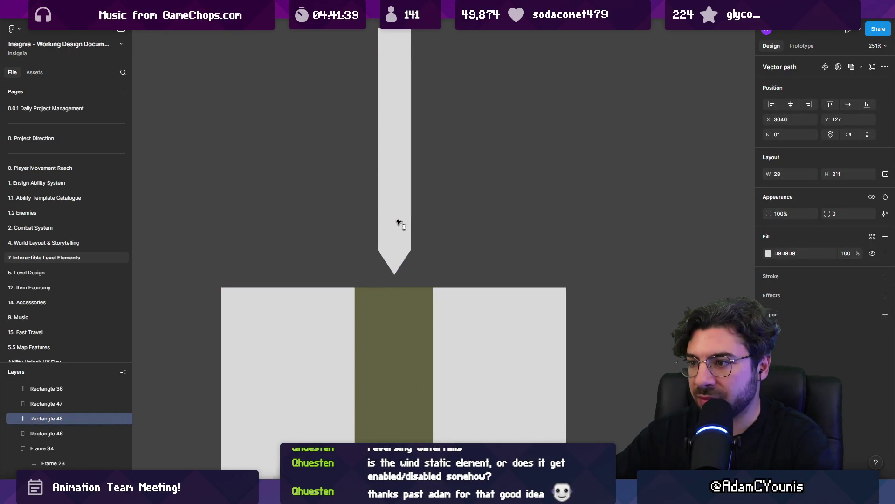
{"action": "left_click_drag", "start_coordinate": [397, 223], "coordinate": [404, 271]}
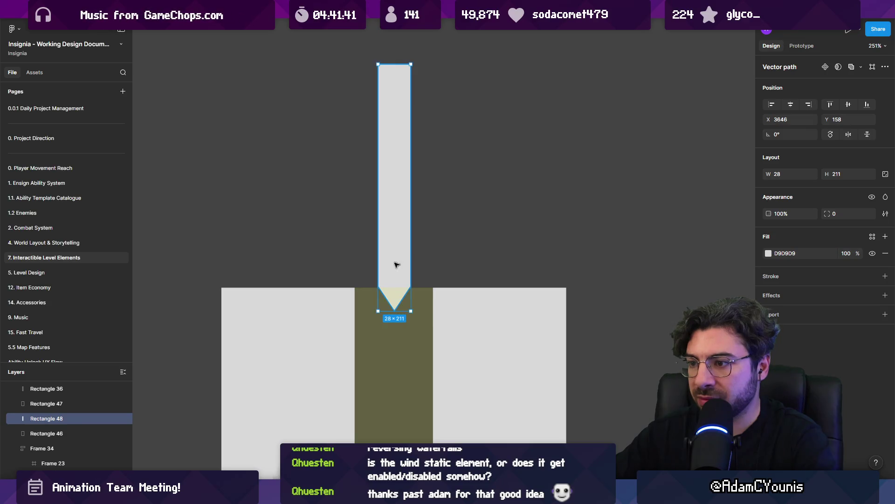
Draw an upward arrow in the current and shorten the olive column to 146 tall.
{"action": "scroll", "coordinate": [396, 280], "scroll_direction": "down", "scroll_amount": 5}
{"action": "left_click", "coordinate": [389, 334]}
{"action": "left_click_drag", "start_coordinate": [385, 317], "coordinate": [386, 300]}
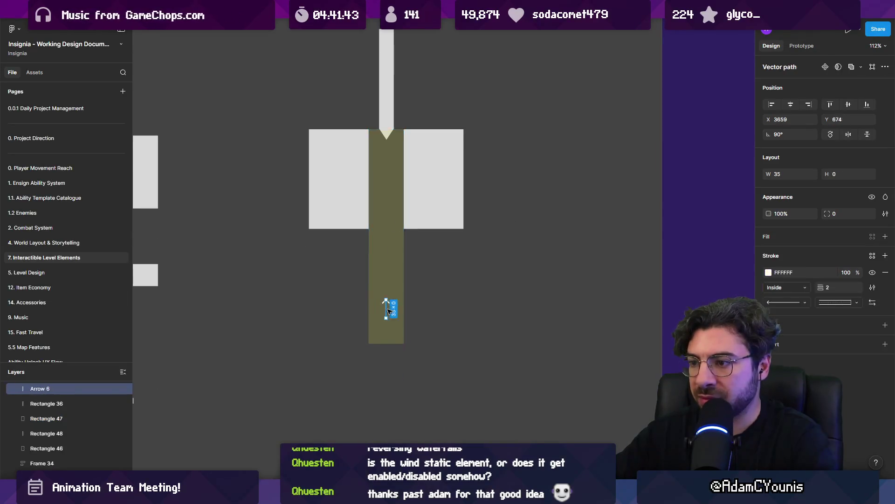
{"action": "left_click", "coordinate": [386, 334]}
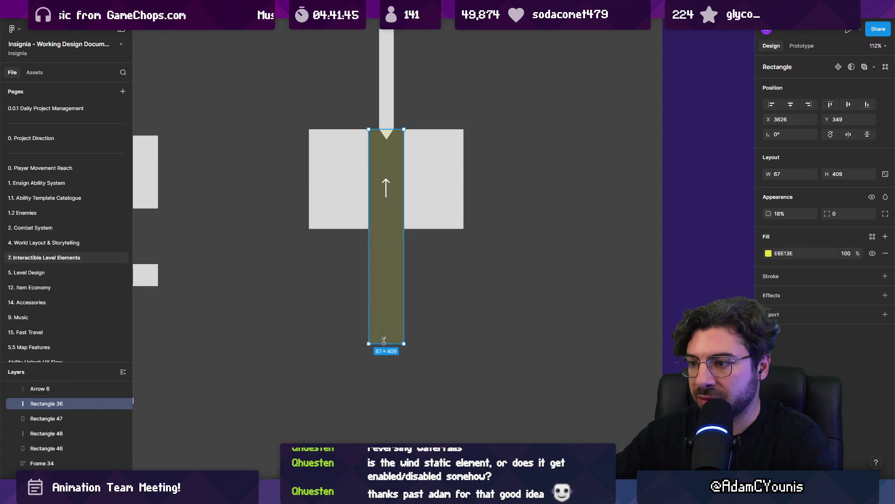
{"action": "left_click_drag", "start_coordinate": [384, 342], "coordinate": [384, 206]}
{"action": "scroll", "coordinate": [370, 166], "scroll_direction": "up", "scroll_amount": 2}
Shift the new pillar diagram pieces left and place the copied caption beneath them.
{"action": "left_click", "coordinate": [355, 287]}
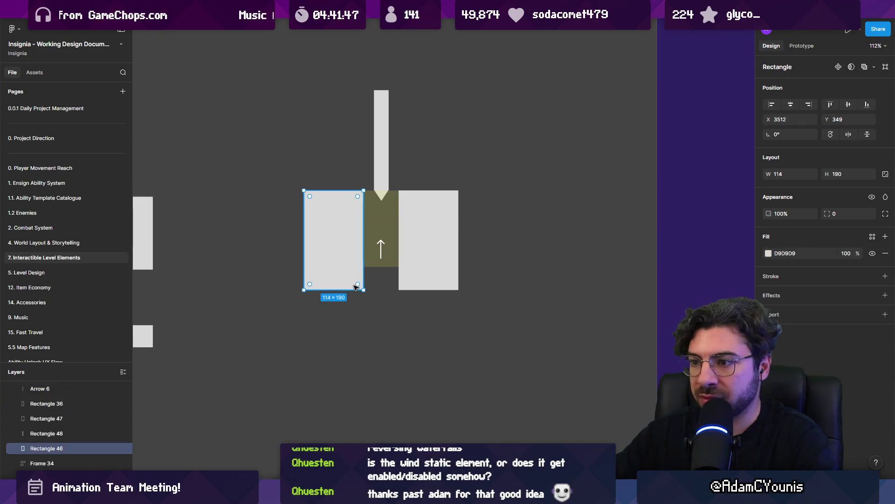
{"action": "scroll", "coordinate": [330, 228], "scroll_direction": "up", "scroll_amount": 3}
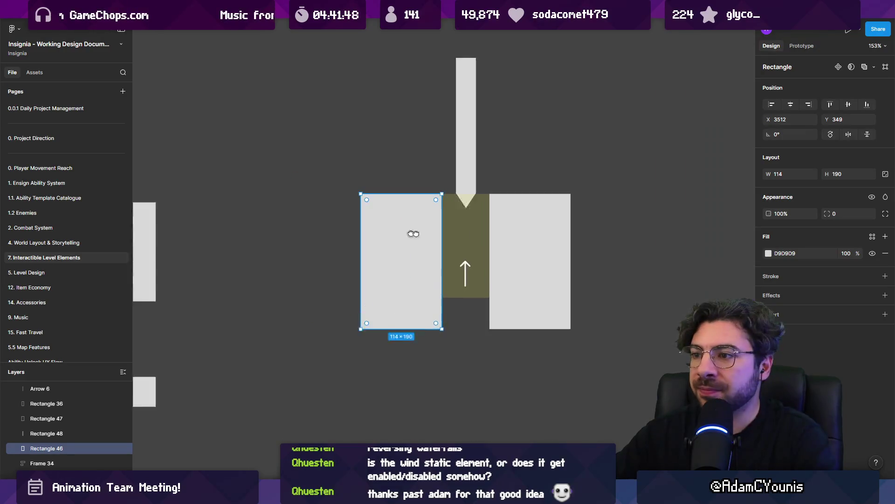
{"action": "scroll", "coordinate": [469, 226], "scroll_direction": "down", "scroll_amount": 5}
{"action": "left_click_drag", "start_coordinate": [710, 140], "coordinate": [400, 294]}
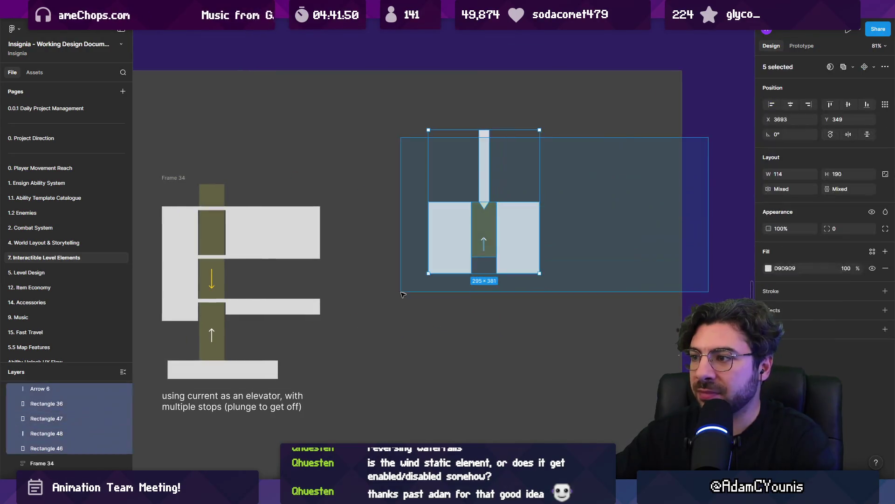
{"action": "left_click_drag", "start_coordinate": [444, 244], "coordinate": [399, 239]}
{"action": "left_click", "coordinate": [256, 402]}
{"action": "mouse_move", "coordinate": [255, 402]}
{"action": "left_mouse_down"}
{"action": "mouse_move", "coordinate": [453, 319]}
{"action": "mouse_move", "coordinate": [467, 302]}
{"action": "left_mouse_up"}
Try wrapping the diagram and caption in auto-layout, undo the extra wraps, then wrap the caption alone.
{"action": "left_click_drag", "start_coordinate": [570, 250], "coordinate": [394, 136]}
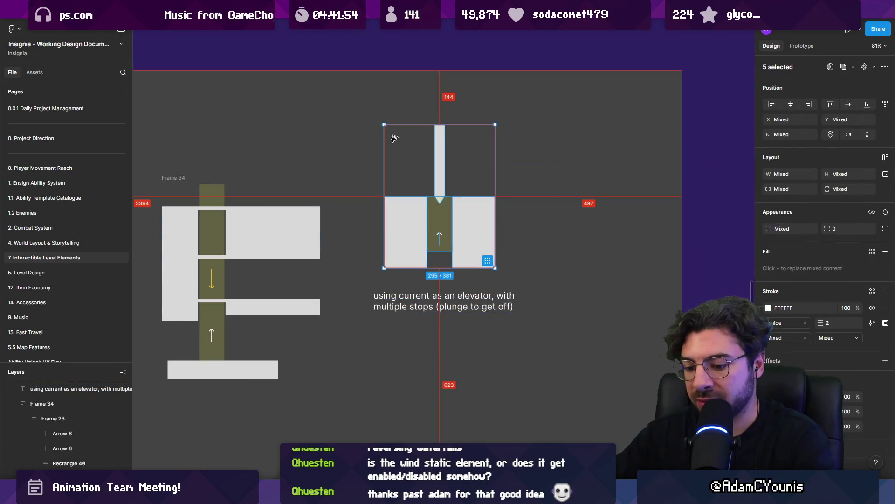
{"action": "scroll", "coordinate": [450, 271], "scroll_direction": "up", "scroll_amount": 3}
{"action": "left_click", "coordinate": [390, 244], "text": "shift"}
{"action": "key", "text": "shift+a"}
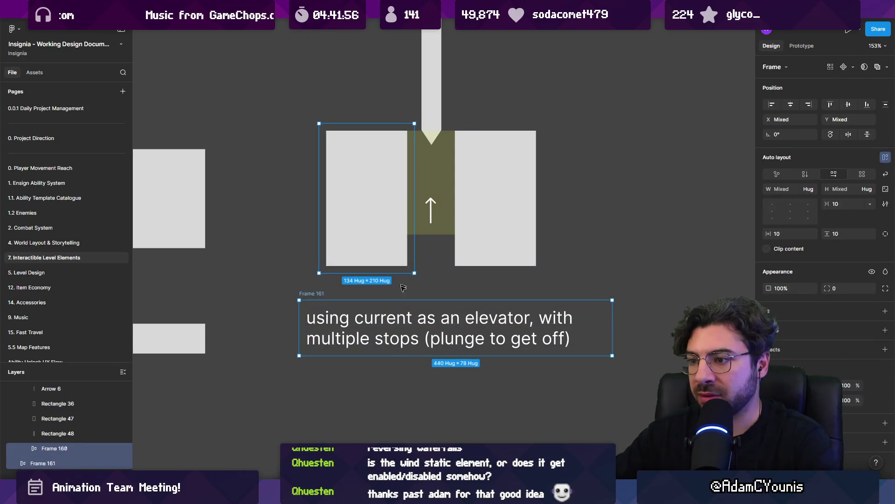
{"action": "scroll", "coordinate": [404, 299], "scroll_direction": "down", "scroll_amount": 5}
{"action": "key", "text": "ctrl+z"}
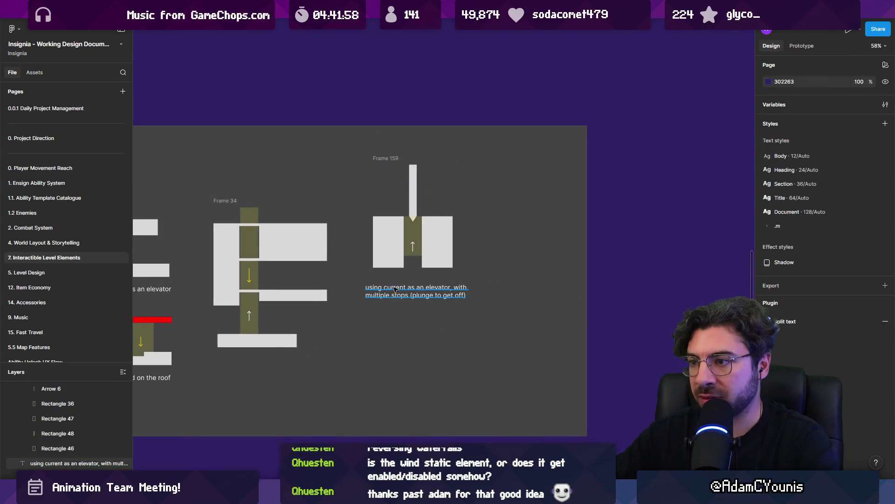
{"action": "left_click", "coordinate": [399, 267], "text": "shift"}
{"action": "key", "text": "shift+a"}
Locate the diagram's Frame 159 and remove the caption's extra wrapper frame.
{"action": "left_click", "coordinate": [399, 266]}
{"action": "left_click", "coordinate": [411, 254]}
{"action": "left_click", "coordinate": [415, 254]}
{"action": "key", "text": "Escape"}
{"action": "left_click", "coordinate": [420, 254]}
{"action": "key", "text": "Escape"}
{"action": "scroll", "coordinate": [405, 286], "scroll_direction": "up", "scroll_amount": 3}
{"action": "left_click", "coordinate": [354, 245]}
{"action": "left_click", "coordinate": [352, 270]}
{"action": "key", "text": "ctrl+shift+g"}
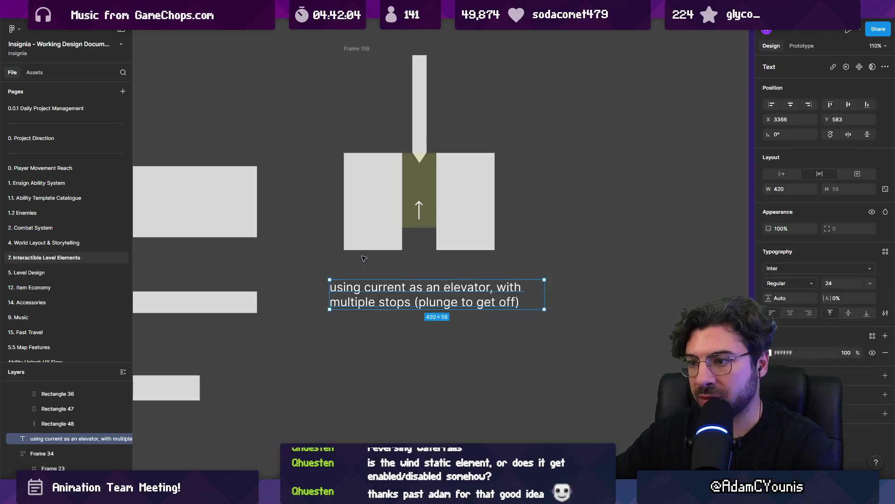
Wrap Frame 159 and the caption together in one auto-layout frame, Frame 160.
{"action": "scroll", "coordinate": [369, 203], "scroll_direction": "down", "scroll_amount": 3}
{"action": "left_click", "coordinate": [368, 203], "text": "shift"}
{"action": "key", "text": "shift+a"}
{"action": "left_click", "coordinate": [400, 282]}
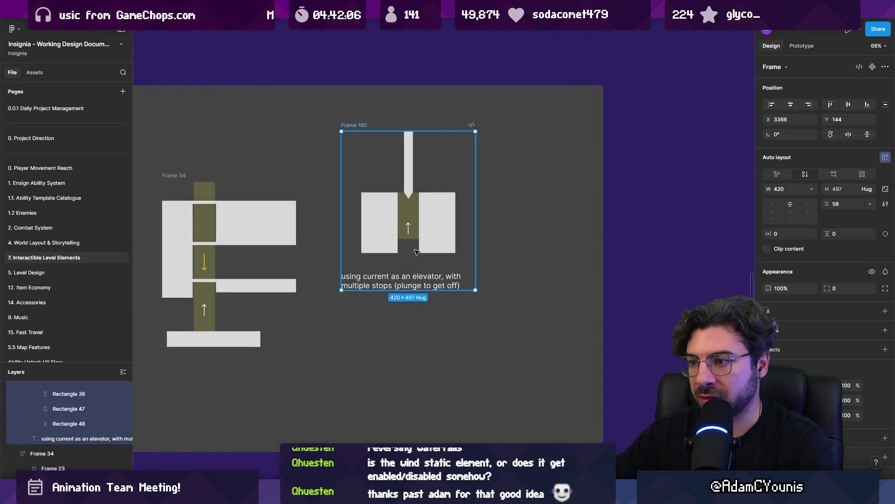
{"action": "scroll", "coordinate": [400, 290], "scroll_direction": "up", "scroll_amount": 3}
{"action": "key", "text": "Return"}
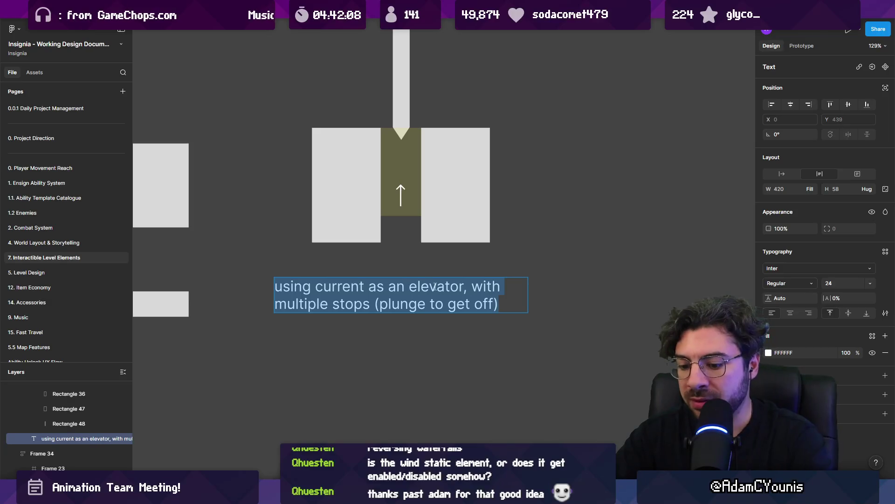
Replace the Frame 160 caption with 'use to navigate under pillars', then zoom out to the neighbouring diagrams.
{"action": "type", "text": "descenm"}
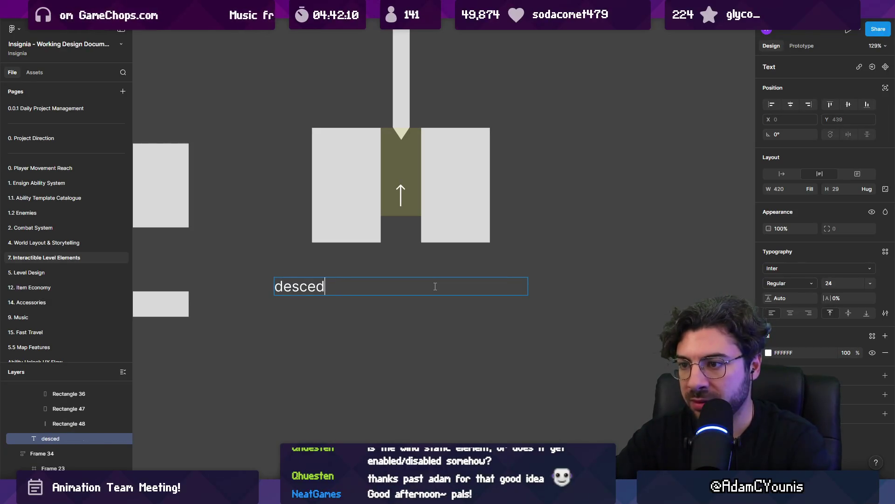
{"action": "key", "text": "ctrl+a"}
{"action": "type", "text": "use"}
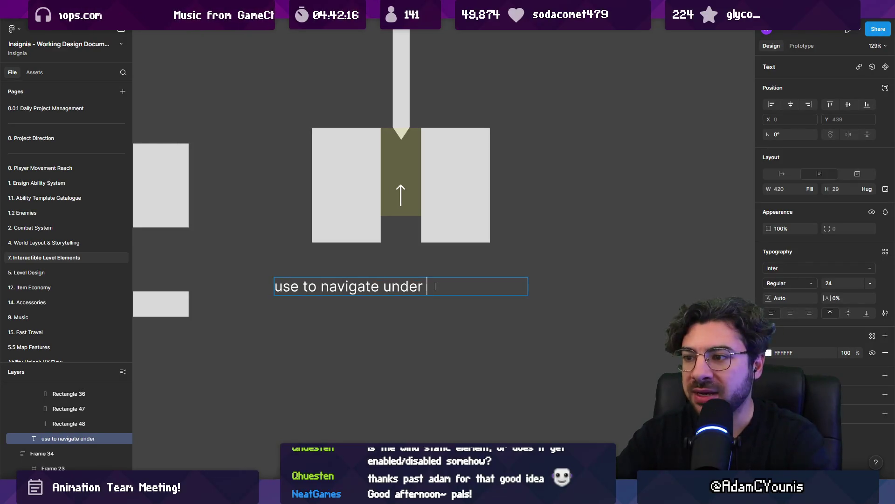
{"action": "type", "text": "pi"}
{"action": "key", "text": "BackSpace"}
{"action": "type", "text": "s"}
{"action": "key", "text": "Escape"}
{"action": "key", "text": "Escape"}
{"action": "left_click", "coordinate": [490, 287]}
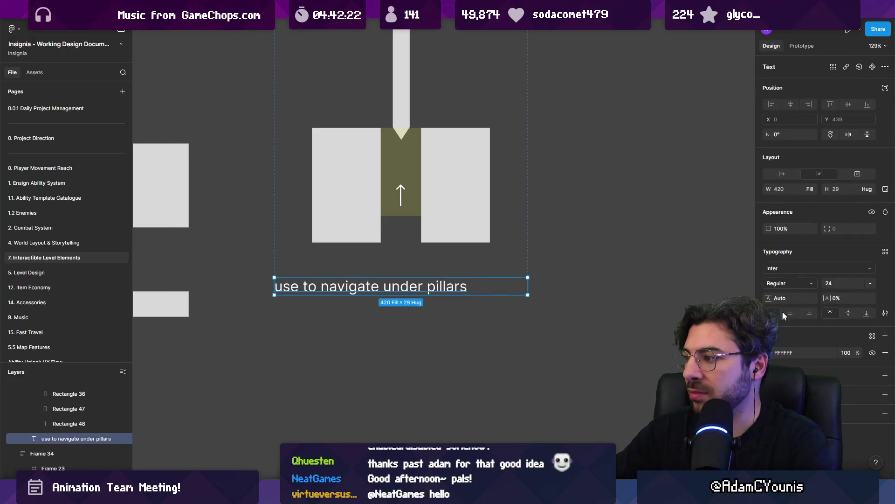
{"action": "key", "text": "shift+1"}
{"action": "key", "text": "Escape"}
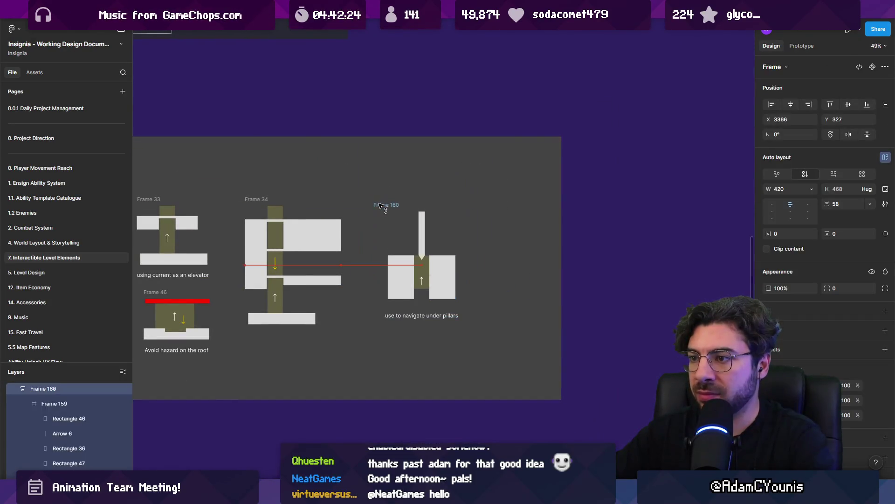
{"action": "scroll", "coordinate": [498, 240], "scroll_direction": "down", "scroll_amount": 5}
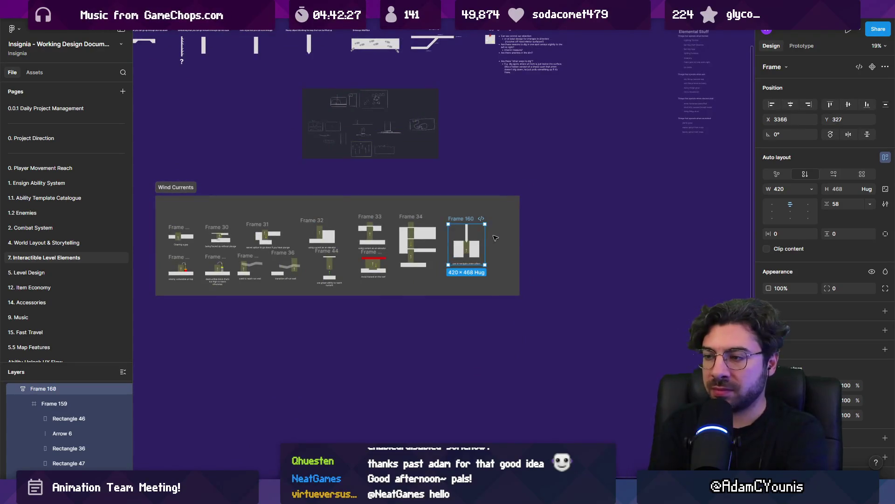
Resize the top-left block to 303×138 and thin the top slab to 90 tall.
{"action": "scroll", "coordinate": [474, 225], "scroll_direction": "up", "scroll_amount": 5}
{"action": "scroll", "coordinate": [437, 248], "scroll_direction": "up", "scroll_amount": 3}
{"action": "left_click", "coordinate": [448, 239]}
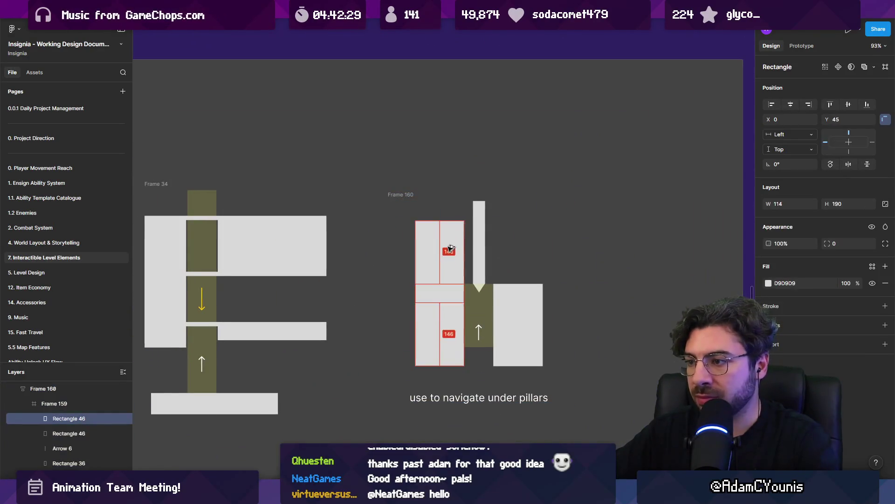
{"action": "mouse_move", "coordinate": [464, 284]}
{"action": "left_mouse_down"}
{"action": "mouse_move", "coordinate": [526, 244]}
{"action": "mouse_move", "coordinate": [547, 262]}
{"action": "left_mouse_up"}
{"action": "left_click_drag", "start_coordinate": [457, 204], "coordinate": [461, 221]}
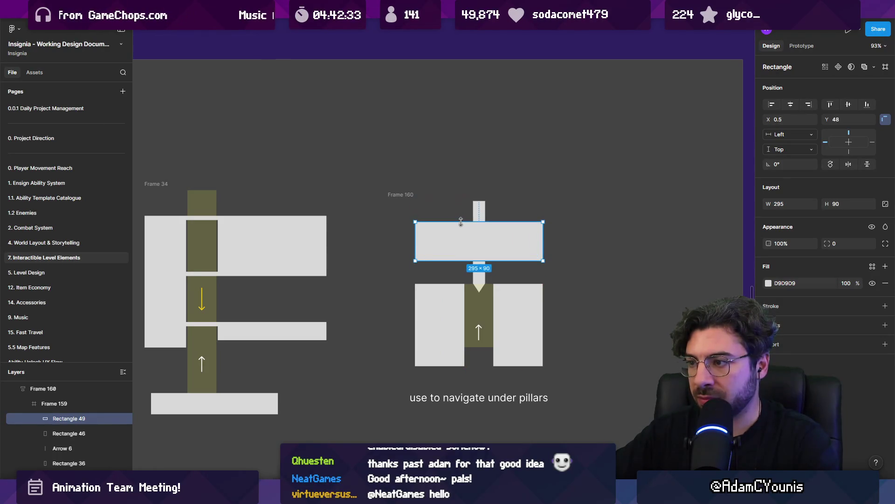
Move the pillar diagram's six shapes up together inside Frame 160.
{"action": "left_click", "coordinate": [480, 219]}
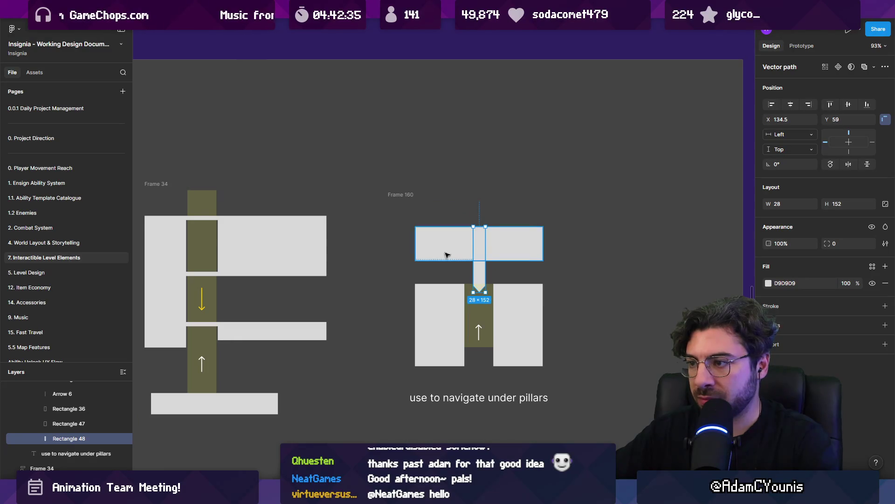
{"action": "mouse_move", "coordinate": [584, 370]}
{"action": "left_mouse_down"}
{"action": "mouse_move", "coordinate": [413, 223]}
{"action": "mouse_move", "coordinate": [434, 225]}
{"action": "left_mouse_up"}
{"action": "scroll", "coordinate": [481, 284], "scroll_direction": "down", "scroll_amount": 4}
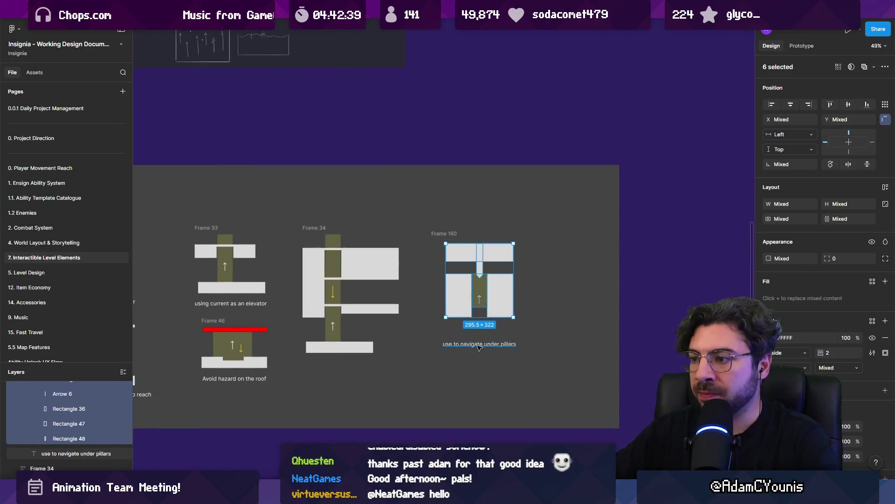
{"action": "left_click", "coordinate": [477, 344]}
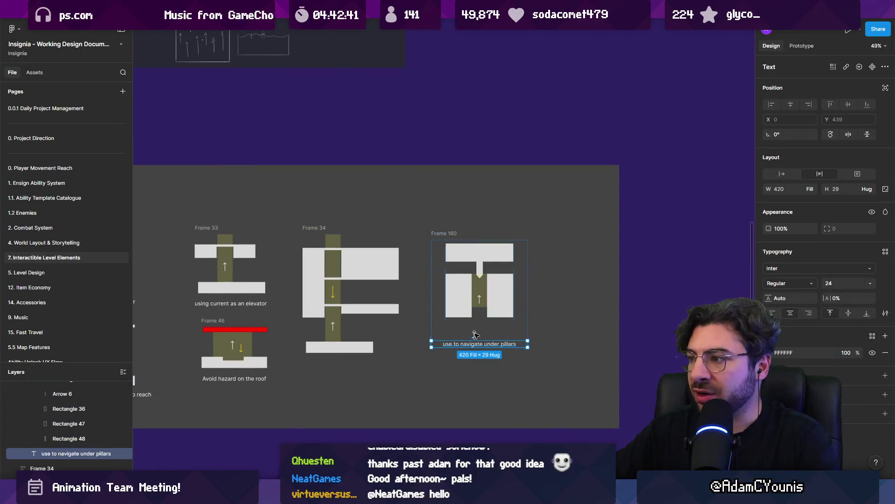
{"action": "left_click", "coordinate": [479, 327]}
{"action": "left_click", "coordinate": [545, 297]}
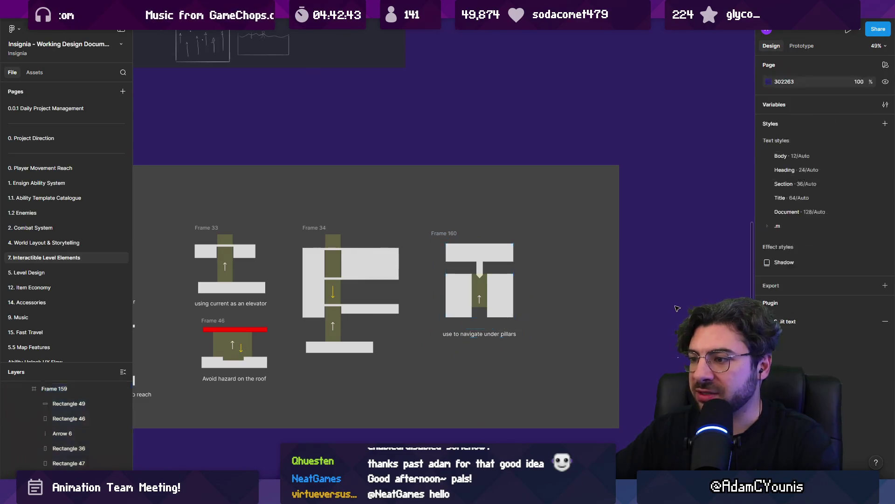
{"action": "scroll", "coordinate": [476, 287], "scroll_direction": "up", "scroll_amount": 5}
{"action": "left_click", "coordinate": [445, 318]}
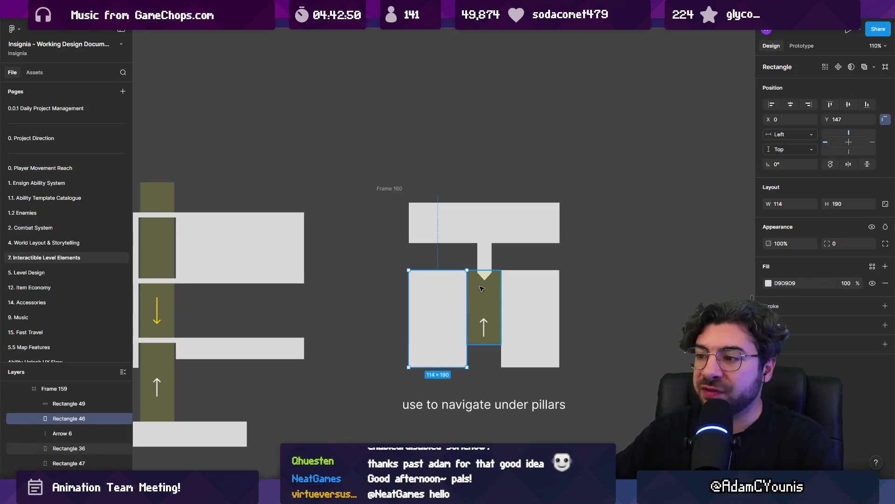
Delete the olive current and its arrow, then restore them with undo.
{"action": "scroll", "coordinate": [528, 280], "scroll_direction": "up", "scroll_amount": 5}
{"action": "left_click", "coordinate": [405, 206]}
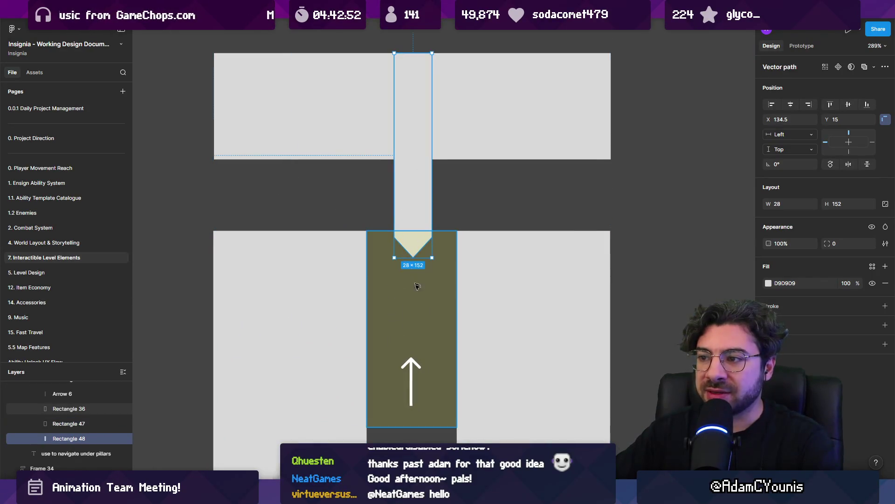
{"action": "left_click", "coordinate": [410, 289]}
{"action": "left_click", "coordinate": [416, 365], "text": "shift"}
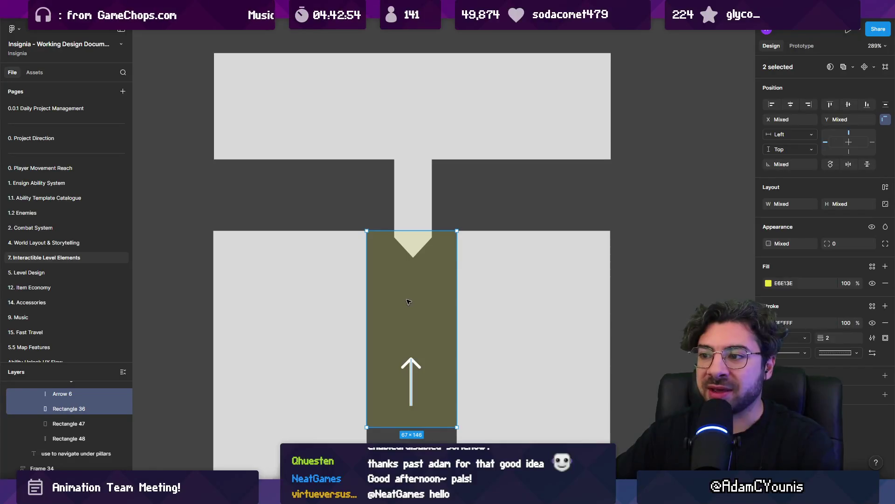
{"action": "key", "text": "Delete"}
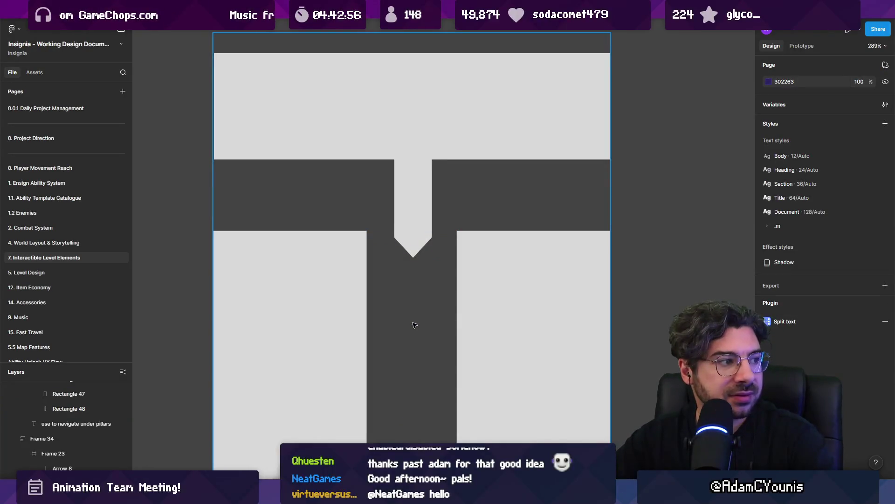
{"action": "key", "text": "ctrl+z"}
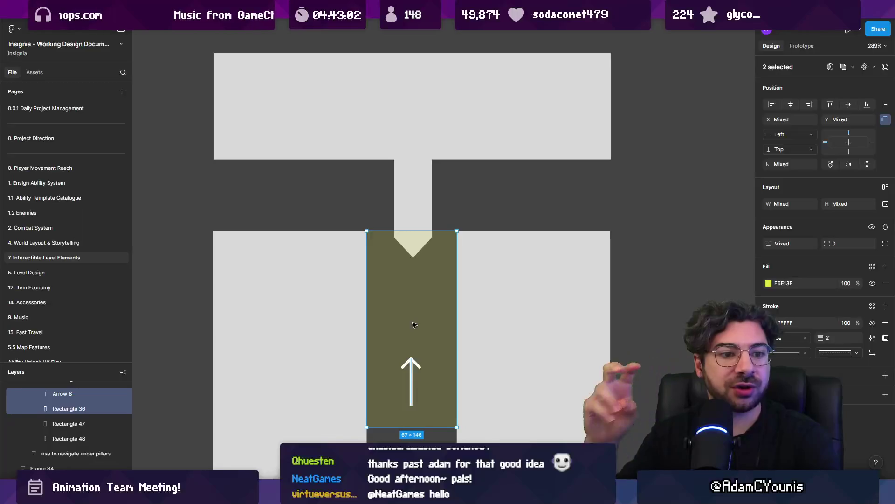
Stretch the stem to 164 tall and push its pointed tip down into the current.
{"action": "left_click", "coordinate": [404, 200]}
{"action": "left_click_drag", "start_coordinate": [413, 255], "coordinate": [414, 274]}
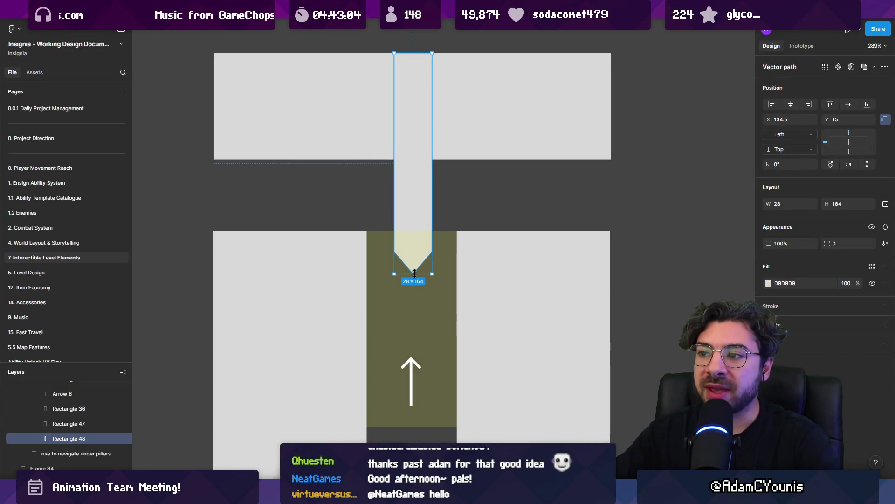
{"action": "double_click", "coordinate": [410, 200]}
{"action": "mouse_move", "coordinate": [380, 220]}
{"action": "left_mouse_down"}
{"action": "mouse_move", "coordinate": [447, 276]}
{"action": "mouse_move", "coordinate": [413, 284]}
{"action": "left_mouse_up"}
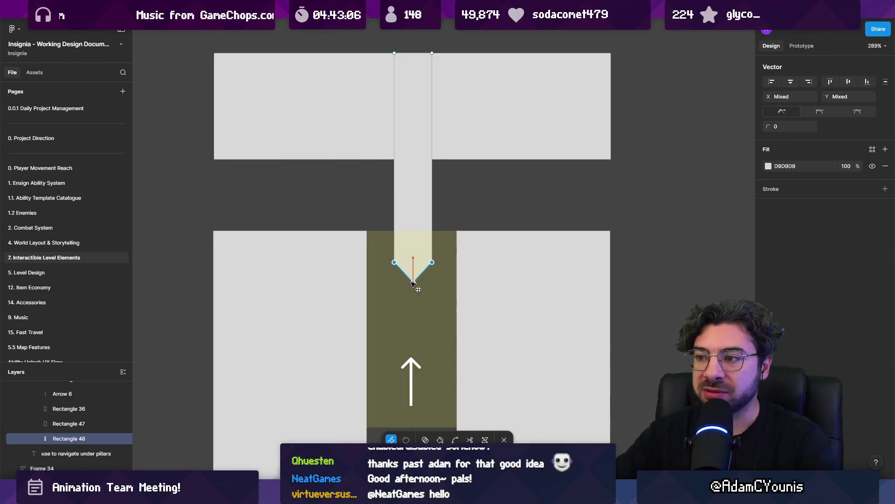
{"action": "key", "text": "Escape"}
{"action": "key", "text": "Escape"}
Shorten both side pillars to 146 tall and trim Frame 159 to end at their bottom.
{"action": "scroll", "coordinate": [380, 250], "scroll_direction": "down", "scroll_amount": 3}
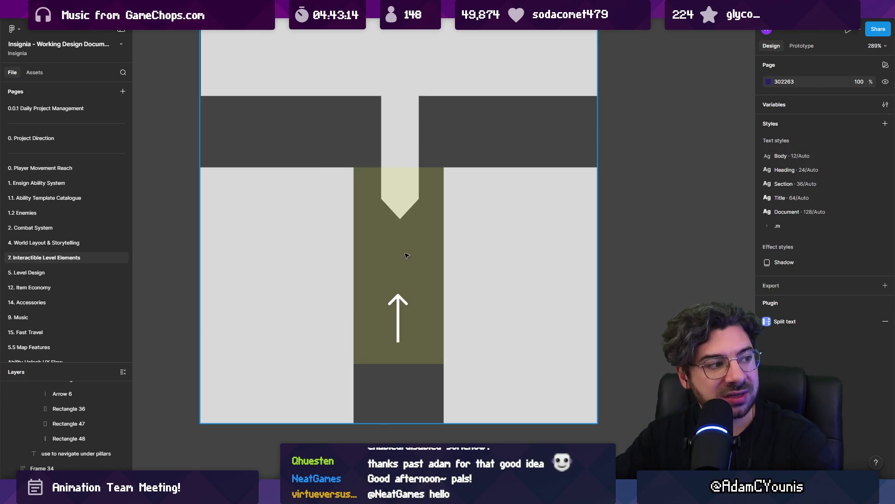
{"action": "scroll", "coordinate": [512, 192], "scroll_direction": "down", "scroll_amount": 5}
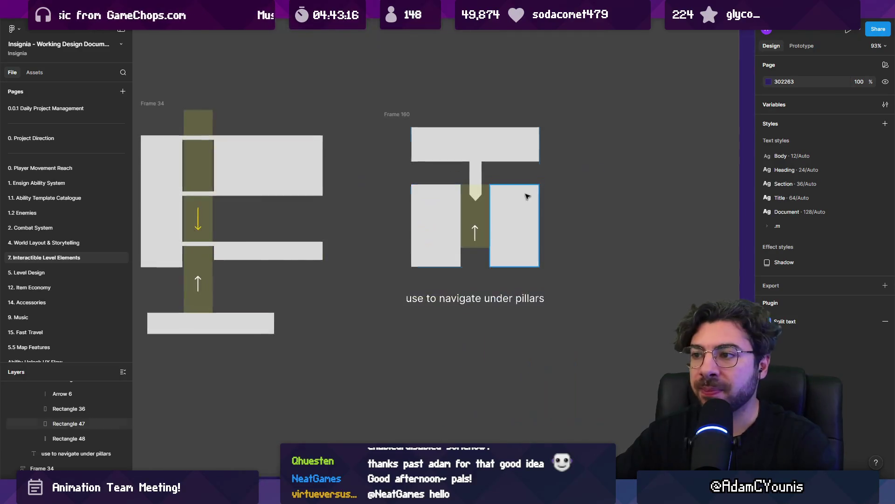
{"action": "left_click", "coordinate": [513, 252]}
{"action": "left_click", "coordinate": [457, 256], "text": "shift"}
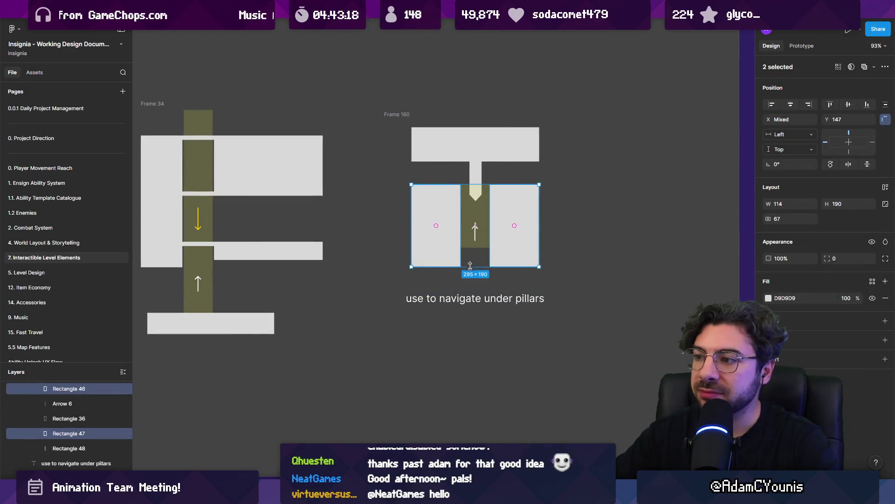
{"action": "left_click_drag", "start_coordinate": [471, 266], "coordinate": [472, 250]}
{"action": "key", "text": "Escape"}
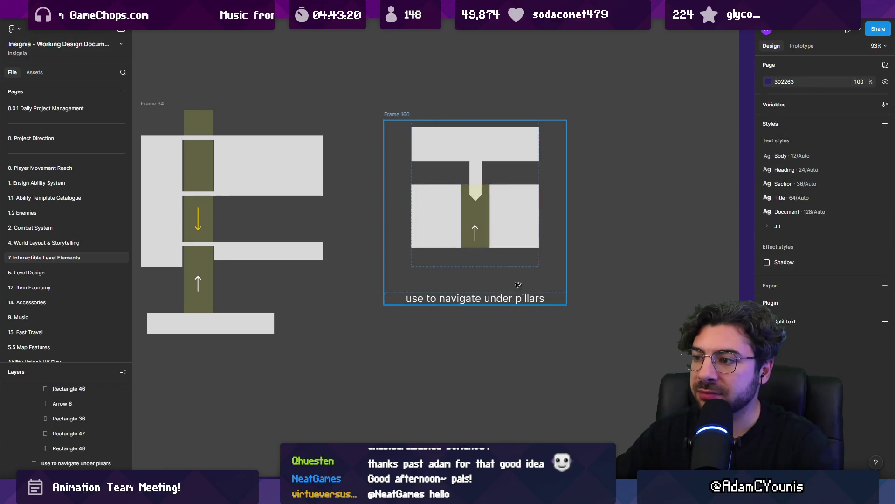
{"action": "left_click_drag", "start_coordinate": [503, 267], "coordinate": [502, 248]}
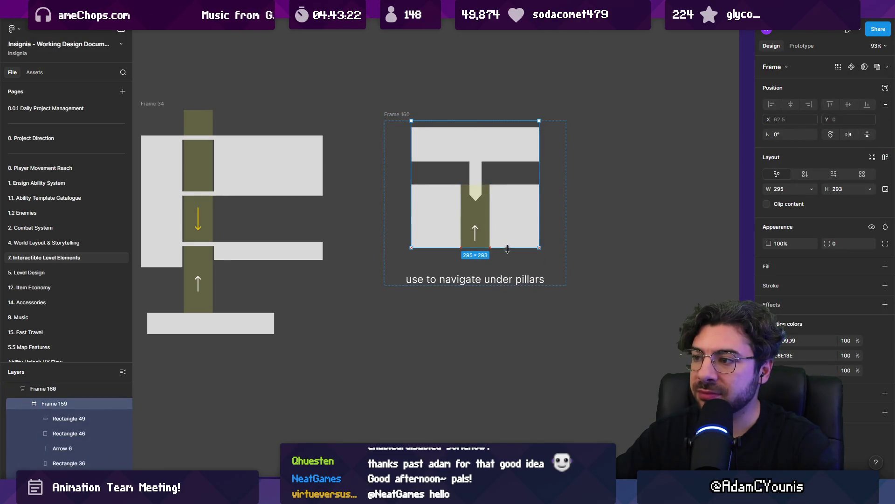
{"action": "scroll", "coordinate": [502, 247], "scroll_direction": "down", "scroll_amount": 5}
{"action": "left_click", "coordinate": [655, 223]}
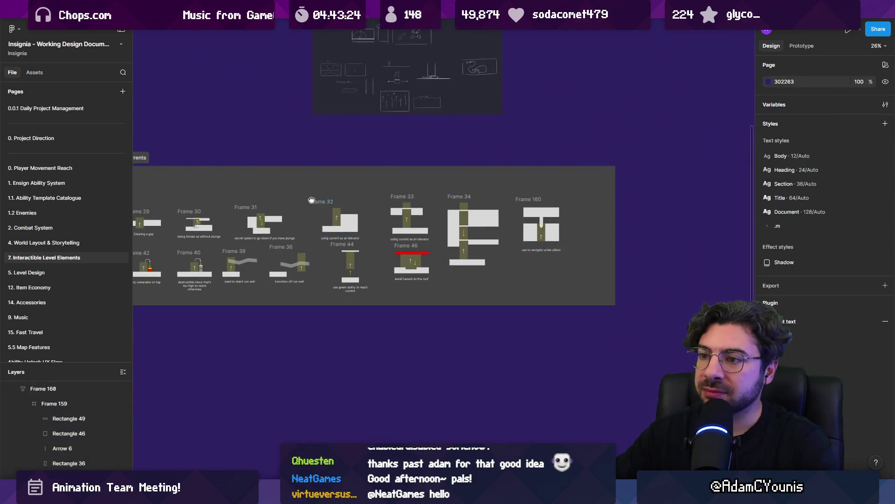
{"action": "left_click_drag", "start_coordinate": [312, 201], "coordinate": [523, 209]}
{"action": "scroll", "coordinate": [383, 245], "scroll_direction": "up", "scroll_amount": 3}
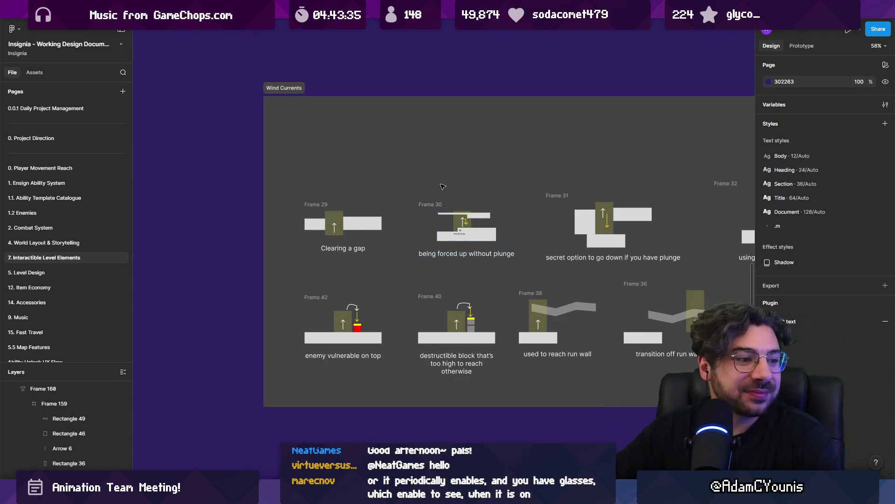
{"action": "scroll", "coordinate": [443, 193], "scroll_direction": "up", "scroll_amount": 5}
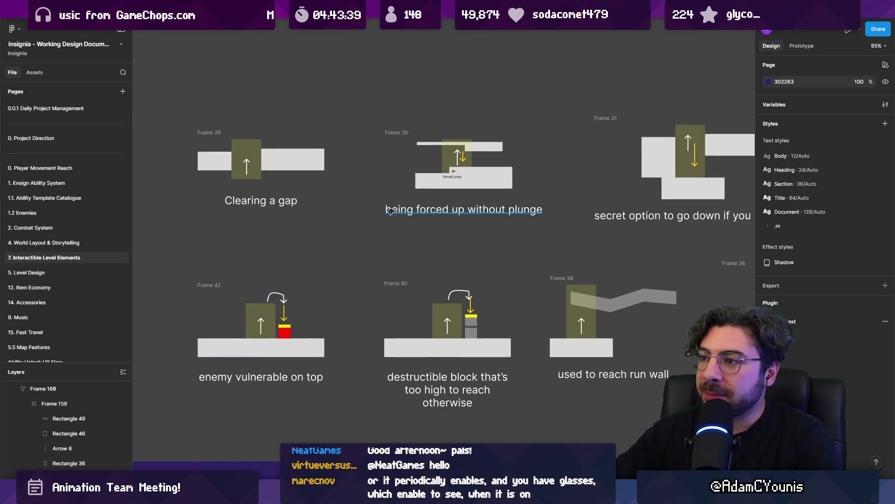
{"action": "scroll", "coordinate": [391, 210], "scroll_direction": "right", "scroll_amount": 3}
{"action": "scroll", "coordinate": [378, 204], "scroll_direction": "down", "scroll_amount": 3}
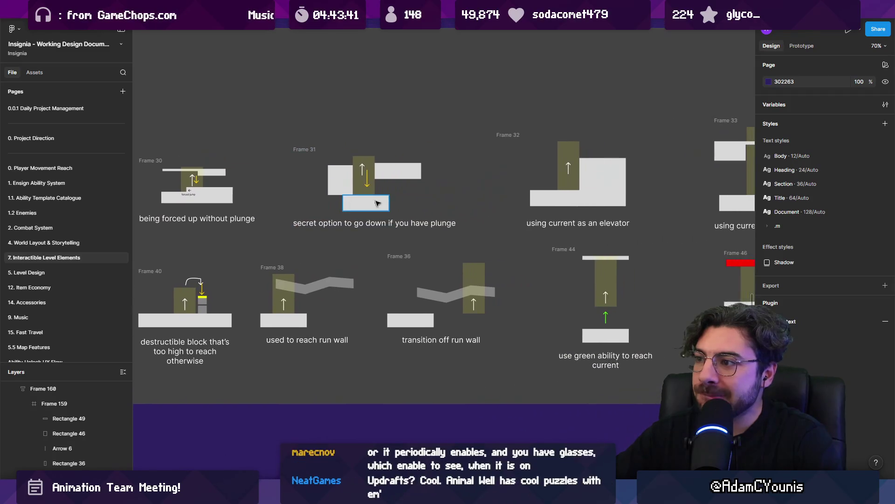
{"action": "left_click_drag", "start_coordinate": [471, 193], "coordinate": [308, 196]}
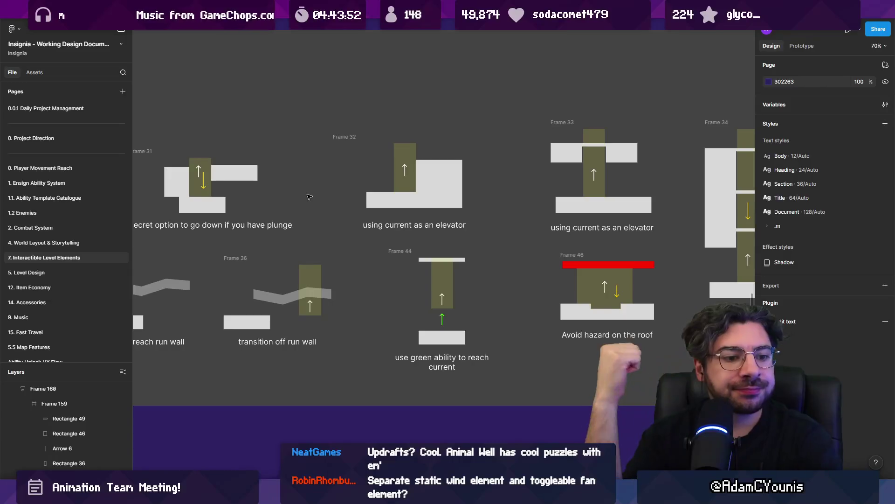
{"action": "scroll", "coordinate": [395, 183], "scroll_direction": "down", "scroll_amount": 3}
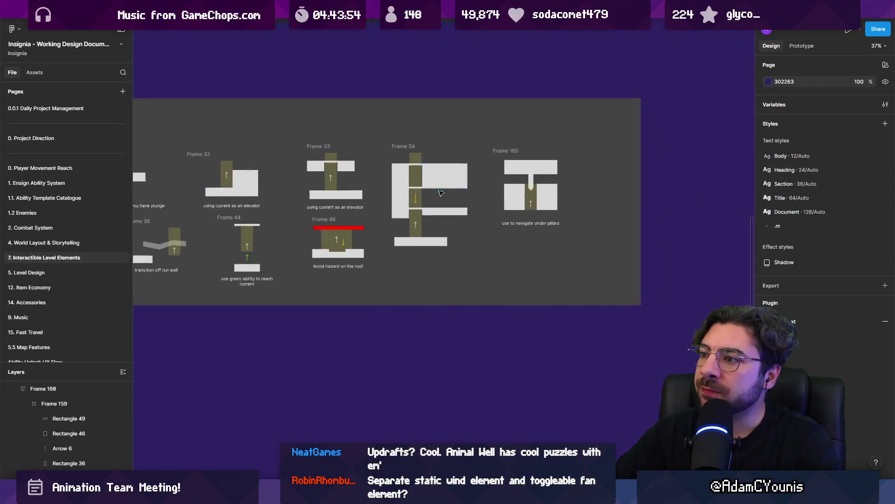
{"action": "scroll", "coordinate": [402, 184], "scroll_direction": "up", "scroll_amount": 5}
{"action": "scroll", "coordinate": [402, 184], "scroll_direction": "up", "scroll_amount": 4}
{"action": "left_click", "coordinate": [397, 205]}
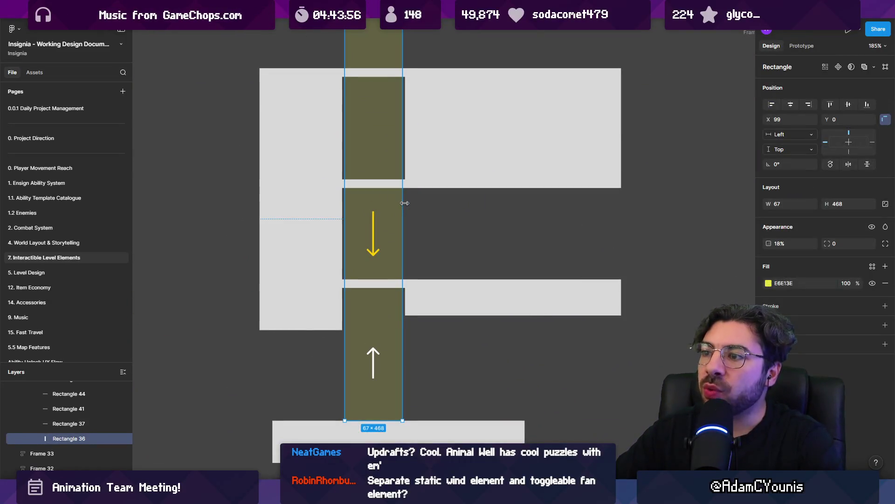
Zoom out to 70% and deselect the widened olive current column.
{"action": "scroll", "coordinate": [403, 203], "scroll_direction": "down", "scroll_amount": 5}
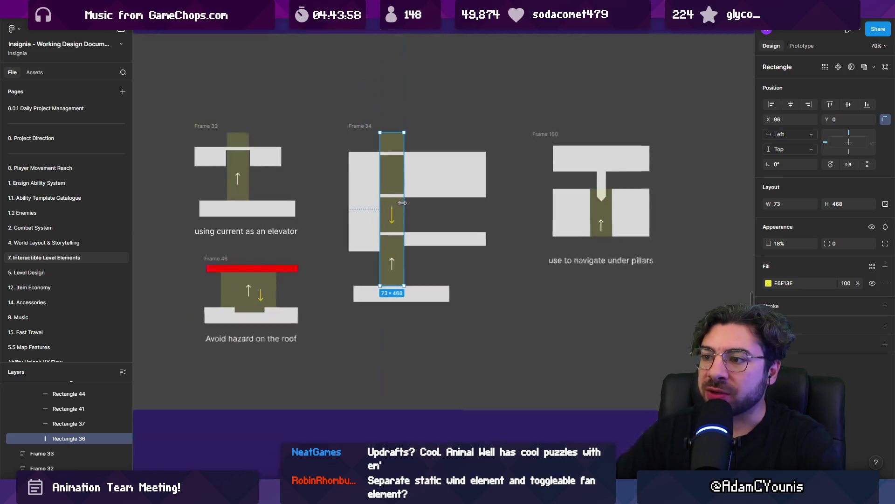
{"action": "left_click", "coordinate": [469, 339]}
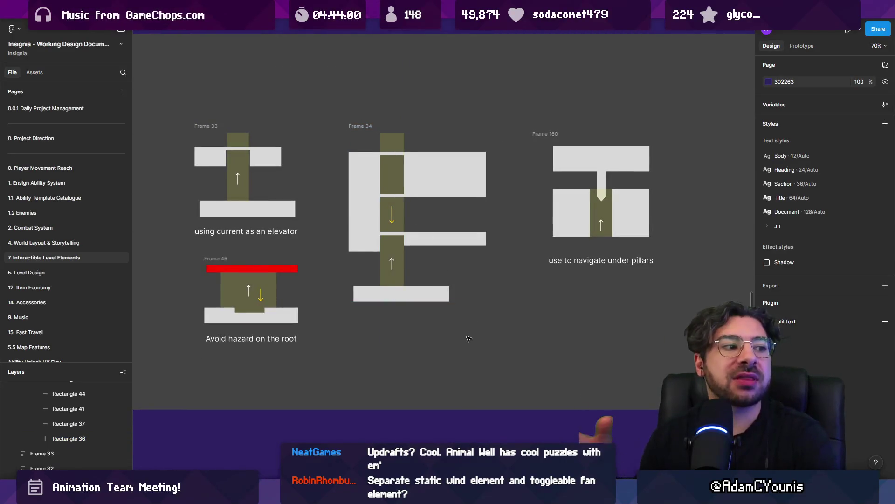
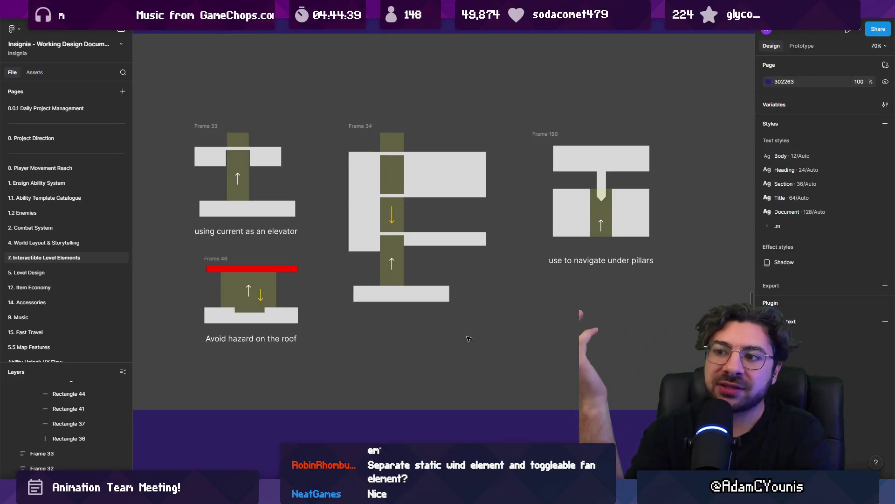
Narrow Frame 33's floor platform to 265 wide so it lines up with the ledges above.
{"action": "scroll", "coordinate": [206, 203], "scroll_direction": "up", "scroll_amount": 3}
{"action": "left_click", "coordinate": [313, 213]}
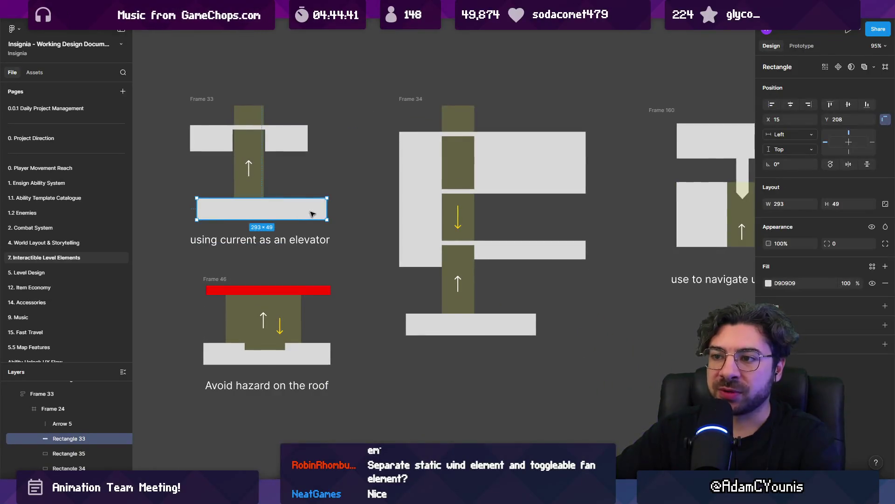
{"action": "left_click_drag", "start_coordinate": [325, 210], "coordinate": [308, 210]}
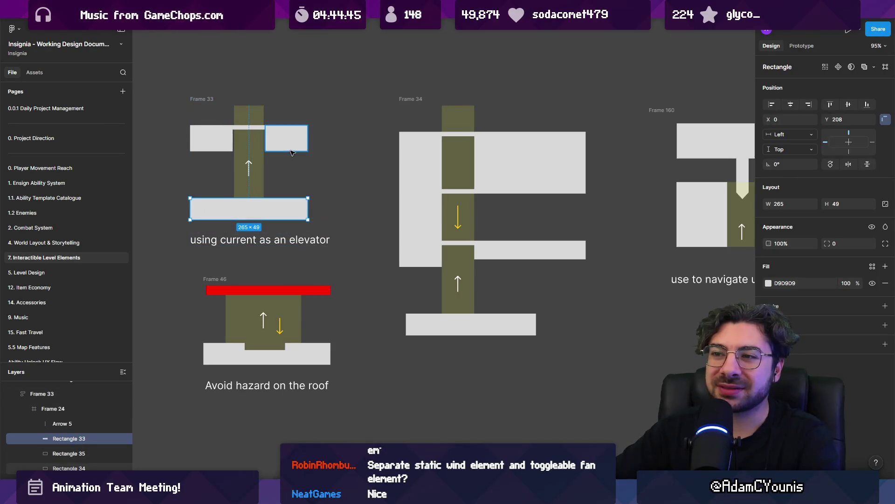
{"action": "key", "text": "Escape"}
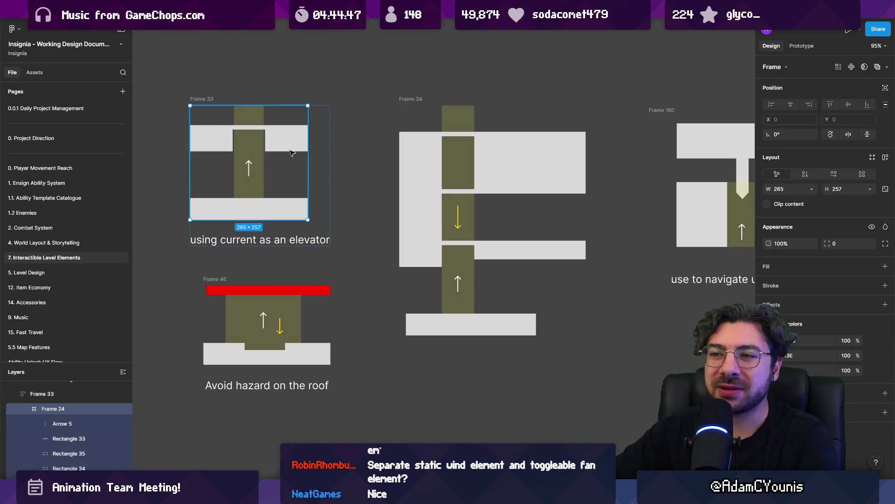
{"action": "key", "text": "Escape"}
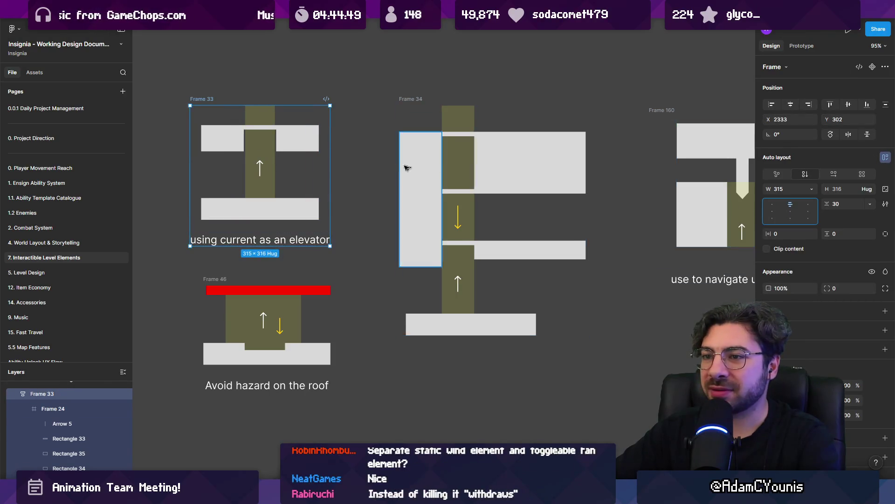
{"action": "scroll", "coordinate": [389, 159], "scroll_direction": "down", "scroll_amount": 3}
{"action": "scroll", "coordinate": [393, 270], "scroll_direction": "down", "scroll_amount": 2}
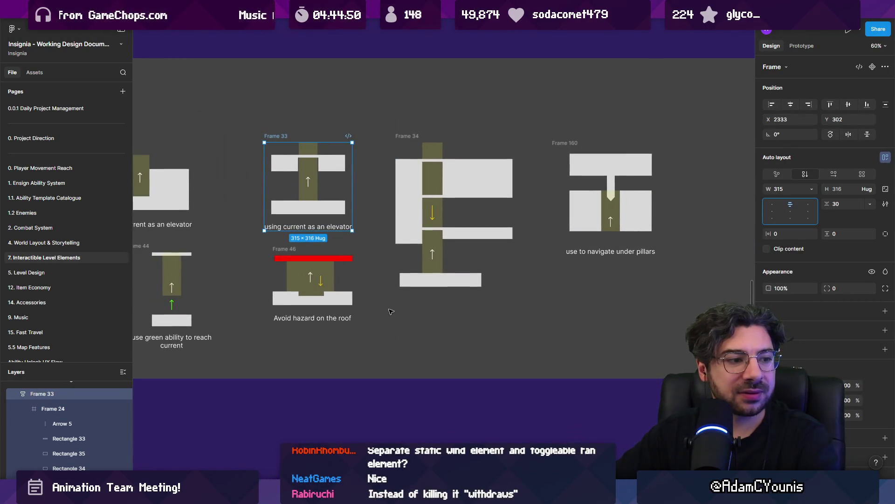
{"action": "scroll", "coordinate": [467, 280], "scroll_direction": "down", "scroll_amount": 3}
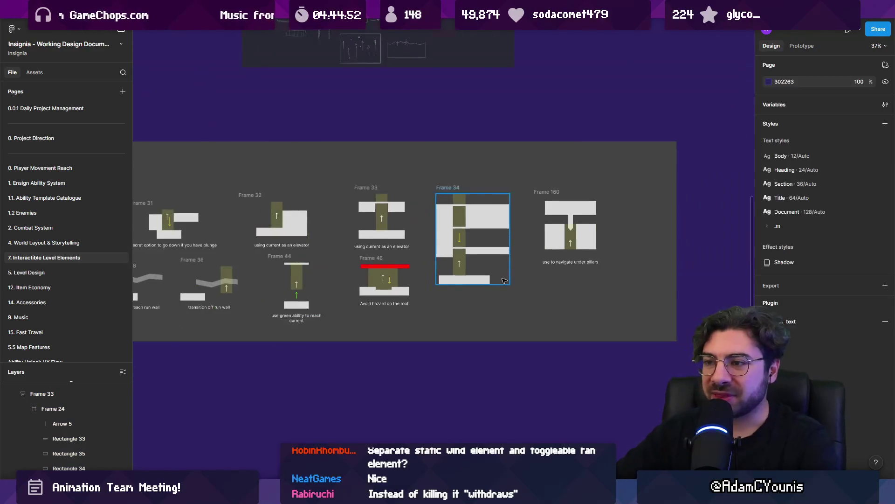
Drag the Wind Currents section's corner to resize it to 3843 × 1220 around all diagrams.
{"action": "left_click", "coordinate": [376, 267]}
{"action": "scroll", "coordinate": [376, 265], "scroll_direction": "up", "scroll_amount": 5}
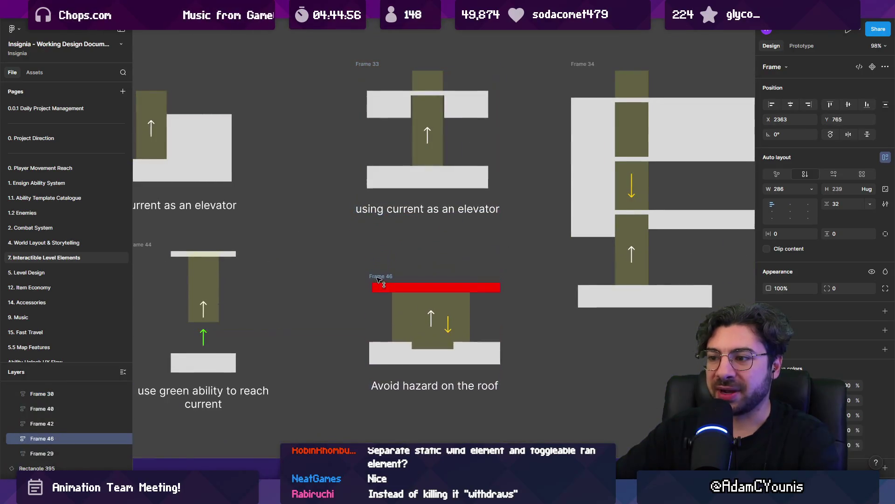
{"action": "scroll", "coordinate": [380, 279], "scroll_direction": "down", "scroll_amount": 3}
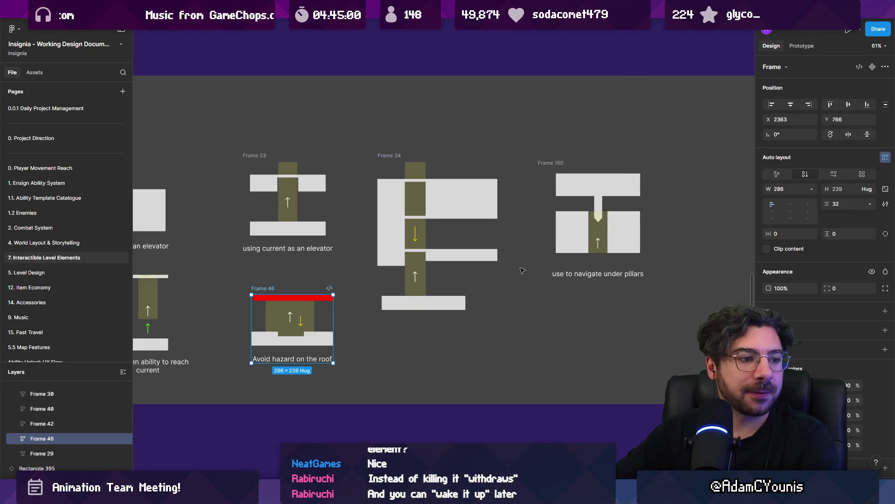
{"action": "scroll", "coordinate": [522, 270], "scroll_direction": "down", "scroll_amount": 2}
{"action": "scroll", "coordinate": [523, 271], "scroll_direction": "down", "scroll_amount": 3}
{"action": "scroll", "coordinate": [329, 248], "scroll_direction": "up", "scroll_amount": 2}
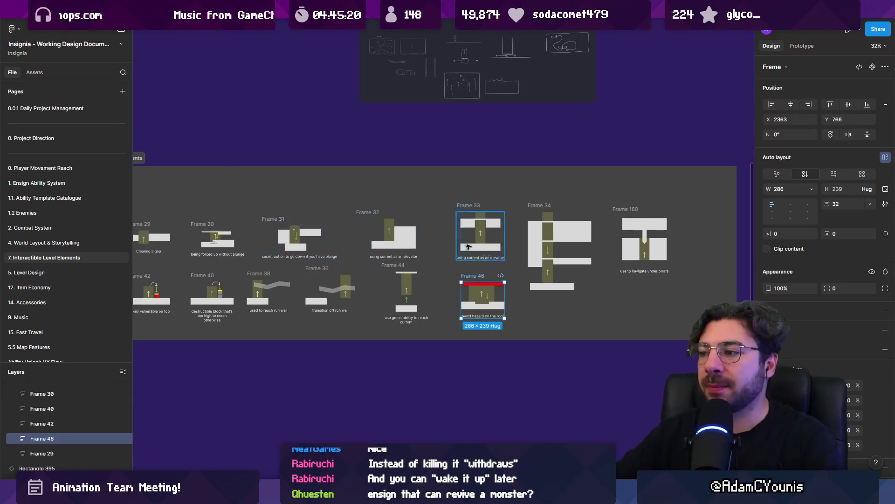
{"action": "left_click", "coordinate": [625, 333]}
{"action": "left_click_drag", "start_coordinate": [737, 340], "coordinate": [685, 351]}
{"action": "scroll", "coordinate": [566, 257], "scroll_direction": "down", "scroll_amount": 3}
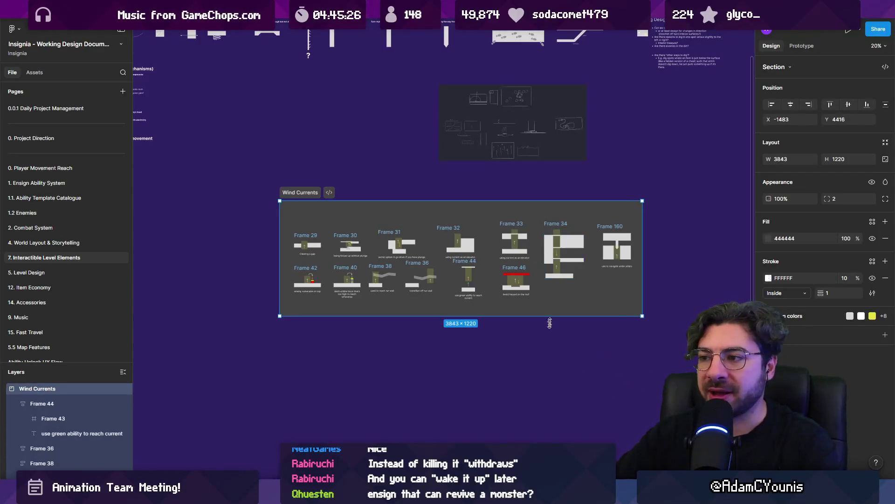
{"action": "left_click", "coordinate": [545, 361]}
Check the elevator diagram Frame 33 and roof-hazard Frame 46 within the section, then deselect.
{"action": "left_click", "coordinate": [514, 224]}
{"action": "scroll", "coordinate": [508, 234], "scroll_direction": "up", "scroll_amount": 4}
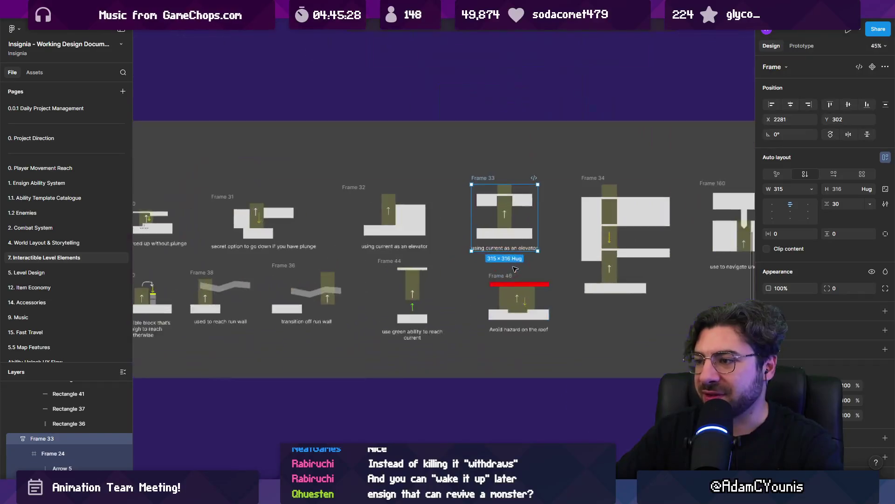
{"action": "left_click", "coordinate": [496, 281]}
{"action": "scroll", "coordinate": [496, 281], "scroll_direction": "down", "scroll_amount": 4}
{"action": "left_click", "coordinate": [467, 360]}
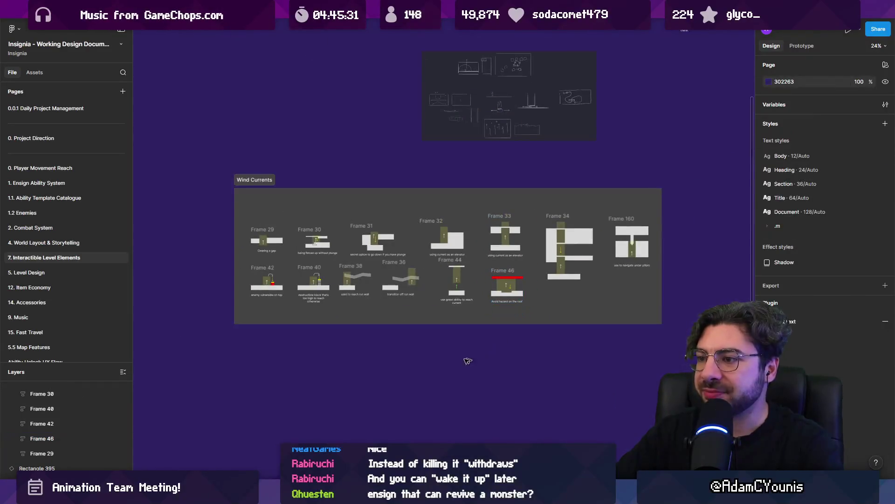
{"action": "scroll", "coordinate": [427, 188], "scroll_direction": "up", "scroll_amount": 8}
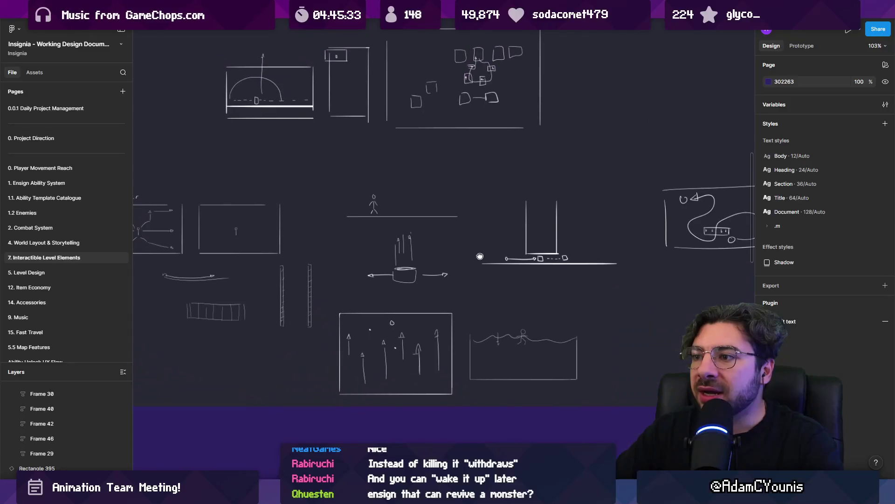
{"action": "scroll", "coordinate": [469, 238], "scroll_direction": "up", "scroll_amount": 3}
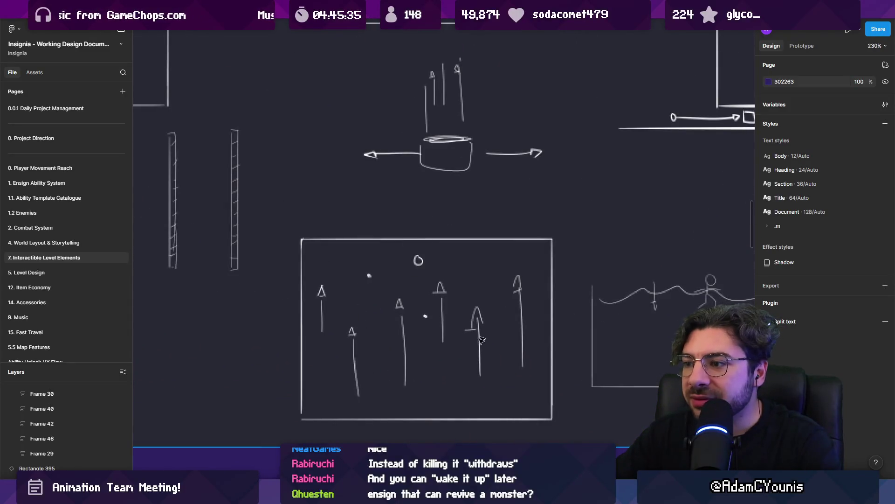
{"action": "scroll", "coordinate": [398, 289], "scroll_direction": "down", "scroll_amount": 3}
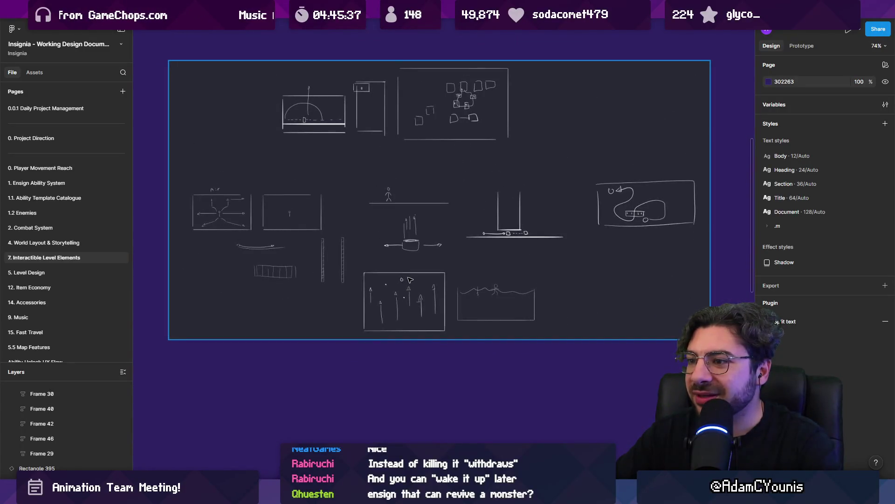
{"action": "scroll", "coordinate": [429, 299], "scroll_direction": "up", "scroll_amount": 5}
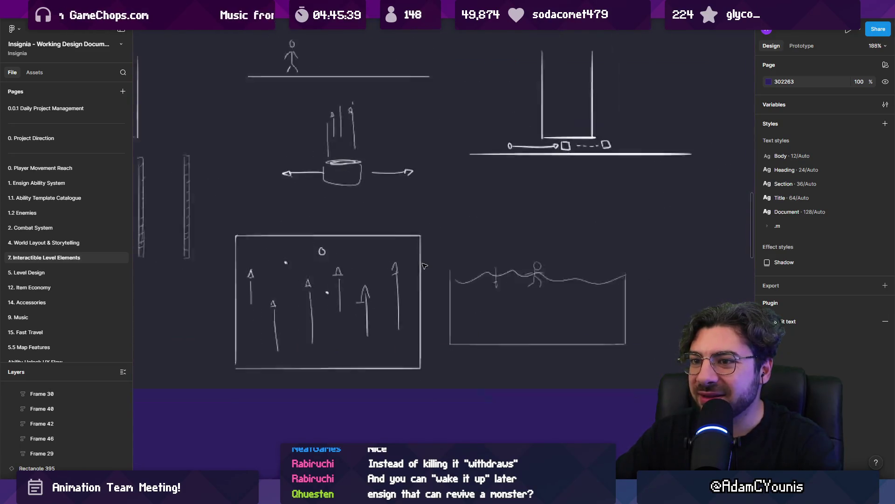
{"action": "scroll", "coordinate": [427, 263], "scroll_direction": "down", "scroll_amount": 2}
{"action": "scroll", "coordinate": [414, 263], "scroll_direction": "down", "scroll_amount": 3}
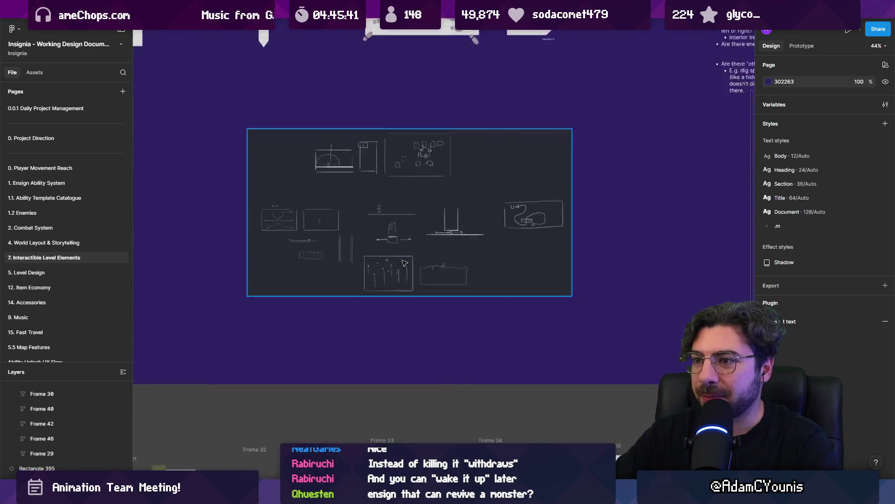
{"action": "scroll", "coordinate": [405, 266], "scroll_direction": "up", "scroll_amount": 1}
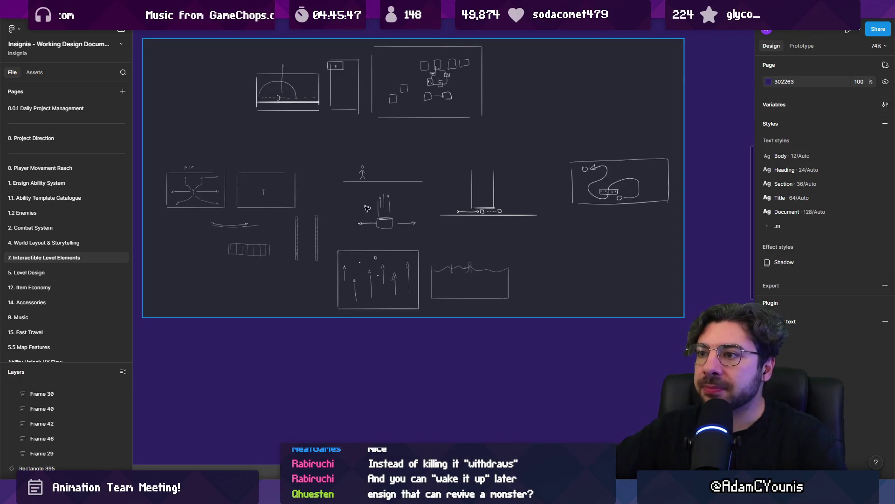
{"action": "scroll", "coordinate": [366, 207], "scroll_direction": "up", "scroll_amount": 5}
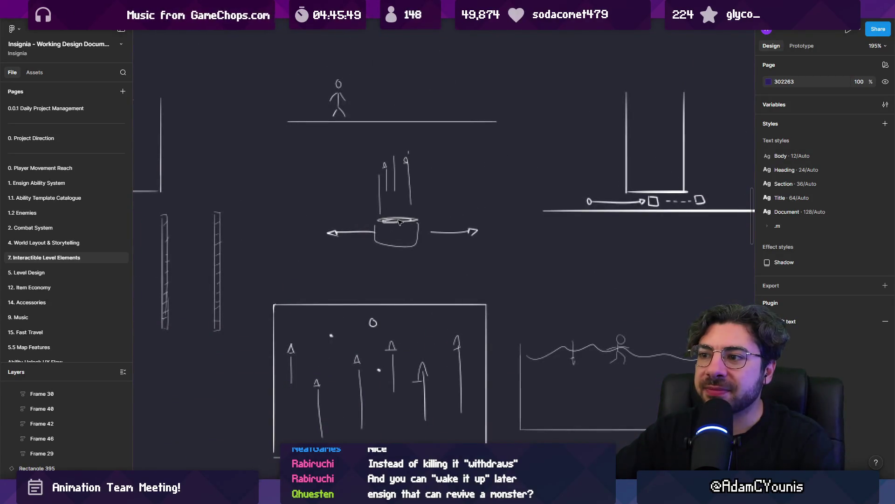
{"action": "scroll", "coordinate": [452, 224], "scroll_direction": "down", "scroll_amount": 10}
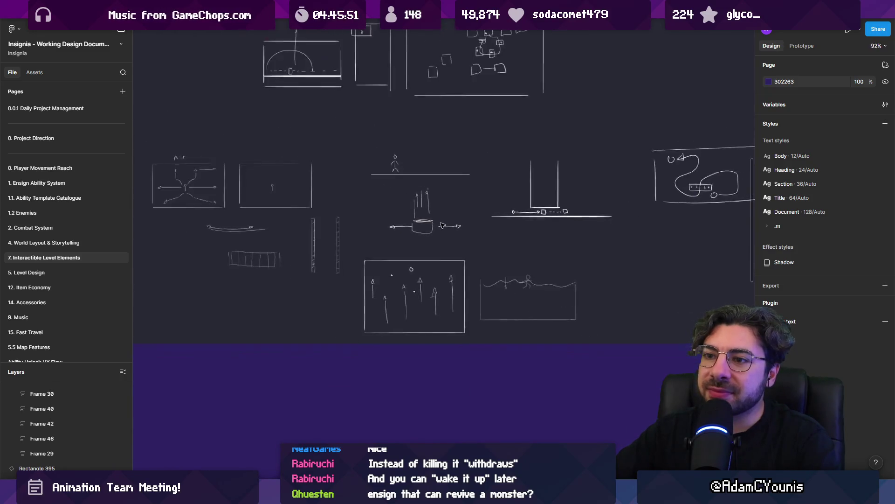
{"action": "scroll", "coordinate": [438, 237], "scroll_direction": "up", "scroll_amount": 3}
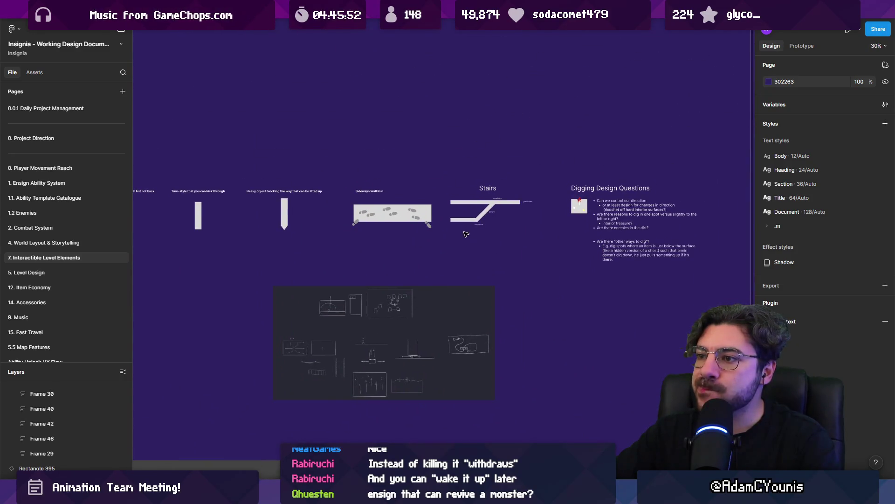
{"action": "scroll", "coordinate": [625, 224], "scroll_direction": "up", "scroll_amount": 5}
{"action": "left_click_drag", "start_coordinate": [625, 219], "coordinate": [545, 224]}
{"action": "scroll", "coordinate": [531, 255], "scroll_direction": "down", "scroll_amount": 8}
{"action": "left_click_drag", "start_coordinate": [531, 255], "coordinate": [210, 256]}
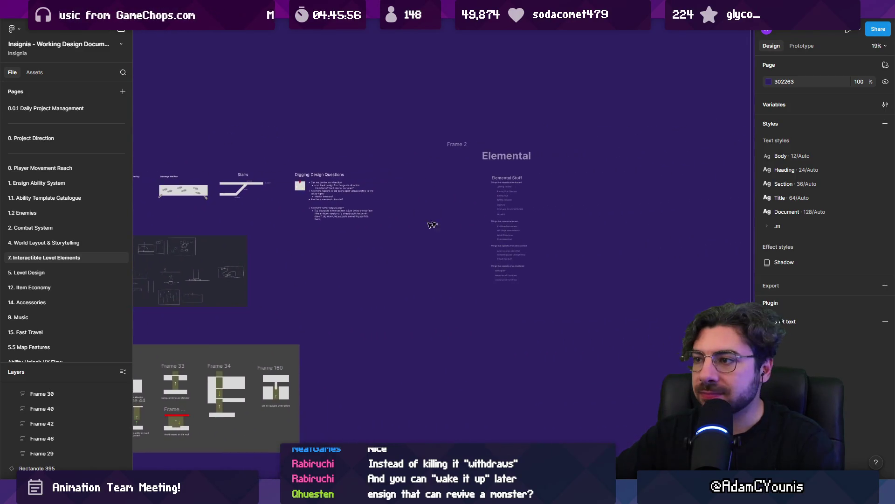
{"action": "scroll", "coordinate": [572, 191], "scroll_direction": "up", "scroll_amount": 5}
{"action": "scroll", "coordinate": [396, 241], "scroll_direction": "down", "scroll_amount": 8}
{"action": "scroll", "coordinate": [396, 241], "scroll_direction": "up", "scroll_amount": 2}
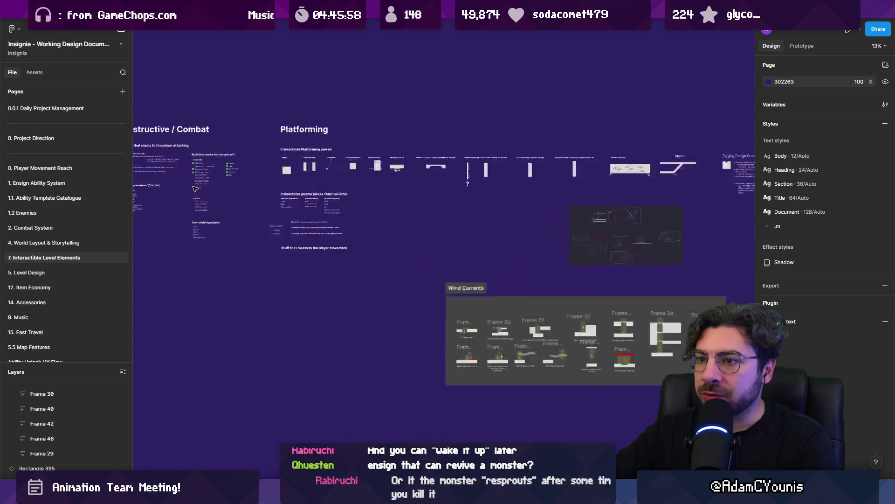
{"action": "scroll", "coordinate": [196, 190], "scroll_direction": "up", "scroll_amount": 5}
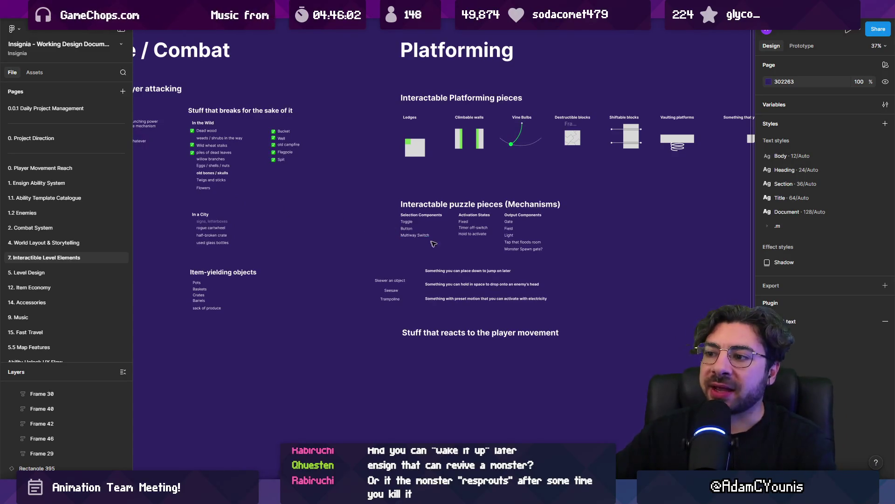
{"action": "scroll", "coordinate": [528, 266], "scroll_direction": "up", "scroll_amount": 3}
{"action": "scroll", "coordinate": [199, 229], "scroll_direction": "down", "scroll_amount": 4}
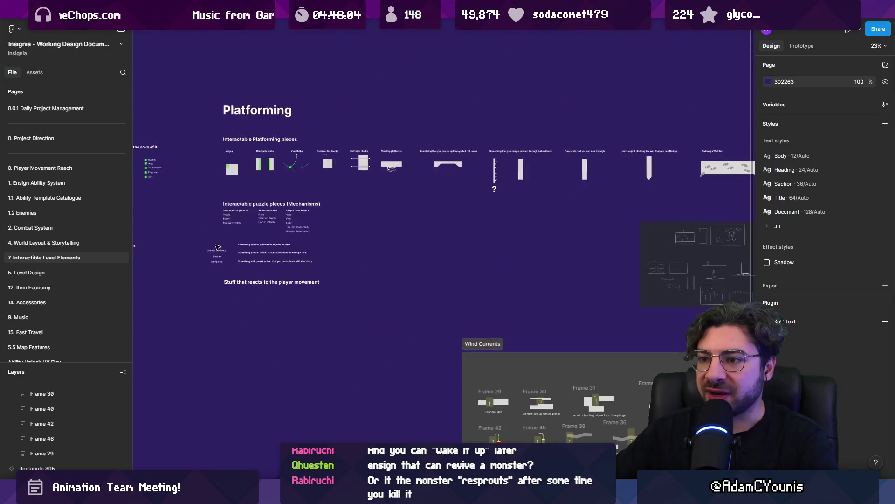
{"action": "scroll", "coordinate": [273, 247], "scroll_direction": "up", "scroll_amount": 5}
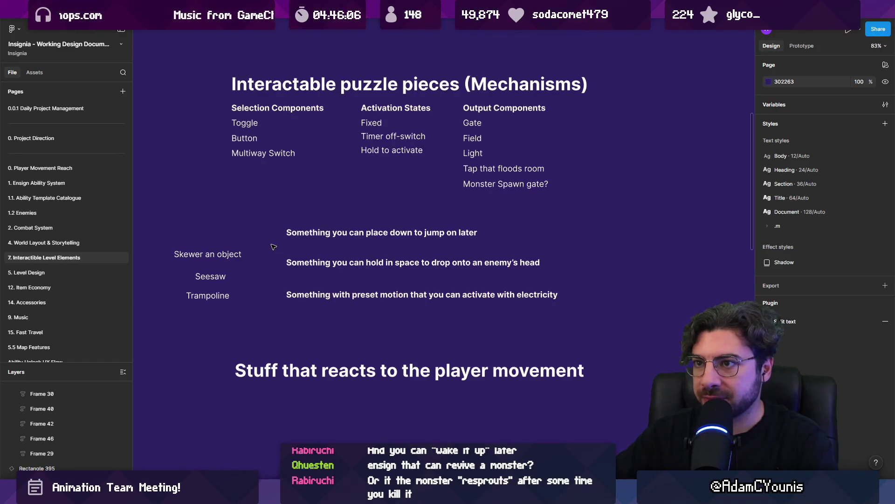
{"action": "scroll", "coordinate": [274, 247], "scroll_direction": "down", "scroll_amount": 5}
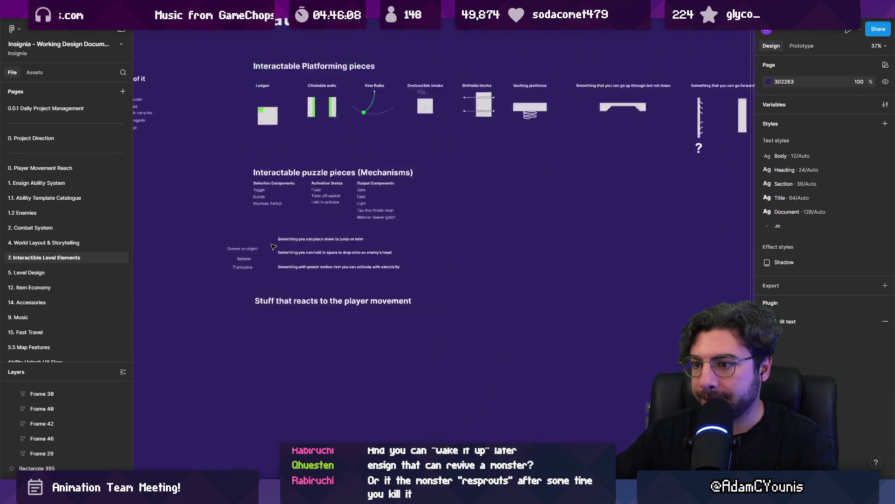
{"action": "scroll", "coordinate": [270, 245], "scroll_direction": "down", "scroll_amount": 5}
{"action": "scroll", "coordinate": [269, 244], "scroll_direction": "up", "scroll_amount": 3}
{"action": "scroll", "coordinate": [269, 244], "scroll_direction": "left", "scroll_amount": 3}
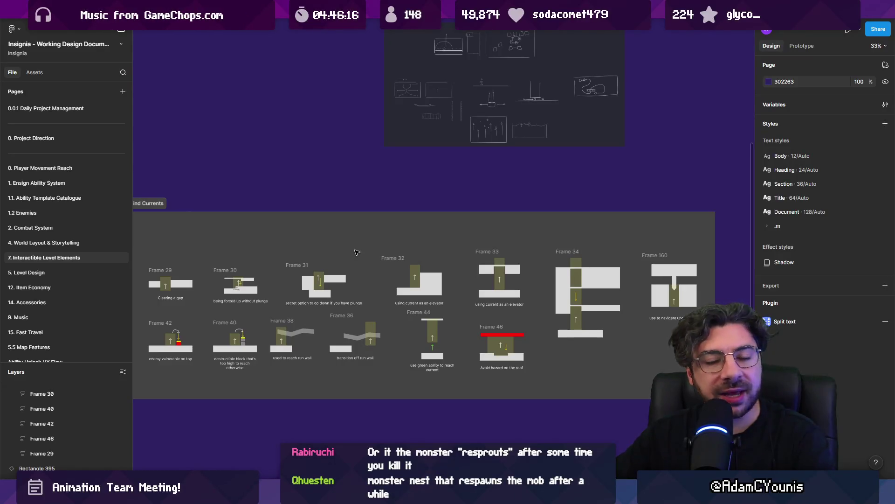
Select all top-row Wind Currents frames and nudge them slightly upward.
{"action": "scroll", "coordinate": [350, 266], "scroll_direction": "down", "scroll_amount": 1}
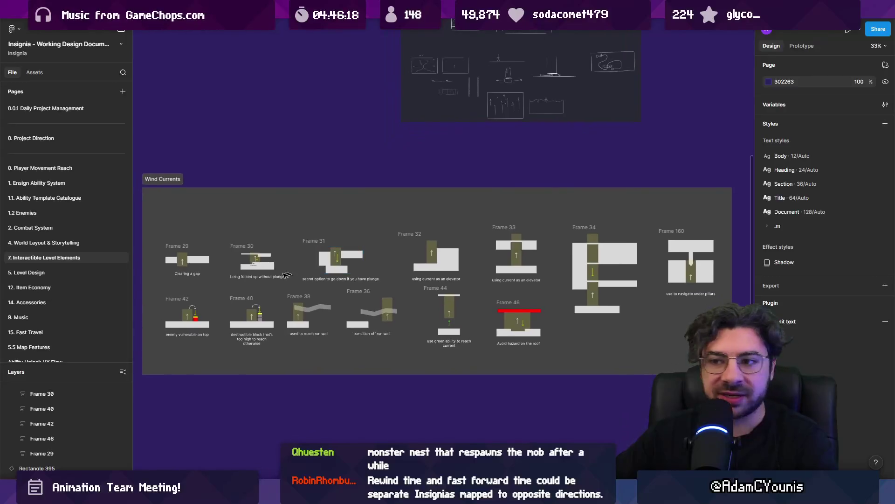
{"action": "scroll", "coordinate": [233, 257], "scroll_direction": "down", "scroll_amount": 3, "text": "ctrl"}
{"action": "mouse_move", "coordinate": [162, 233]}
{"action": "left_mouse_down"}
{"action": "mouse_move", "coordinate": [369, 264]}
{"action": "mouse_move", "coordinate": [360, 256]}
{"action": "left_mouse_up"}
{"action": "left_click", "coordinate": [347, 240]}
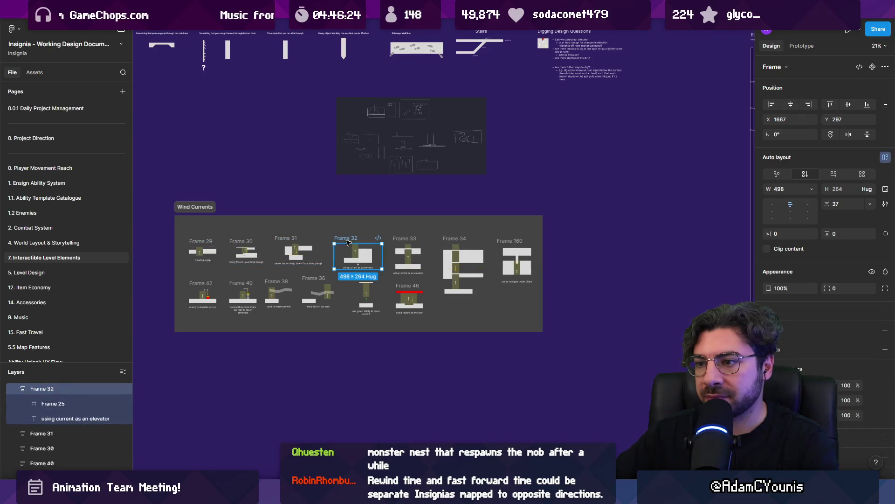
{"action": "left_click_drag", "start_coordinate": [164, 275], "coordinate": [557, 233]}
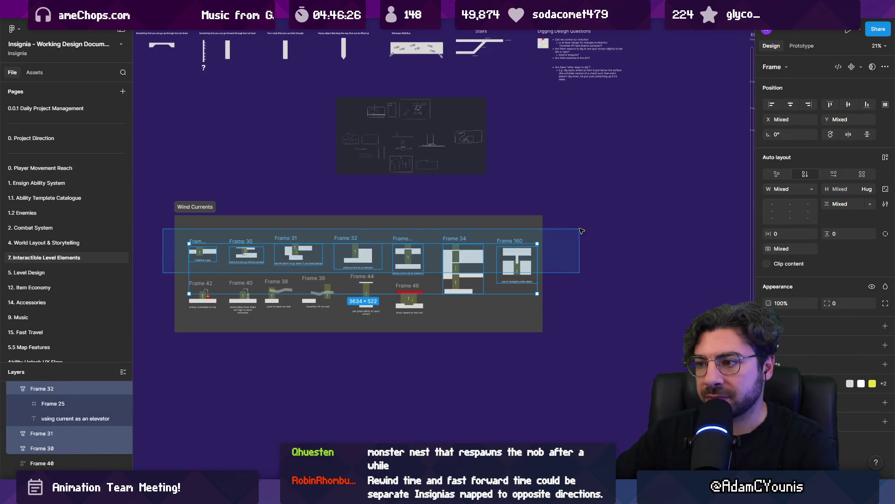
{"action": "left_click_drag", "start_coordinate": [471, 264], "coordinate": [471, 252]}
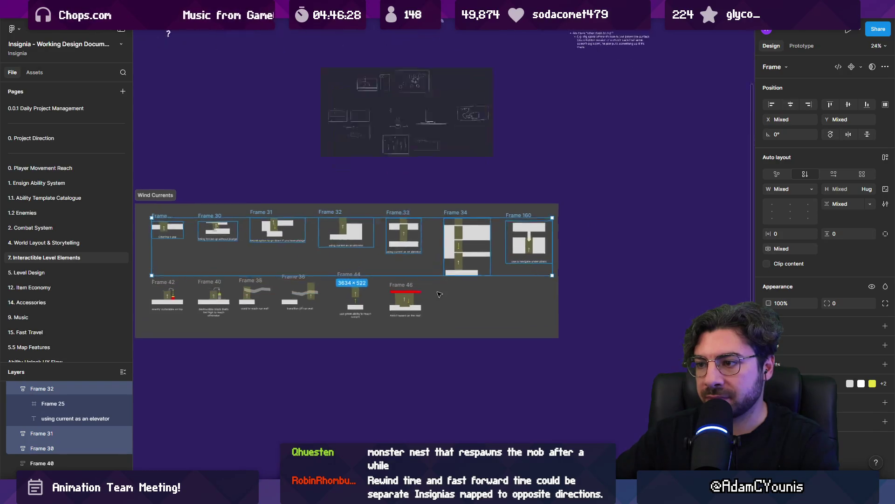
Move the 'using current as an elevator' caption from Frame 33 into Frame 34's base.
{"action": "scroll", "coordinate": [438, 292], "scroll_direction": "up", "scroll_amount": 5}
{"action": "scroll", "coordinate": [503, 270], "scroll_direction": "down", "scroll_amount": 5}
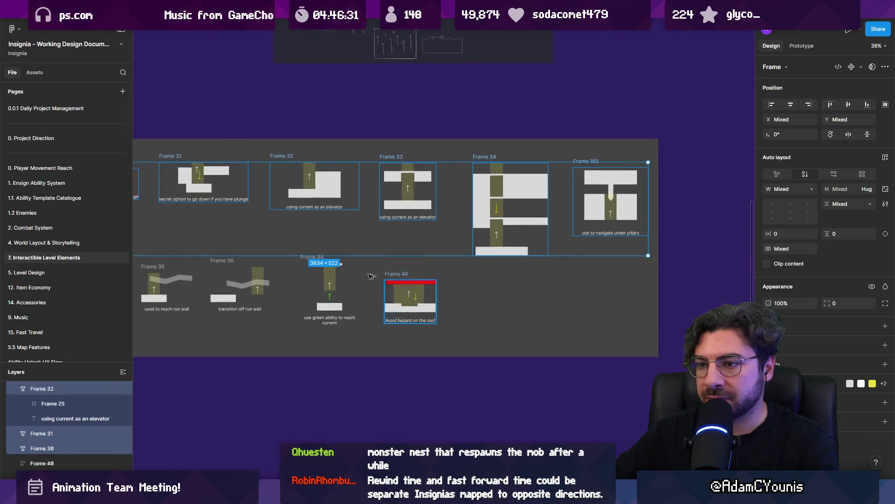
{"action": "scroll", "coordinate": [546, 266], "scroll_direction": "up", "scroll_amount": 2}
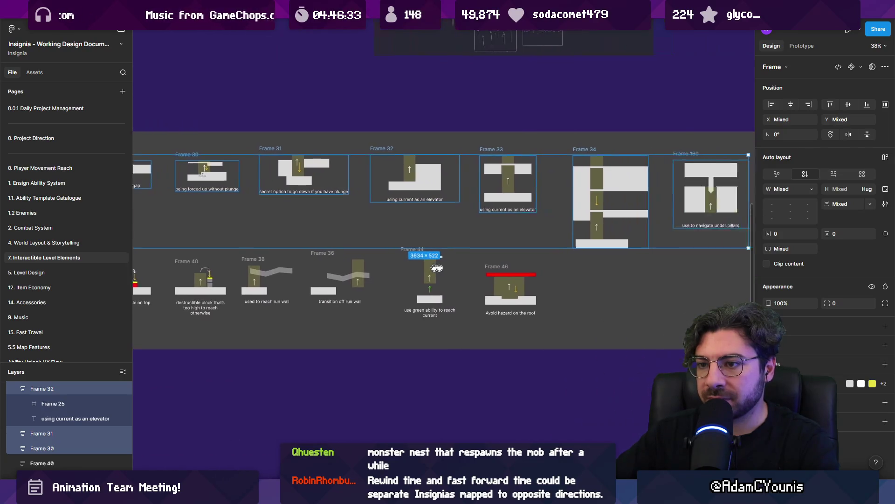
{"action": "scroll", "coordinate": [449, 224], "scroll_direction": "up", "scroll_amount": 3}
{"action": "left_click", "coordinate": [366, 192]}
{"action": "left_click_drag", "start_coordinate": [366, 192], "coordinate": [551, 260]}
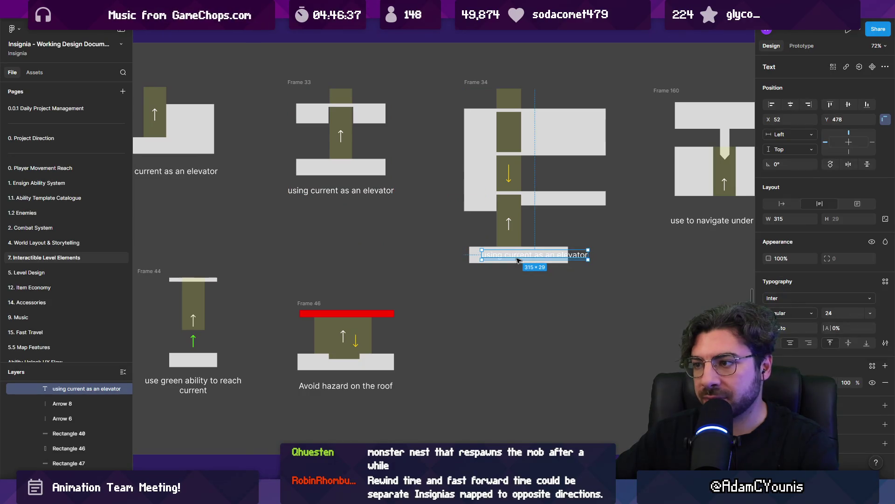
Undo the caption move so it stays beneath Frame 33's diagram.
{"action": "key", "text": "ctrl+z"}
{"action": "scroll", "coordinate": [426, 223], "scroll_direction": "down", "scroll_amount": 3}
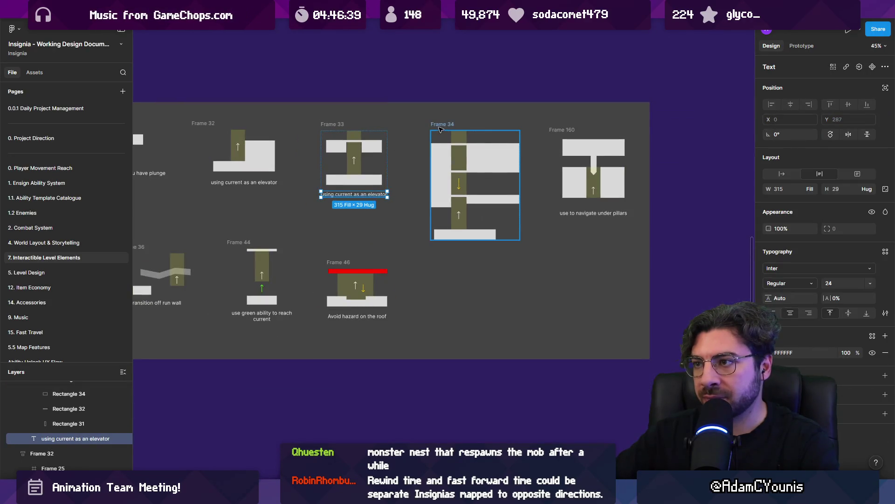
{"action": "scroll", "coordinate": [441, 125], "scroll_direction": "down", "scroll_amount": 3}
{"action": "scroll", "coordinate": [442, 125], "scroll_direction": "up", "scroll_amount": 3}
{"action": "scroll", "coordinate": [426, 275], "scroll_direction": "up", "scroll_amount": 2}
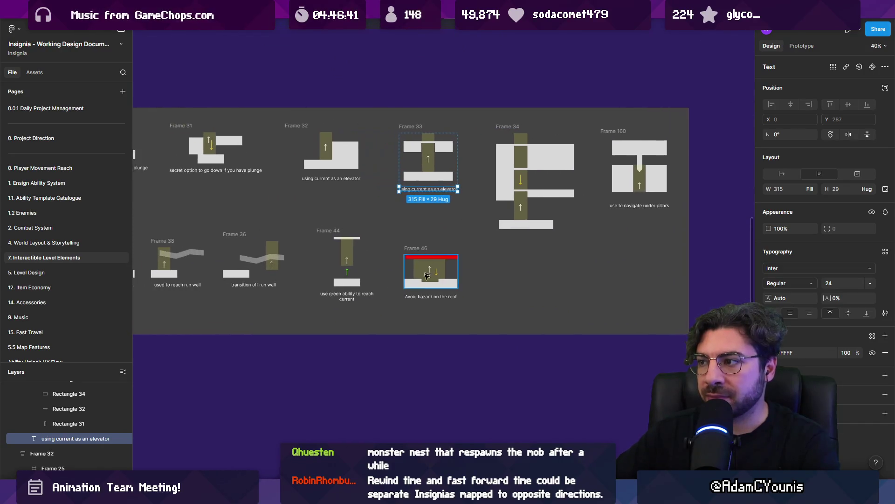
Click through Frames 46, 44, 36, 29 and 33, then marquee-select every Wind Currents frame.
{"action": "left_click", "coordinate": [426, 332]}
{"action": "scroll", "coordinate": [422, 345], "scroll_direction": "down", "scroll_amount": 3}
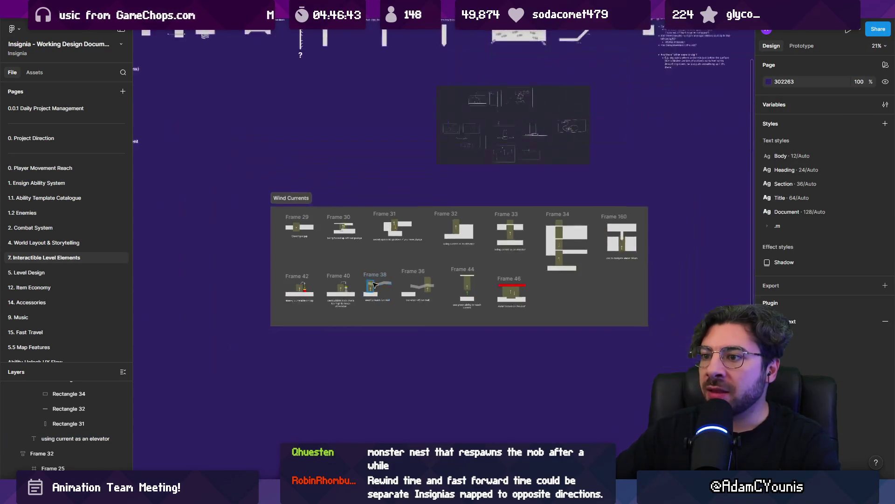
{"action": "scroll", "coordinate": [495, 277], "scroll_direction": "up", "scroll_amount": 3}
{"action": "left_click", "coordinate": [520, 281]}
{"action": "left_click", "coordinate": [428, 263]}
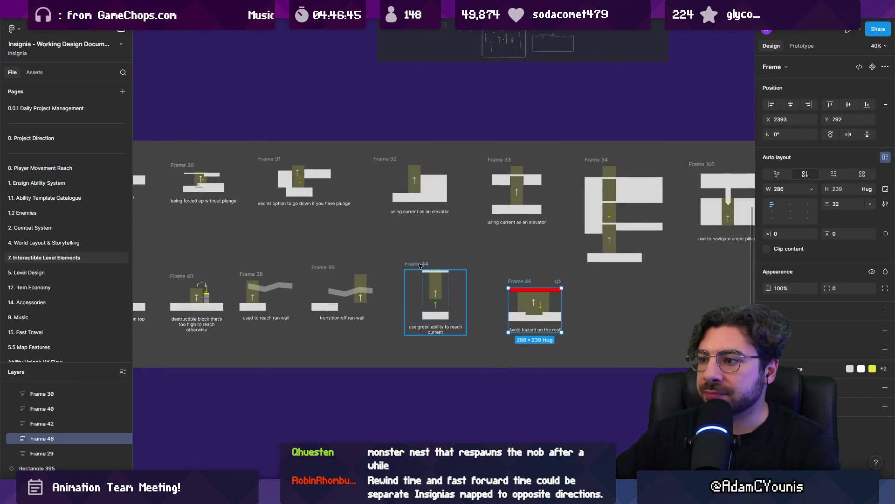
{"action": "left_click", "coordinate": [332, 268]}
{"action": "scroll", "coordinate": [362, 270], "scroll_direction": "down", "scroll_amount": 3}
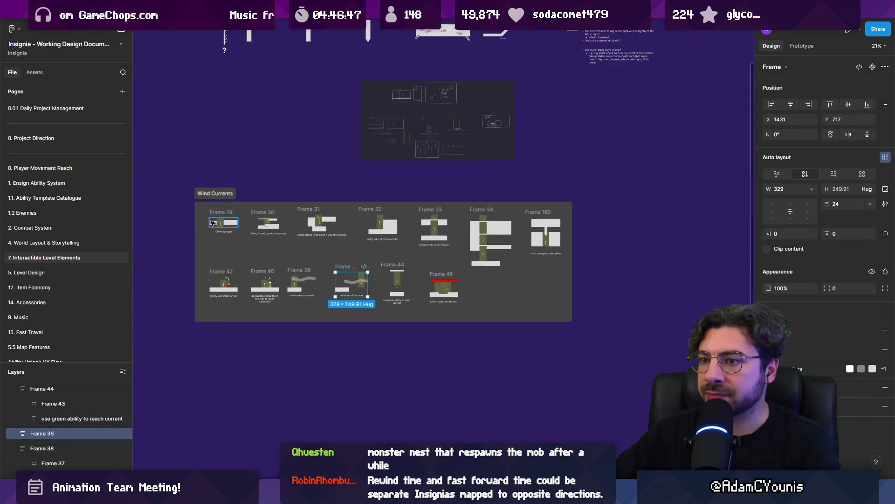
{"action": "left_click", "coordinate": [219, 214]}
{"action": "left_click", "coordinate": [406, 214]}
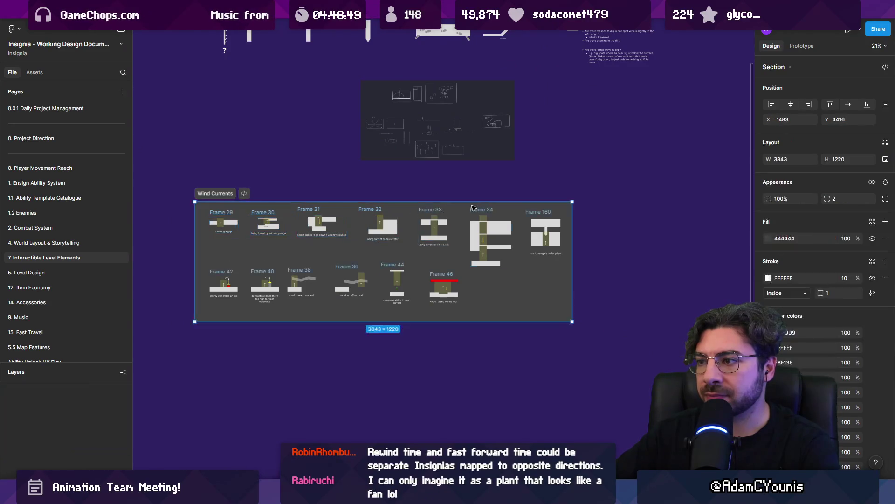
{"action": "left_click", "coordinate": [432, 210]}
{"action": "mouse_move", "coordinate": [178, 205]}
{"action": "left_mouse_down"}
{"action": "mouse_move", "coordinate": [569, 313]}
{"action": "mouse_move", "coordinate": [636, 320]}
{"action": "mouse_move", "coordinate": [625, 313]}
{"action": "left_mouse_up"}
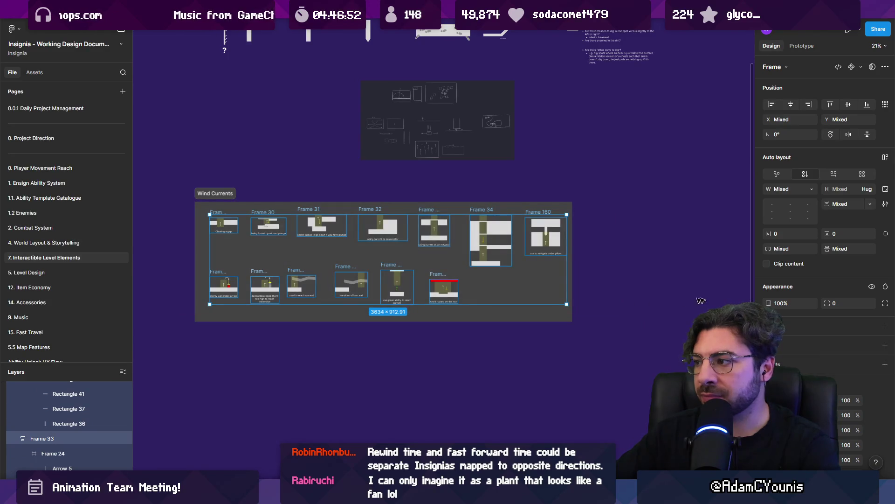
Add a dark grey 383838 background fill to all selected frames.
{"action": "left_click", "coordinate": [885, 325]}
{"action": "left_click", "coordinate": [770, 343]}
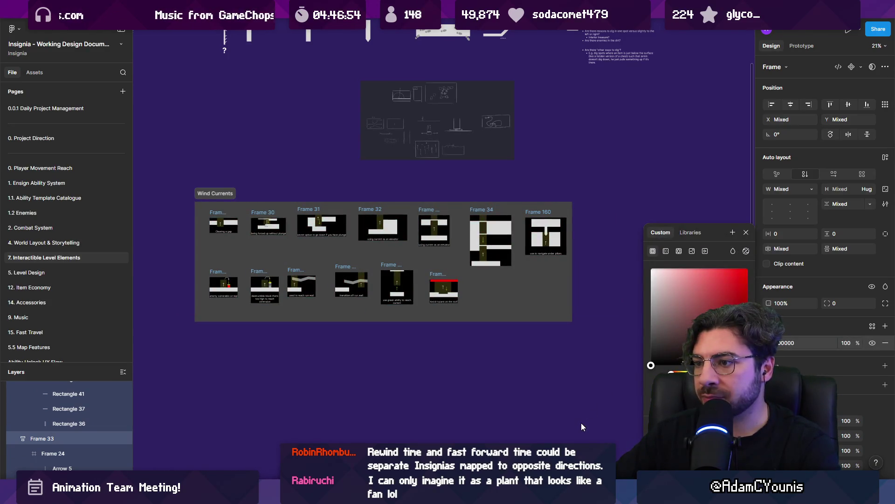
{"action": "left_click_drag", "start_coordinate": [582, 422], "coordinate": [569, 348]}
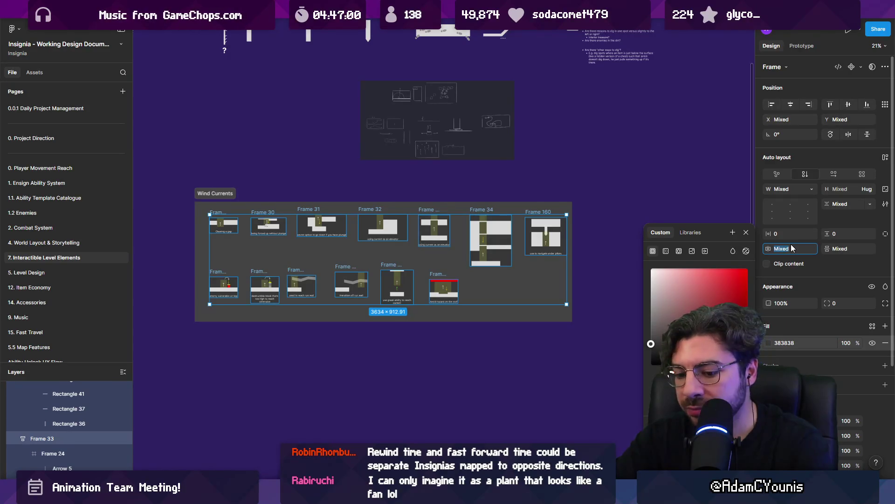
Set the frames' auto-layout spacing to 50 and padding to 20 on both axes.
{"action": "type", "text": "50"}
{"action": "key", "text": "Return"}
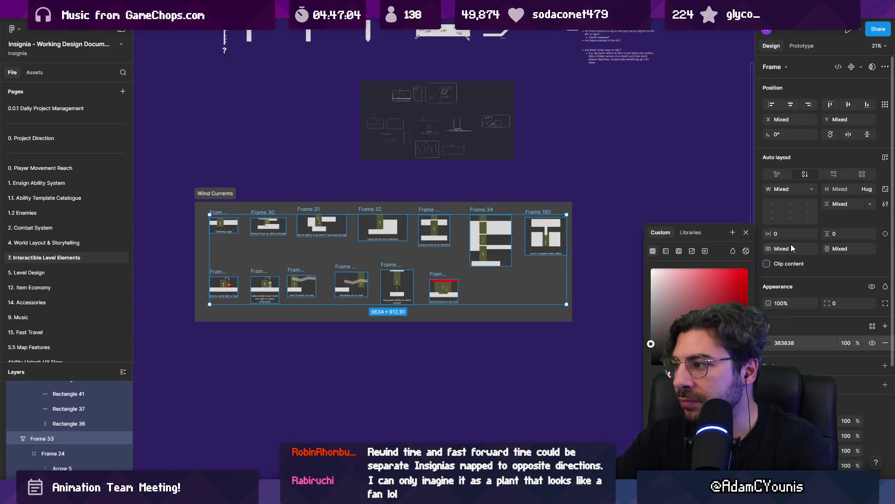
{"action": "left_click", "coordinate": [782, 233]}
{"action": "type", "text": "20"}
{"action": "key", "text": "Tab"}
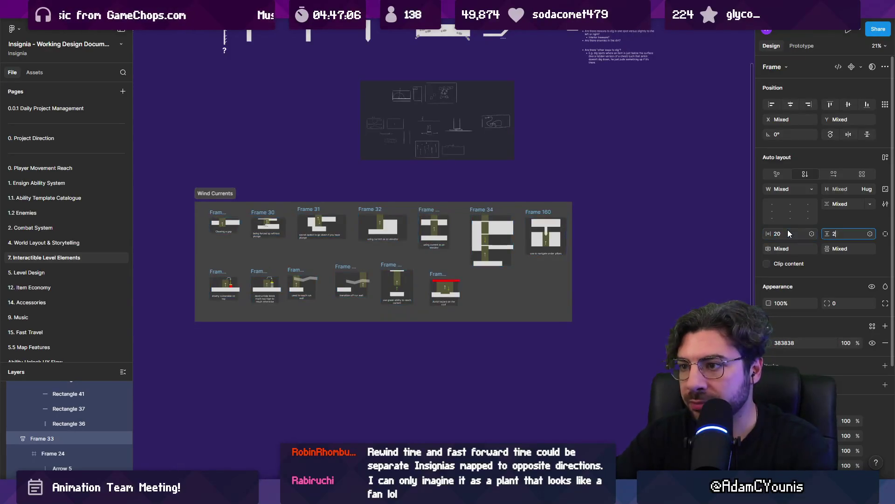
{"action": "type", "text": "20"}
{"action": "key", "text": "Return"}
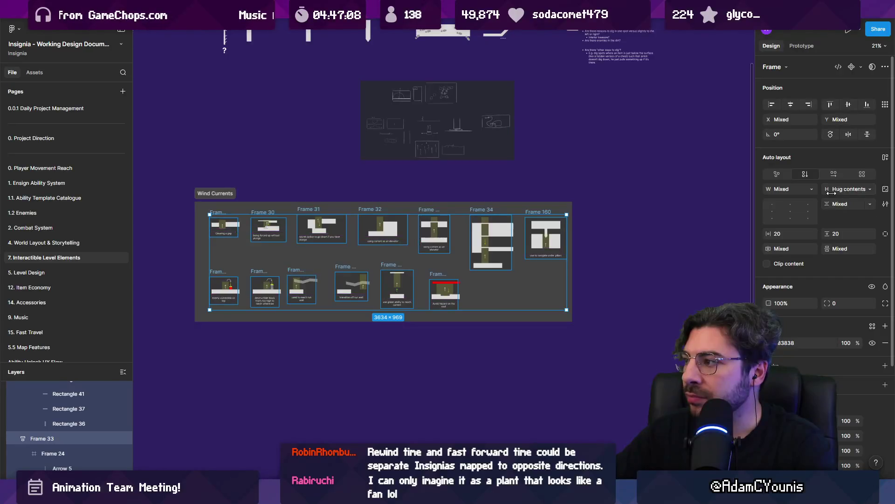
Round the frames' corners to 18 and raise padding to 40 on both axes.
{"action": "scroll", "coordinate": [344, 291], "scroll_direction": "up", "scroll_amount": 5, "text": "ctrl"}
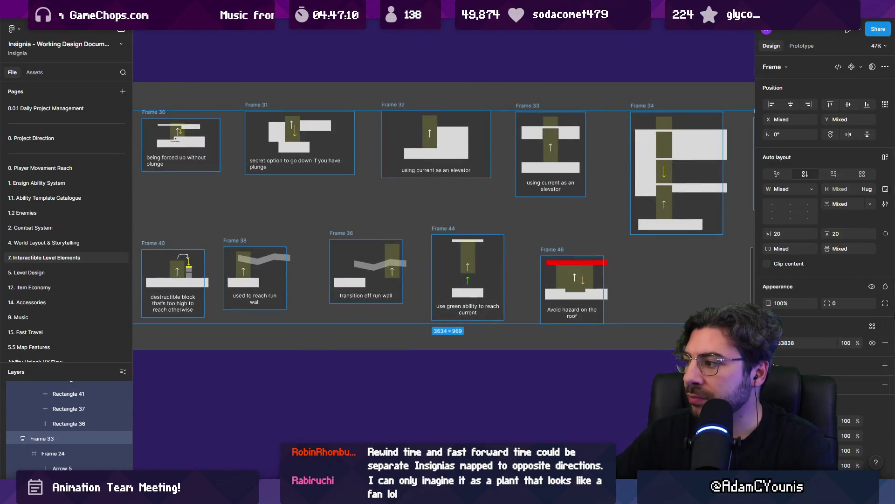
{"action": "left_click_drag", "start_coordinate": [832, 303], "coordinate": [842, 298]}
{"action": "left_click_drag", "start_coordinate": [117, 278], "coordinate": [824, 214]}
{"action": "key", "text": "shift+2"}
{"action": "type", "text": "40"}
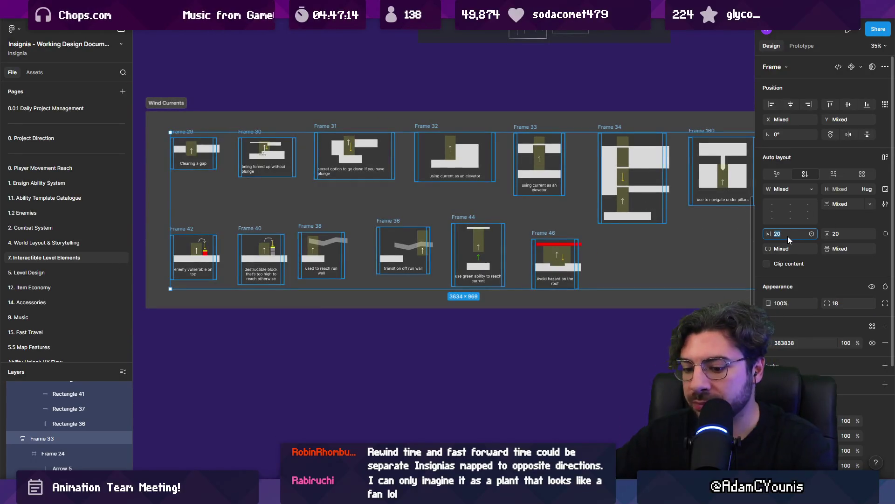
{"action": "key", "text": "Tab"}
{"action": "type", "text": "40"}
{"action": "key", "text": "Return"}
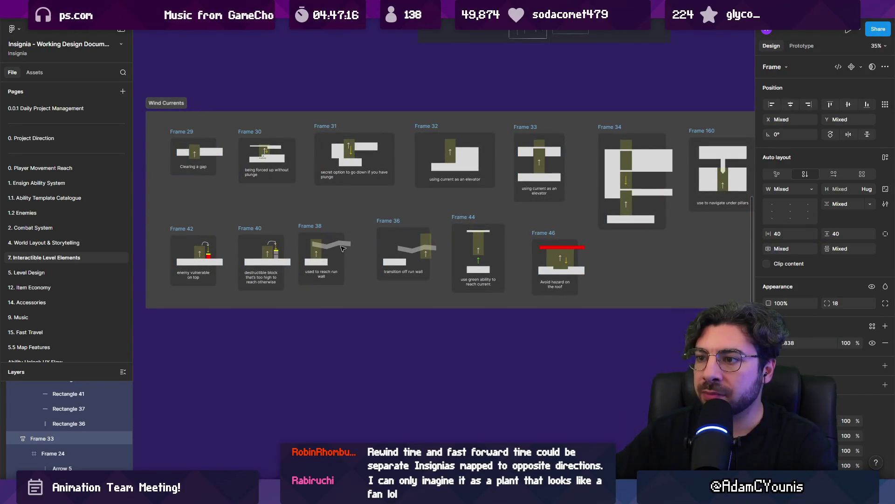
Cut and paste the zigzag wall shape so it sits back inside Frame 37.
{"action": "double_click", "coordinate": [344, 248]}
{"action": "scroll", "coordinate": [335, 249], "scroll_direction": "up", "scroll_amount": 5}
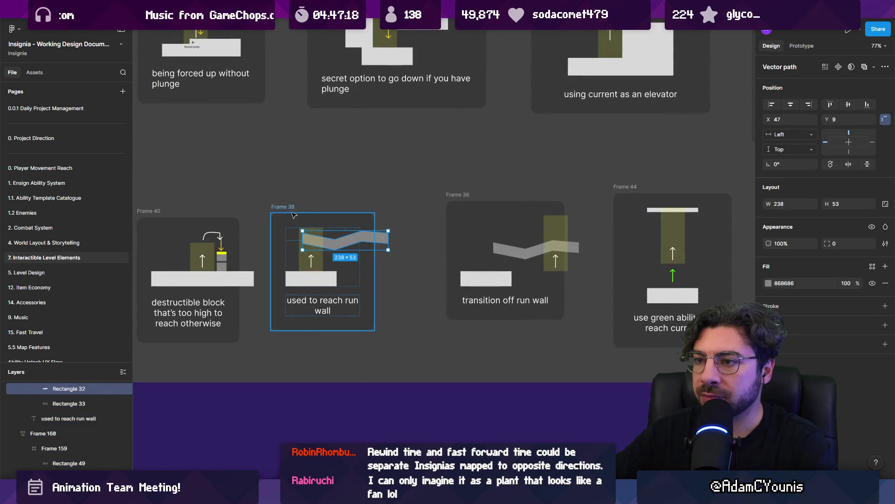
{"action": "left_click", "coordinate": [355, 237]}
{"action": "double_click", "coordinate": [378, 239]}
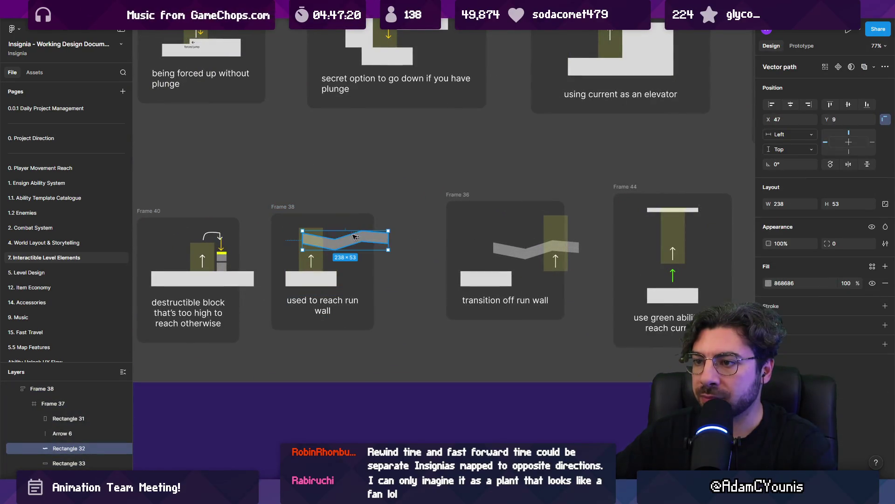
{"action": "key", "text": "ctrl+x"}
{"action": "left_click", "coordinate": [311, 233]}
{"action": "key", "text": "ctrl+v"}
{"action": "key", "text": "ctrl+x"}
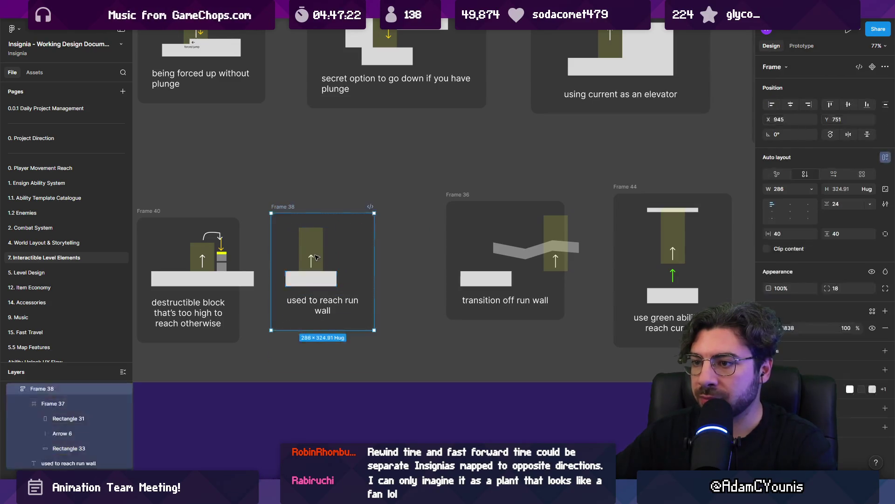
{"action": "left_click", "coordinate": [312, 233]}
{"action": "key", "text": "ctrl+v"}
Widen Frame 38 so its caption fits one line, and adjust Frame 35's width.
{"action": "key", "text": "shift+Return"}
{"action": "key", "text": "shift+Return"}
{"action": "left_click_drag", "start_coordinate": [377, 248], "coordinate": [395, 248]}
{"action": "left_click", "coordinate": [534, 254]}
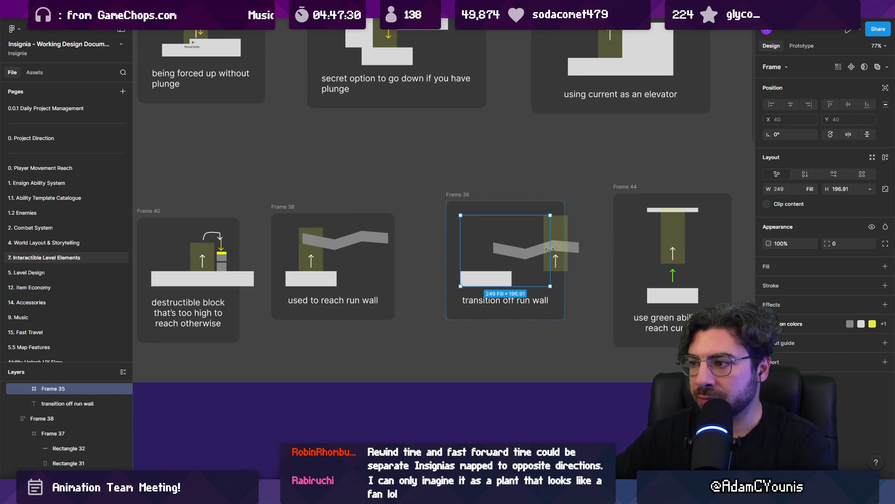
{"action": "key", "text": "c"}
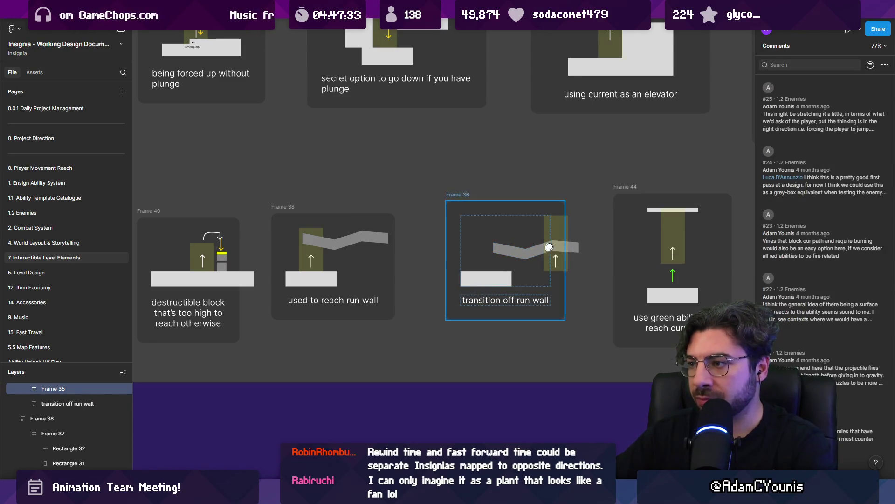
{"action": "key", "text": "Escape"}
{"action": "left_click", "coordinate": [548, 242]}
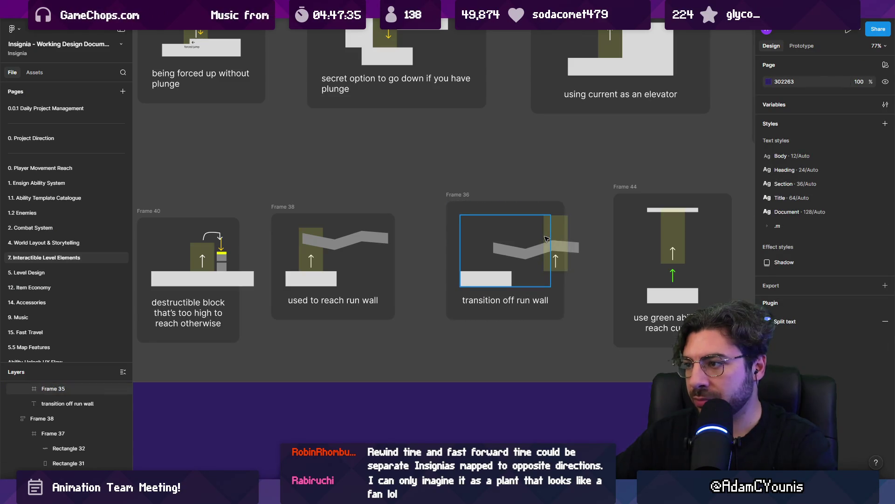
{"action": "left_click_drag", "start_coordinate": [551, 235], "coordinate": [579, 234]}
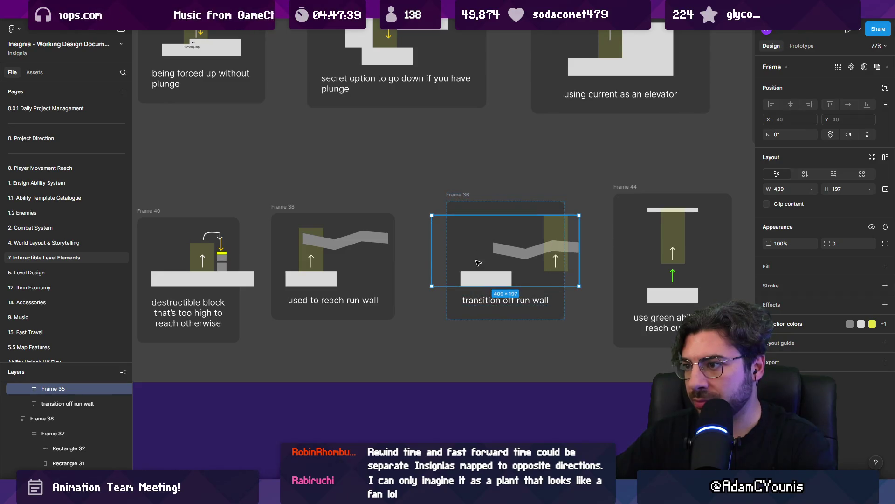
{"action": "left_click_drag", "start_coordinate": [433, 258], "coordinate": [462, 258]}
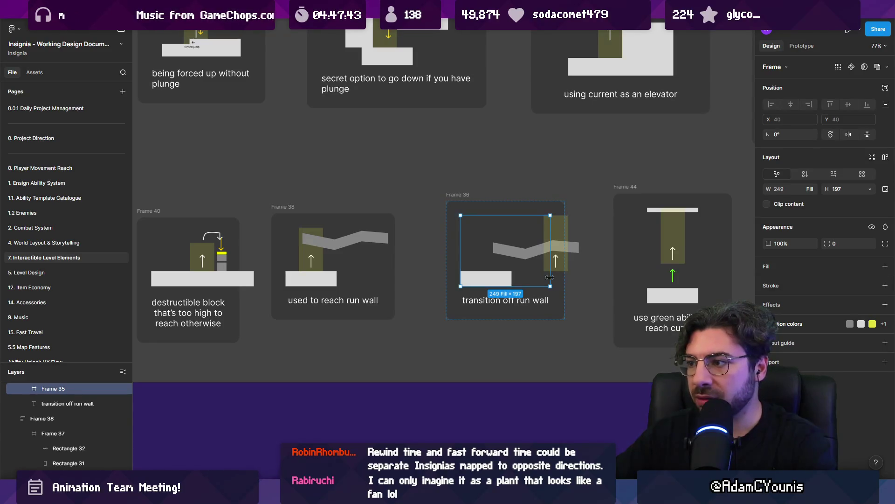
Widen the 'transition off run wall' card so its 338 × 197 diagram fits inside.
{"action": "key", "text": "Escape"}
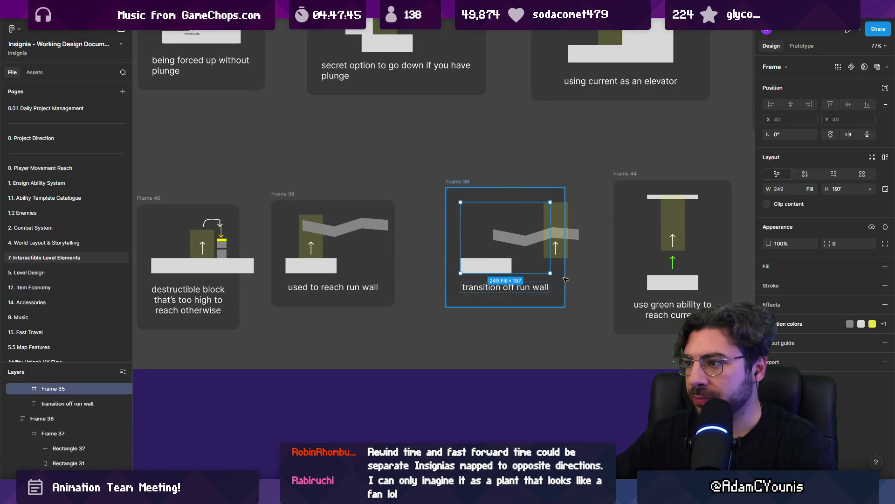
{"action": "mouse_move", "coordinate": [565, 280]}
{"action": "left_mouse_down"}
{"action": "mouse_move", "coordinate": [591, 274]}
{"action": "mouse_move", "coordinate": [582, 247]}
{"action": "left_mouse_up"}
{"action": "left_click", "coordinate": [573, 250]}
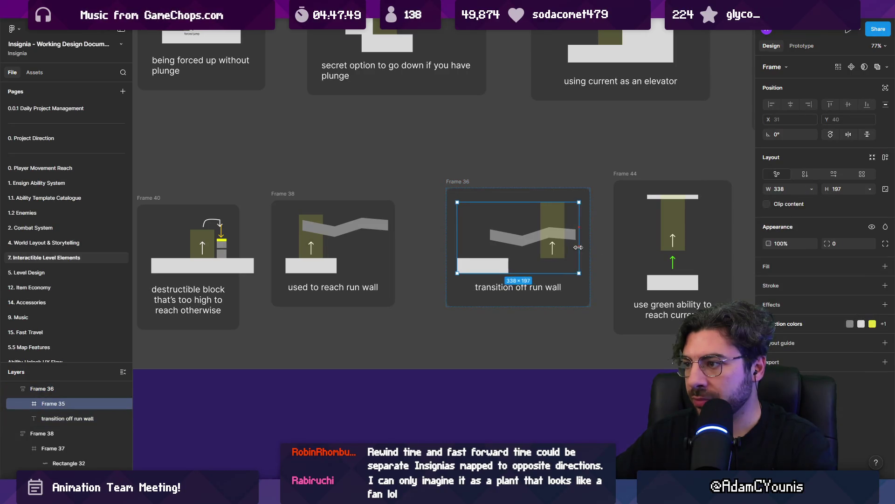
{"action": "scroll", "coordinate": [486, 242], "scroll_direction": "down", "scroll_amount": 5}
{"action": "left_click", "coordinate": [485, 338]}
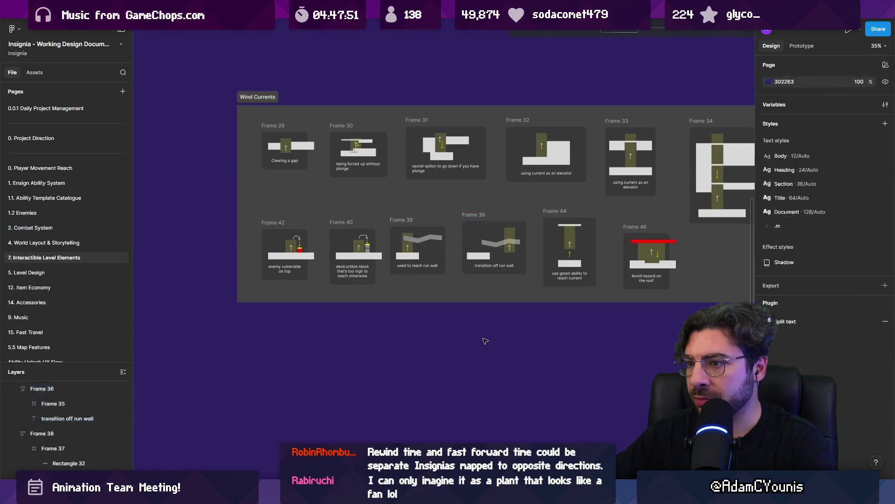
Widen the destructible block and 'enemy vulnerable on top' cards.
{"action": "scroll", "coordinate": [380, 279], "scroll_direction": "up", "scroll_amount": 5}
{"action": "left_click", "coordinate": [381, 279]}
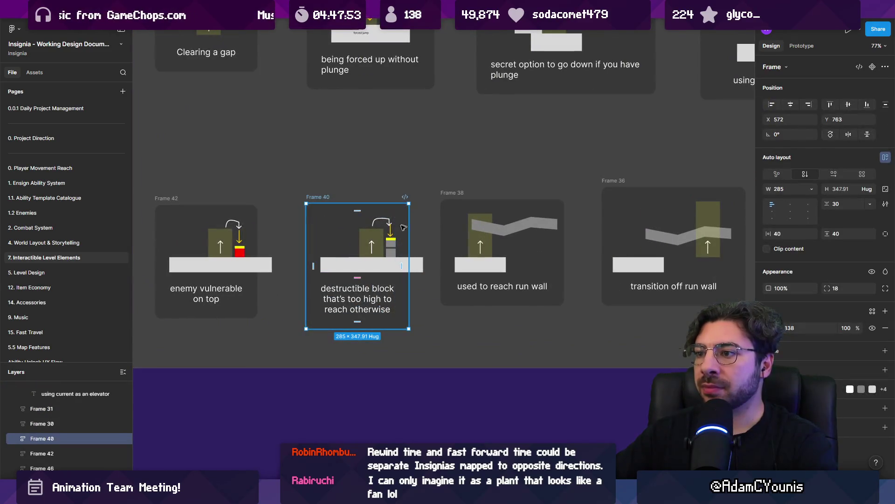
{"action": "left_click_drag", "start_coordinate": [408, 226], "coordinate": [442, 226]}
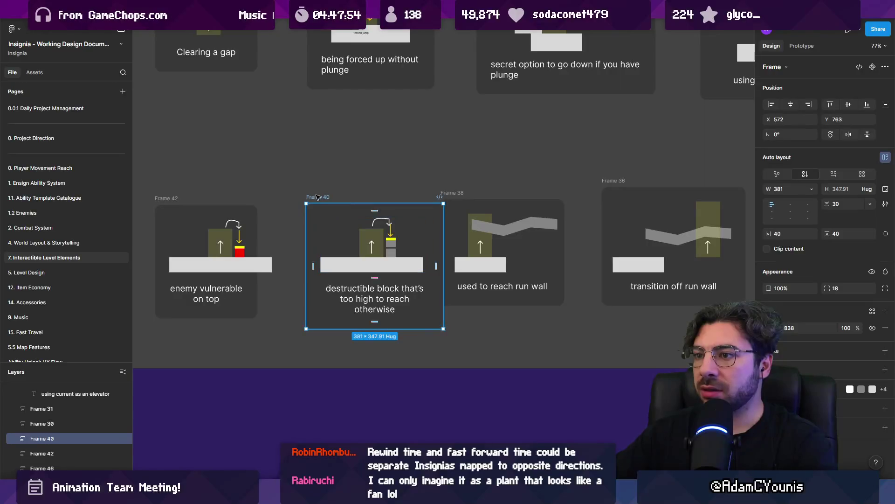
{"action": "left_click_drag", "start_coordinate": [316, 196], "coordinate": [298, 195]}
{"action": "left_click", "coordinate": [42, 453]}
{"action": "scroll", "coordinate": [396, 233], "scroll_direction": "left", "scroll_amount": 5}
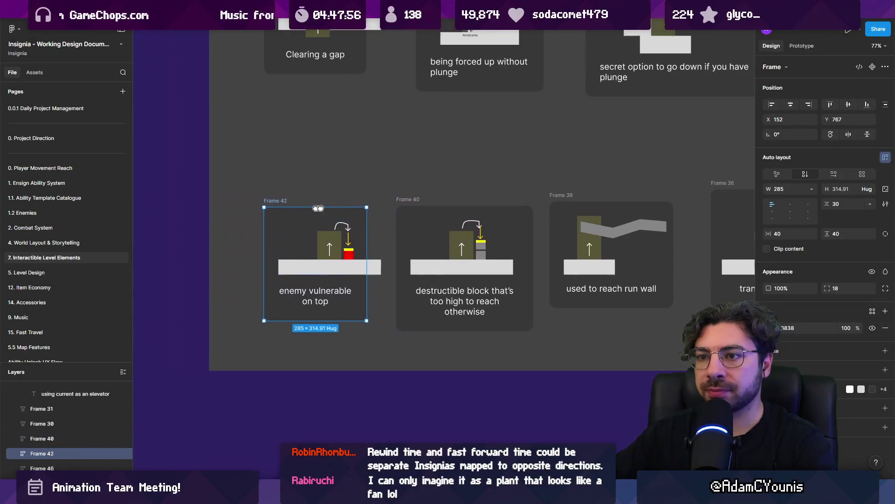
{"action": "left_click_drag", "start_coordinate": [396, 233], "coordinate": [406, 233]}
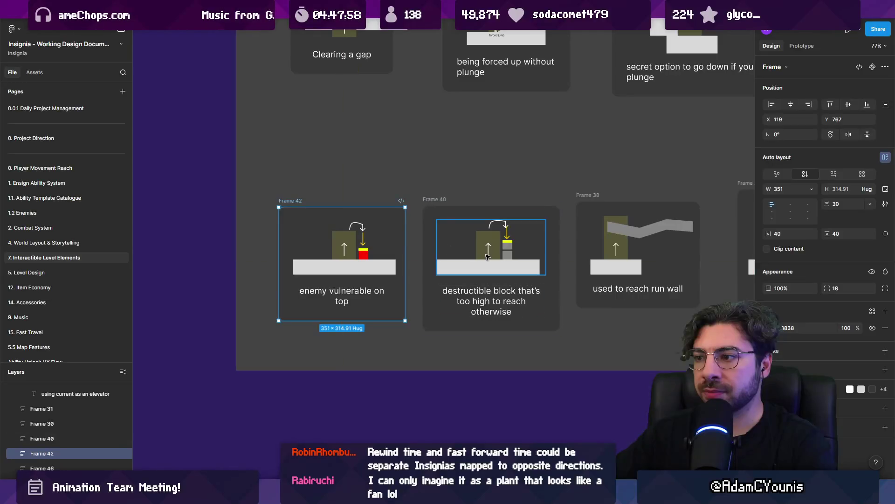
Narrow the destructible block diagram slightly and set the run wall card's width to Hug contents.
{"action": "left_click", "coordinate": [538, 258]}
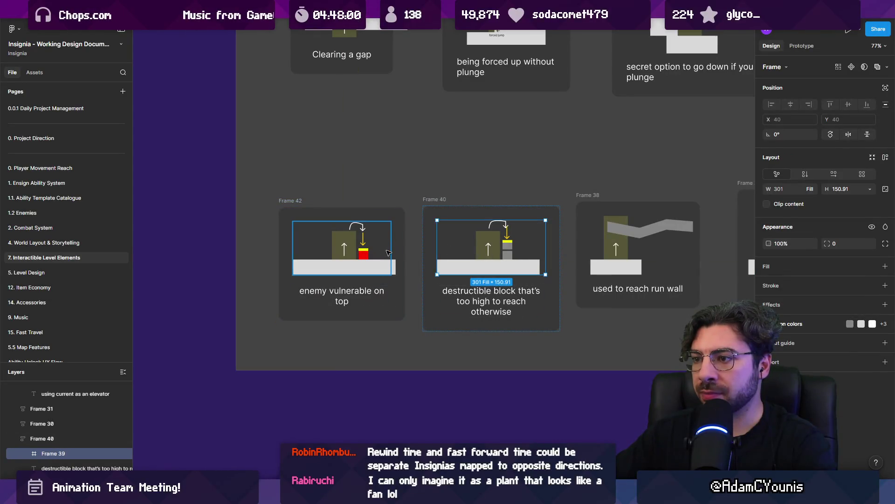
{"action": "left_click", "coordinate": [392, 249]}
{"action": "left_click", "coordinate": [541, 258]}
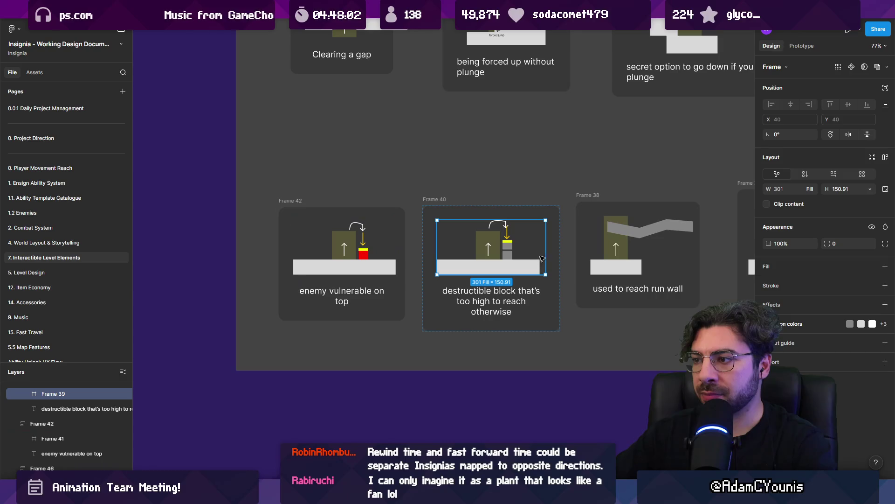
{"action": "left_click_drag", "start_coordinate": [544, 252], "coordinate": [542, 251]}
{"action": "scroll", "coordinate": [603, 246], "scroll_direction": "right", "scroll_amount": 5}
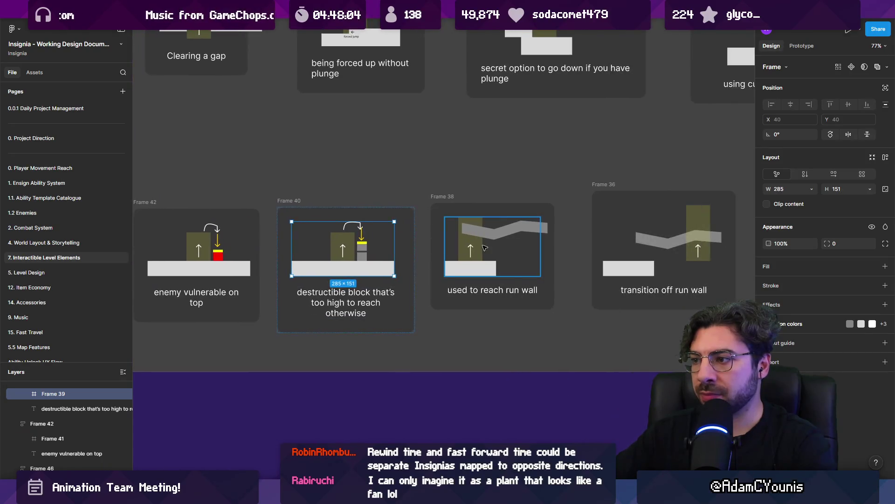
{"action": "left_click", "coordinate": [539, 245]}
{"action": "scroll", "coordinate": [546, 244], "scroll_direction": "right", "scroll_amount": 3}
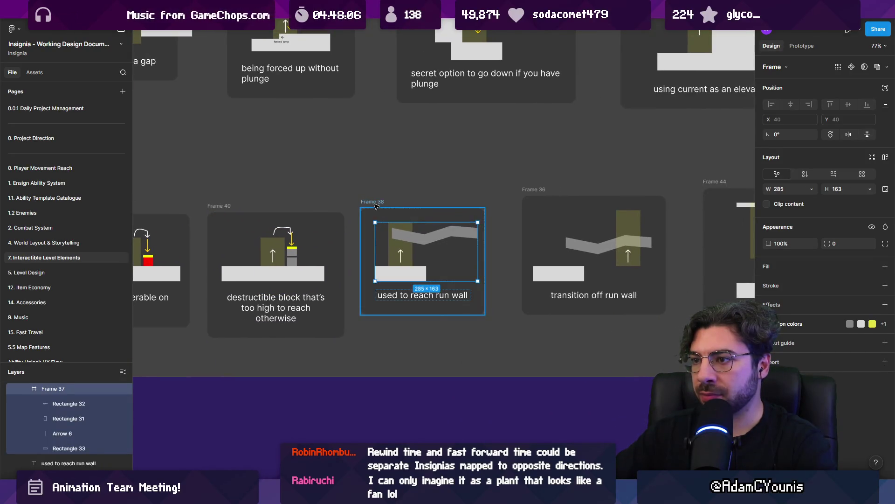
{"action": "key", "text": "Escape"}
{"action": "left_click", "coordinate": [435, 240]}
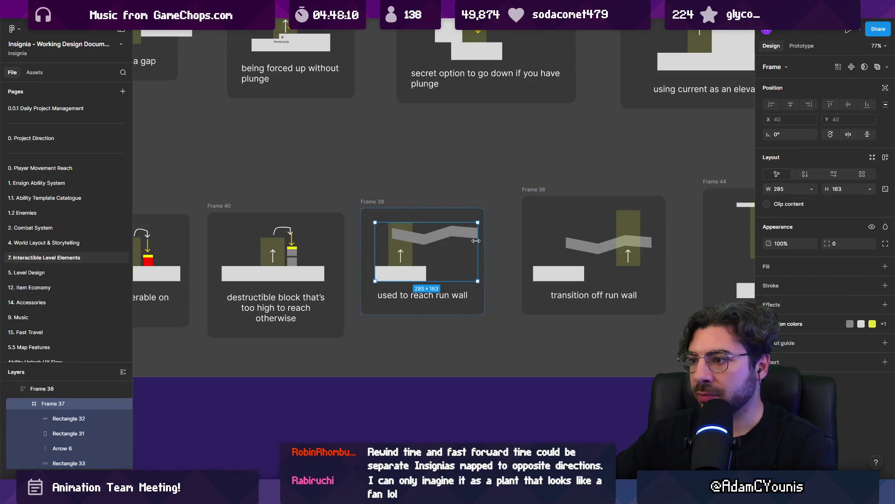
{"action": "left_click", "coordinate": [490, 303]}
{"action": "left_click", "coordinate": [484, 302]}
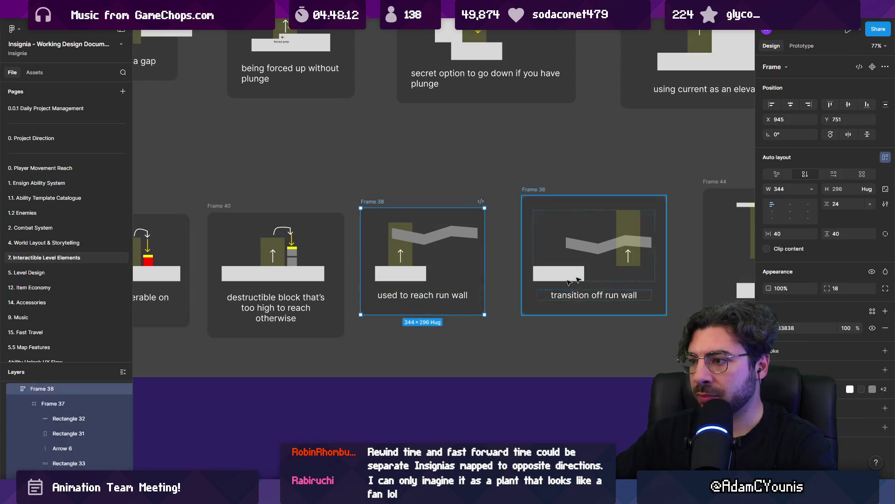
{"action": "left_click", "coordinate": [812, 188]}
{"action": "left_click", "coordinate": [793, 201]}
Set the enemy, destructible block and run wall cards' widths to Hug contents together.
{"action": "left_click", "coordinate": [289, 233]}
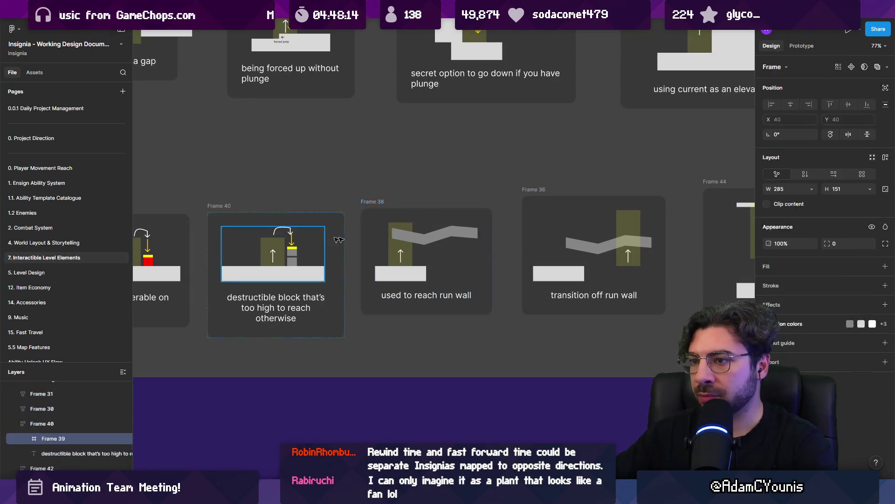
{"action": "scroll", "coordinate": [303, 223], "scroll_direction": "left", "scroll_amount": 5}
{"action": "mouse_move", "coordinate": [205, 355]}
{"action": "left_mouse_down"}
{"action": "mouse_move", "coordinate": [326, 289]}
{"action": "mouse_move", "coordinate": [466, 234]}
{"action": "mouse_move", "coordinate": [663, 184]}
{"action": "mouse_move", "coordinate": [731, 188]}
{"action": "left_mouse_up"}
{"action": "left_click", "coordinate": [812, 189]}
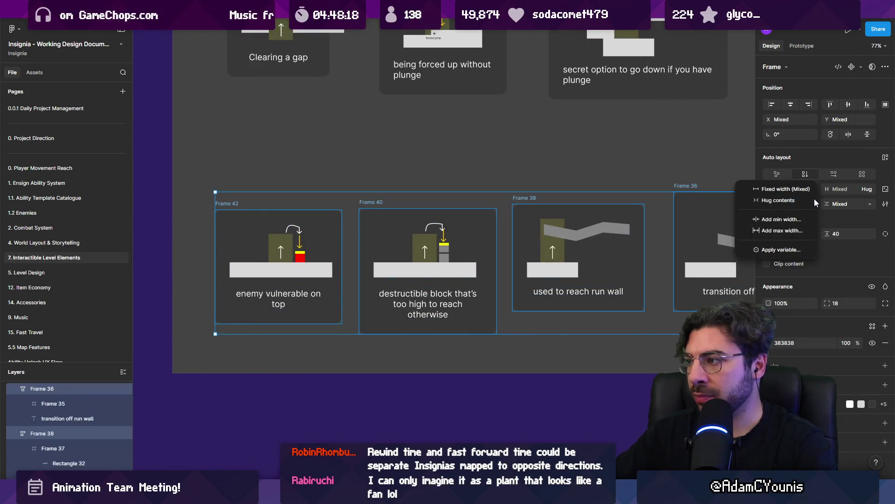
{"action": "left_click", "coordinate": [793, 200]}
{"action": "scroll", "coordinate": [403, 208], "scroll_direction": "down", "scroll_amount": 5}
{"action": "left_click", "coordinate": [429, 279]}
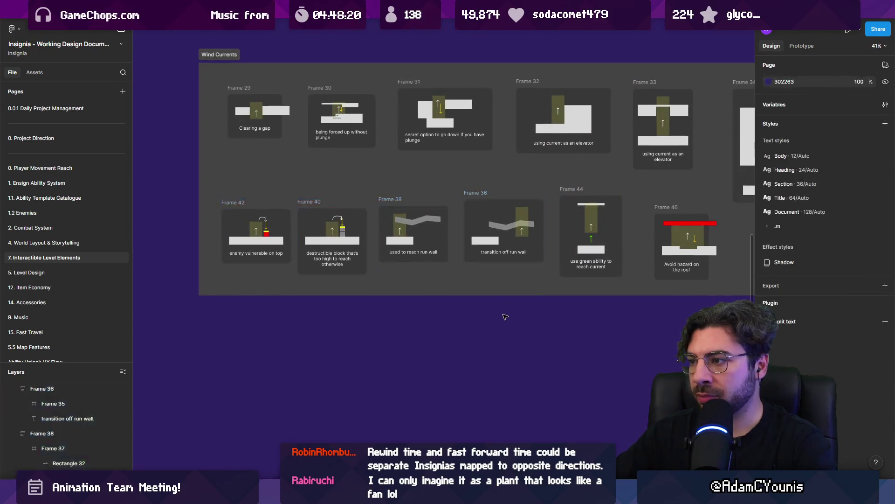
Set the 'Avoid hazard on the roof' card's width to Hug contents.
{"action": "scroll", "coordinate": [451, 302], "scroll_direction": "right", "scroll_amount": 3}
{"action": "scroll", "coordinate": [443, 276], "scroll_direction": "down", "scroll_amount": 3}
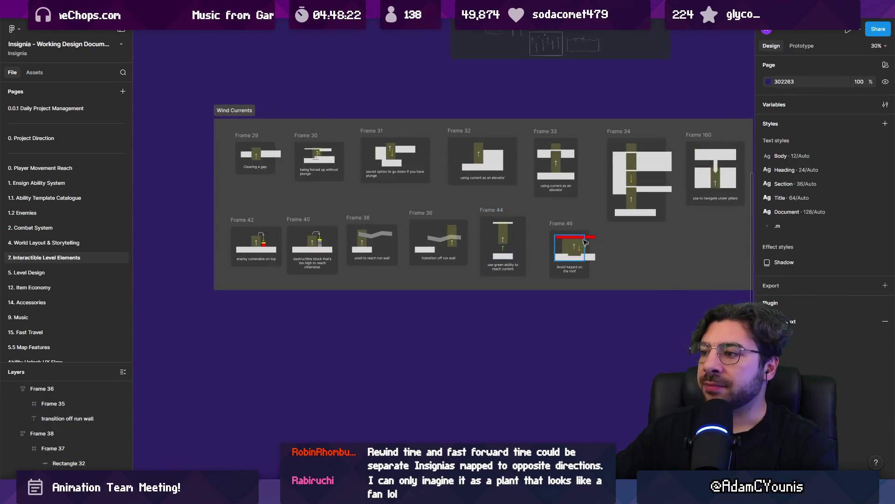
{"action": "left_click", "coordinate": [572, 254]}
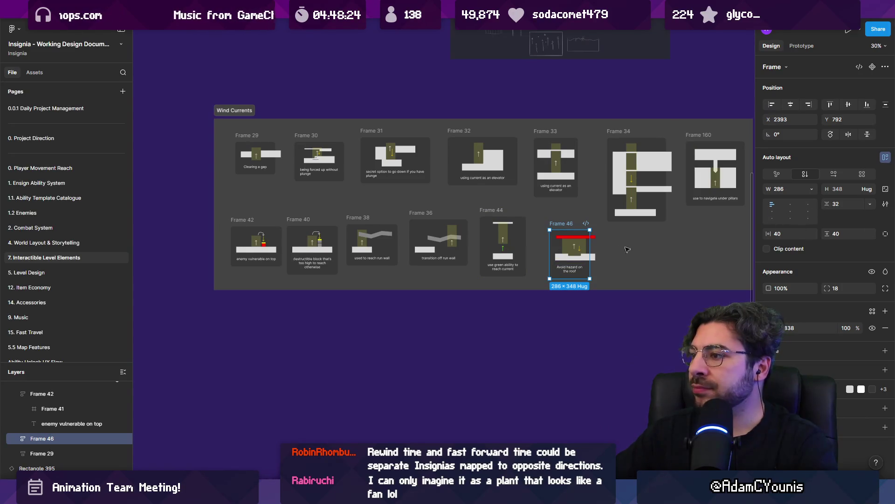
{"action": "left_click", "coordinate": [812, 189]}
{"action": "left_click", "coordinate": [784, 200]}
Select every Wind Currents card and give them all a Fixed width.
{"action": "left_click_drag", "start_coordinate": [658, 241], "coordinate": [577, 272]}
{"action": "scroll", "coordinate": [599, 214], "scroll_direction": "down", "scroll_amount": 2}
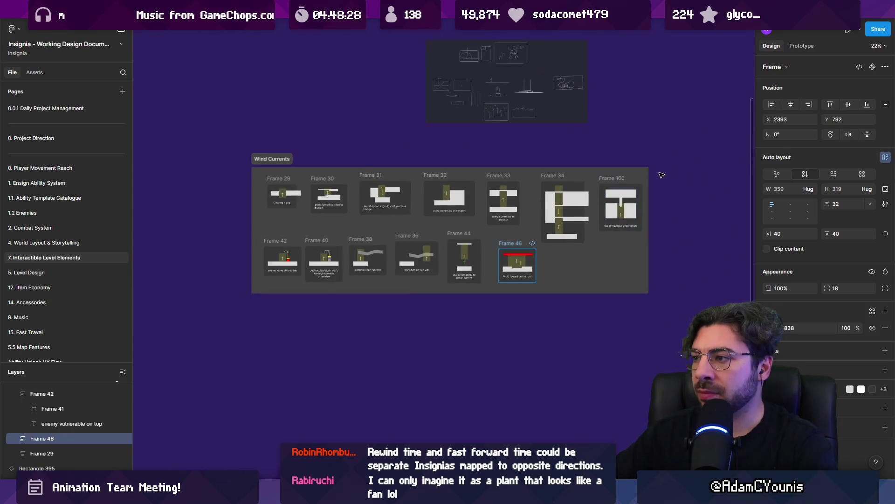
{"action": "key", "text": "ctrl+a"}
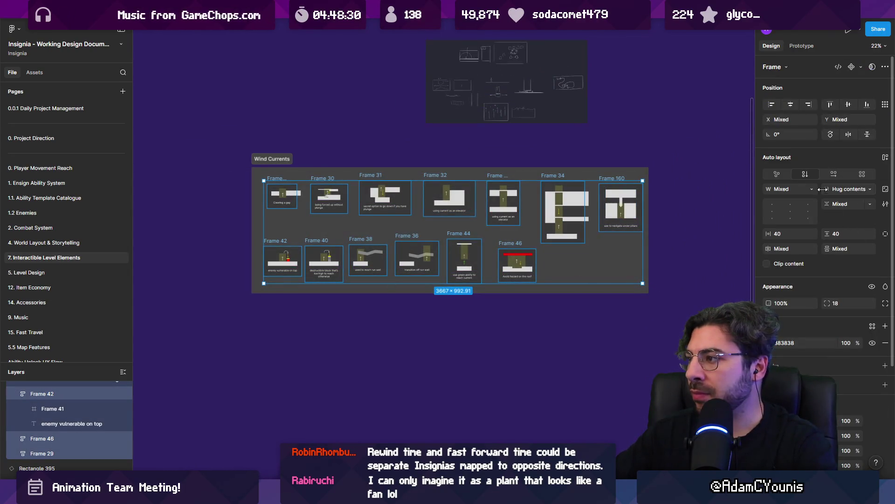
{"action": "left_click", "coordinate": [812, 189]}
{"action": "left_click", "coordinate": [793, 185]}
{"action": "left_click", "coordinate": [870, 190]}
{"action": "key", "text": "Escape"}
Clear the selection and switch to the Unity editor.
{"action": "left_click", "coordinate": [622, 165]}
{"action": "scroll", "coordinate": [510, 225], "scroll_direction": "up", "scroll_amount": 3}
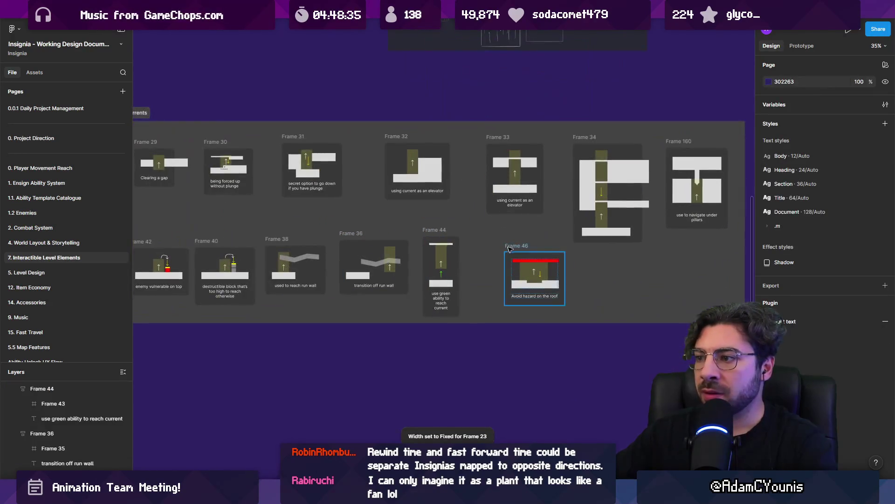
{"action": "left_click", "coordinate": [508, 271]}
{"action": "left_click", "coordinate": [495, 348]}
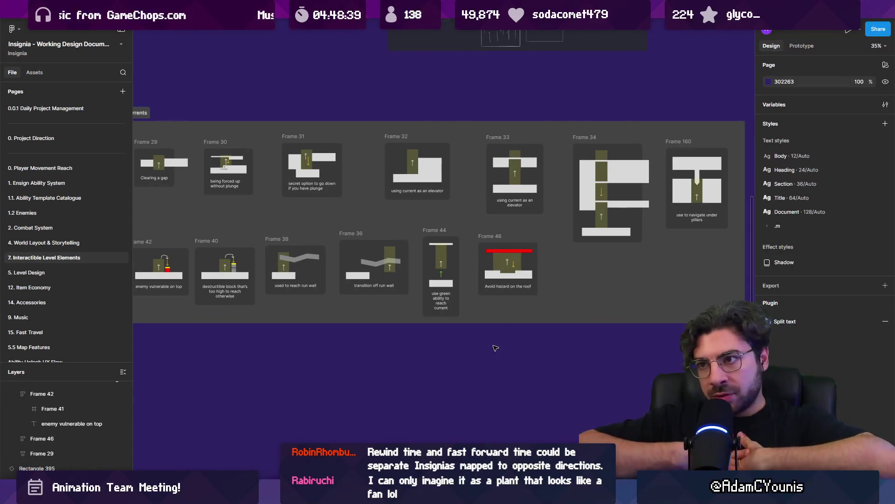
{"action": "key", "text": "alt+Tab"}
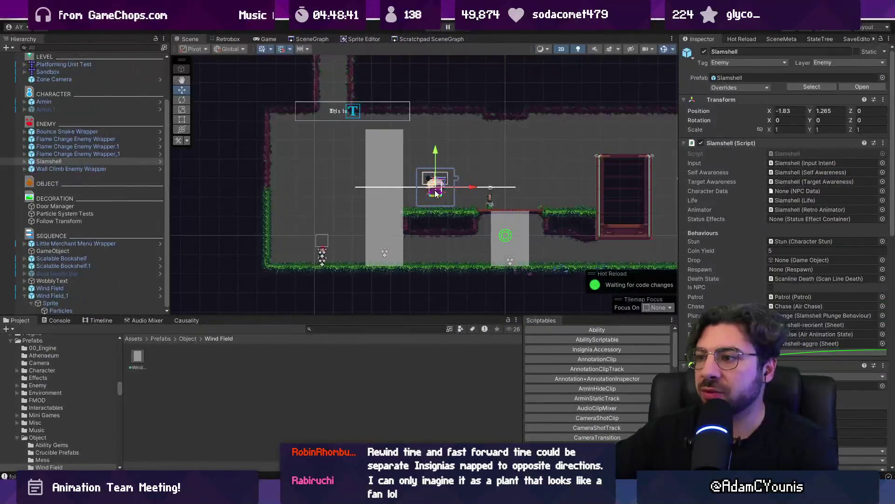
In Fork, review the staged code changes, including BackgroundSpider.cs.
{"action": "key", "text": "alt+Tab"}
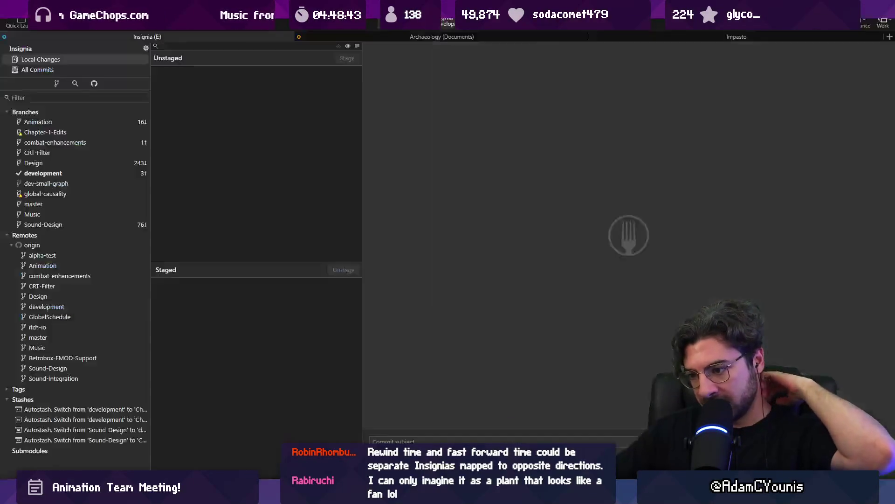
{"action": "scroll", "coordinate": [280, 144], "scroll_direction": "down", "scroll_amount": 3}
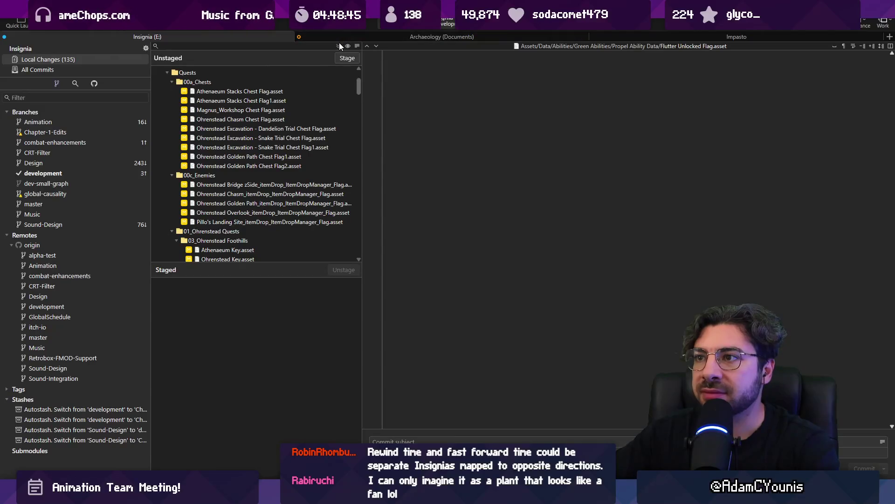
{"action": "scroll", "coordinate": [282, 318], "scroll_direction": "down", "scroll_amount": 10}
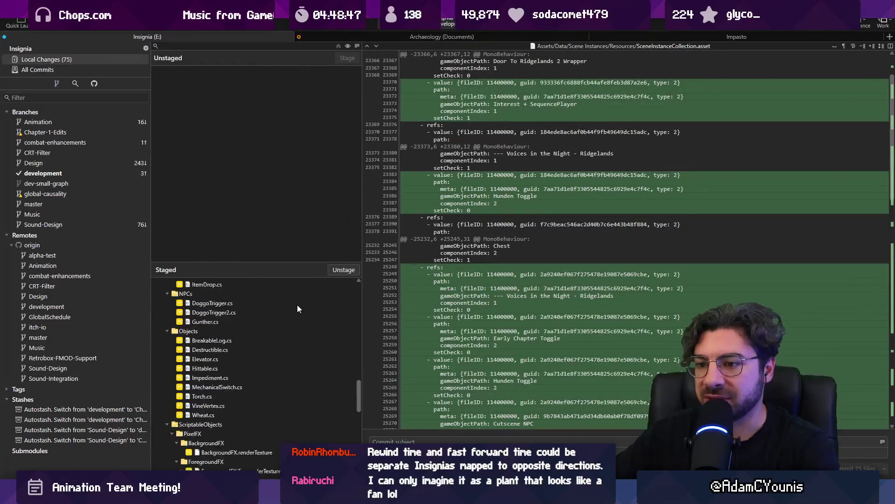
{"action": "scroll", "coordinate": [288, 350], "scroll_direction": "up", "scroll_amount": 2}
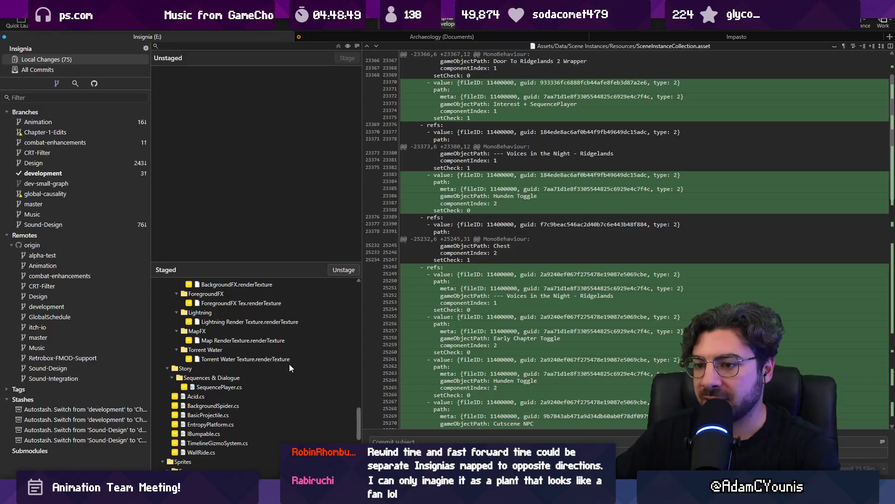
{"action": "left_click", "coordinate": [261, 405]}
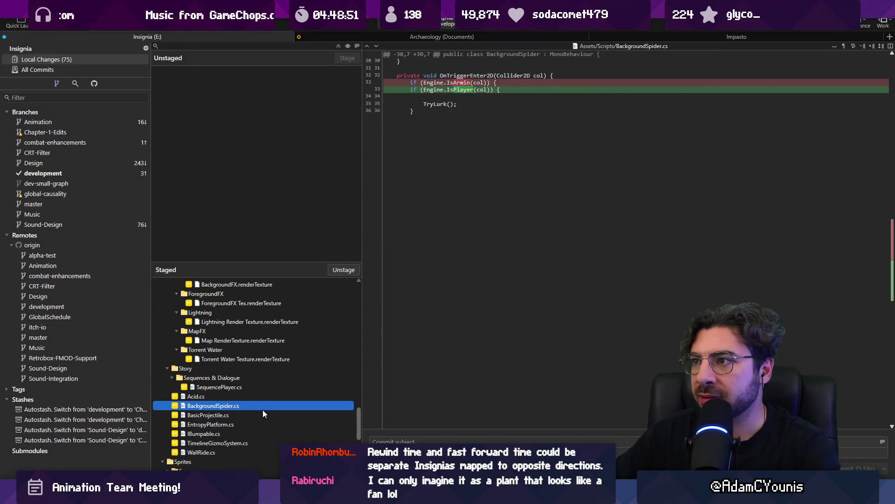
Write a commit message on refactoring IsArmin into IsPlayer, adding WindField, and updating level pathing.
{"action": "left_click", "coordinate": [429, 438]}
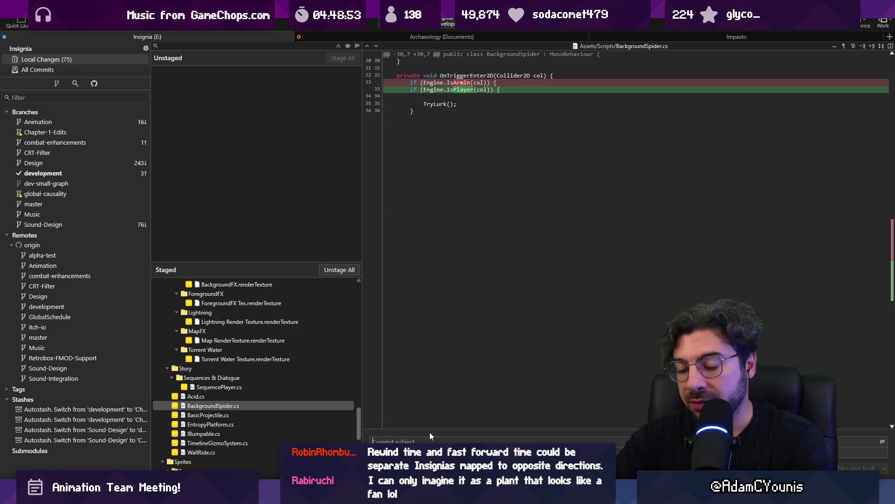
{"action": "scroll", "coordinate": [246, 349], "scroll_direction": "up", "scroll_amount": 15}
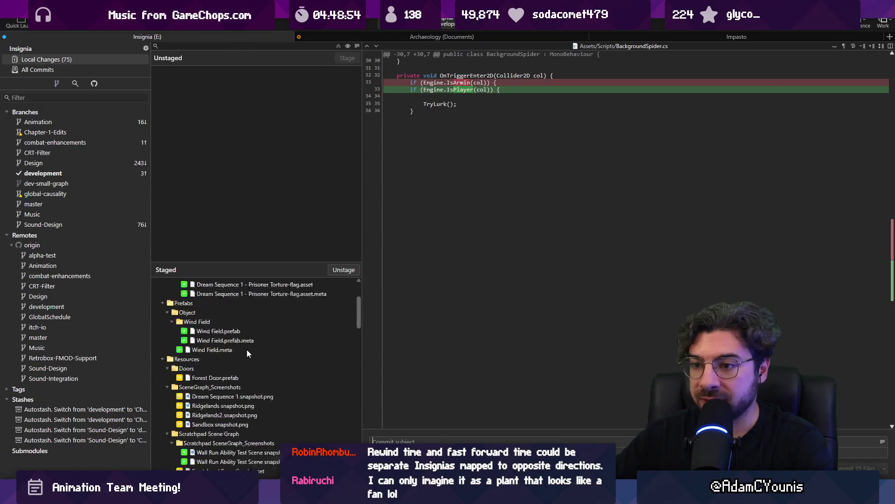
{"action": "type", "text": "Refactors IsArmin"}
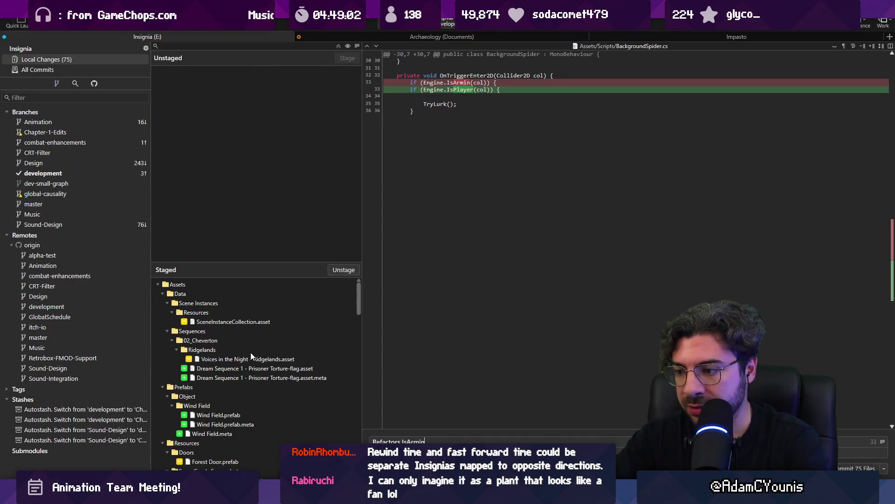
{"action": "type", "text": " o IsPlayer"}
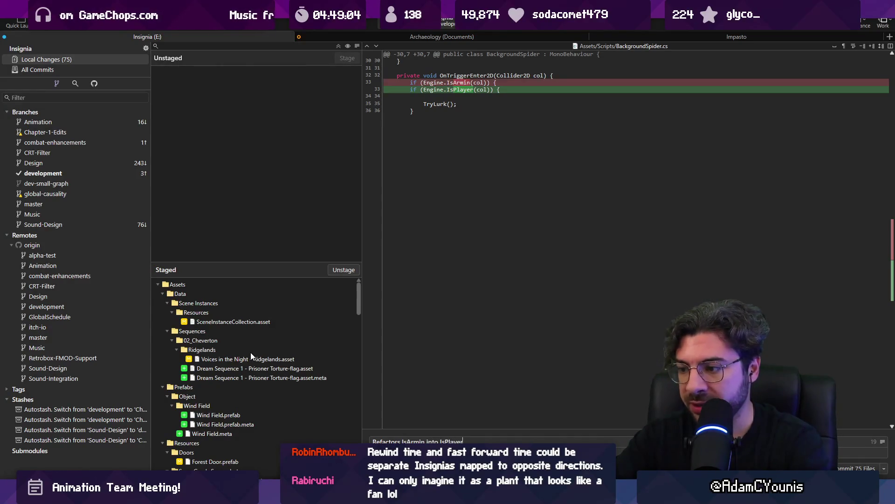
{"action": "type", "text": "WindCu"}
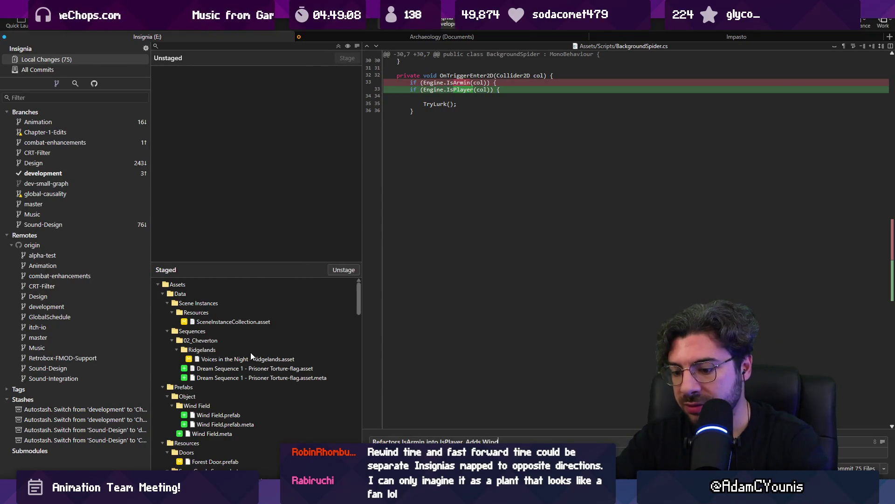
{"action": "key", "text": "BackSpace"}
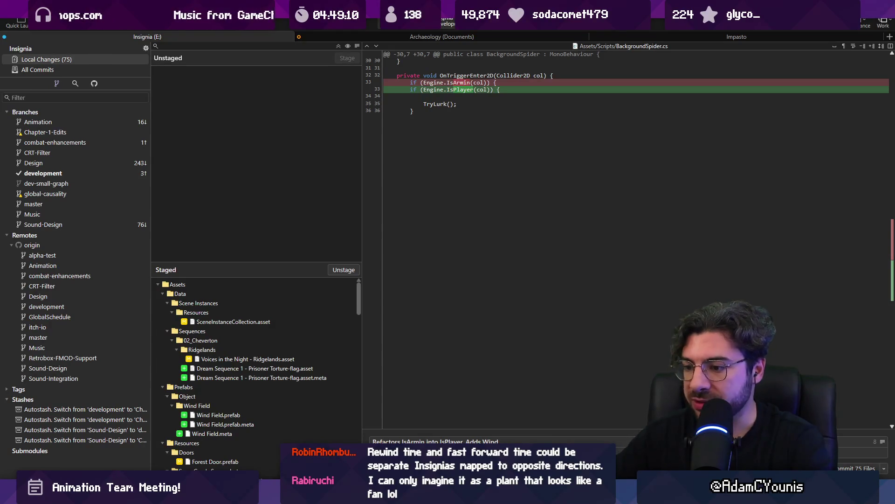
{"action": "key", "text": "alt+Tab"}
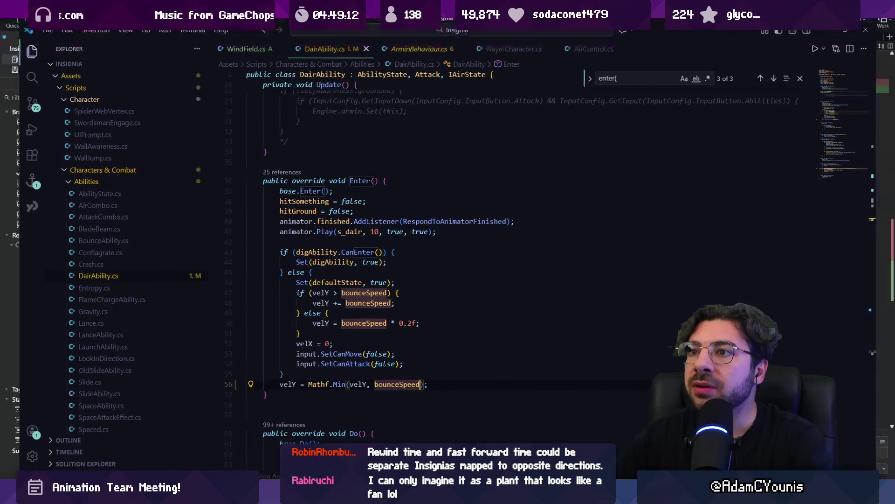
{"action": "key", "text": "alt+Tab"}
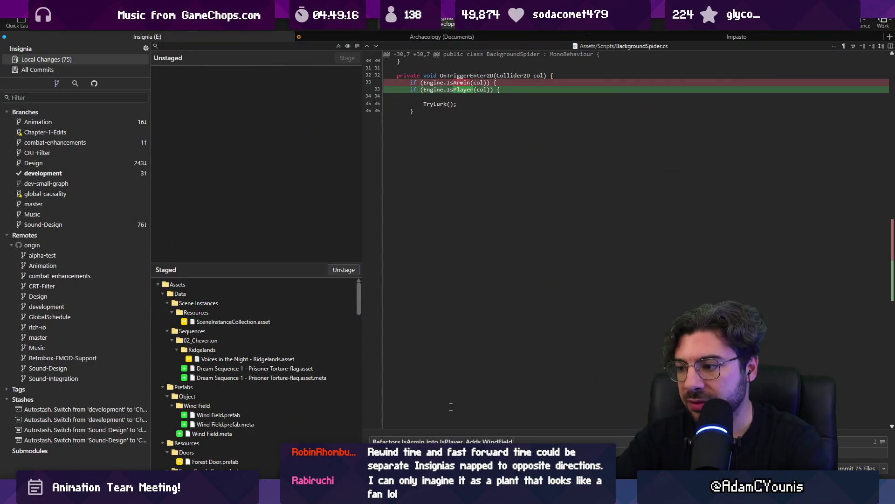
{"action": "type", "text": "match"}
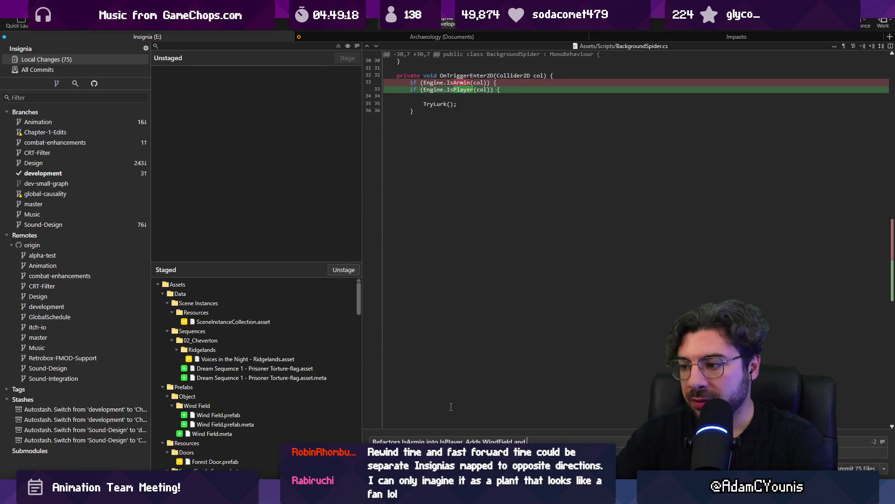
{"action": "type", "text": "ing abil"}
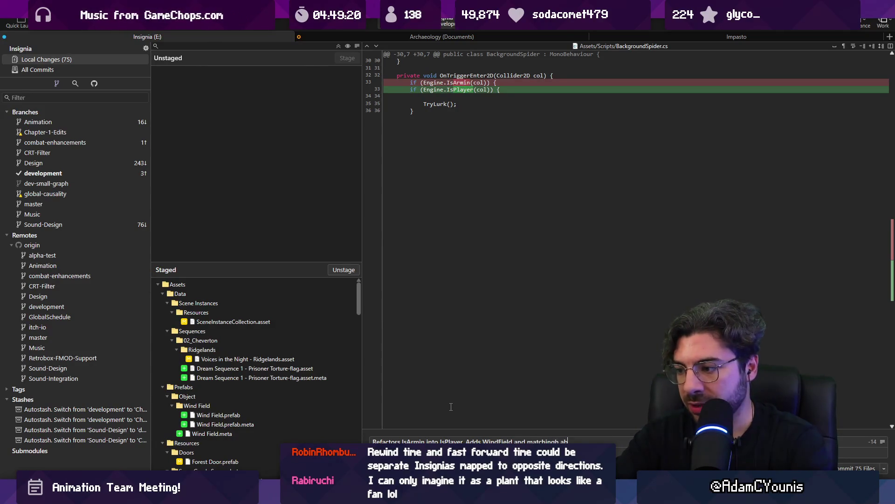
{"action": "type", "text": "ity"}
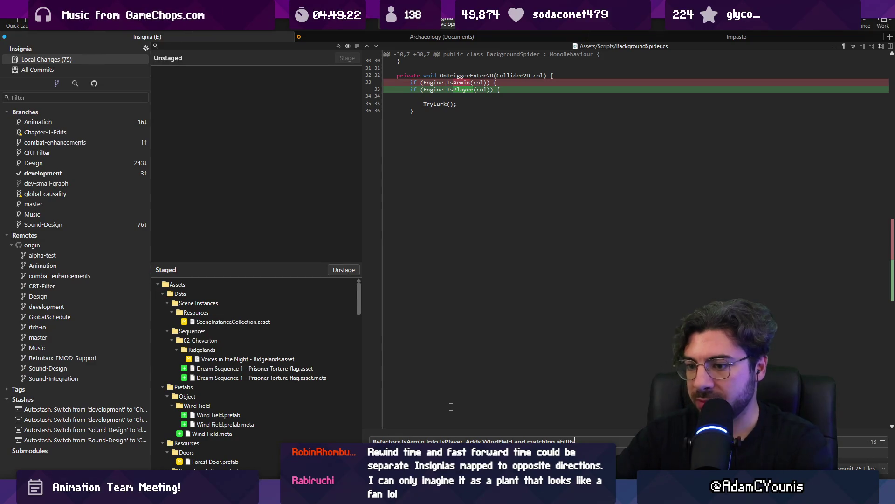
{"action": "scroll", "coordinate": [262, 327], "scroll_direction": "down", "scroll_amount": 10}
{"action": "type", "text": ". update"}
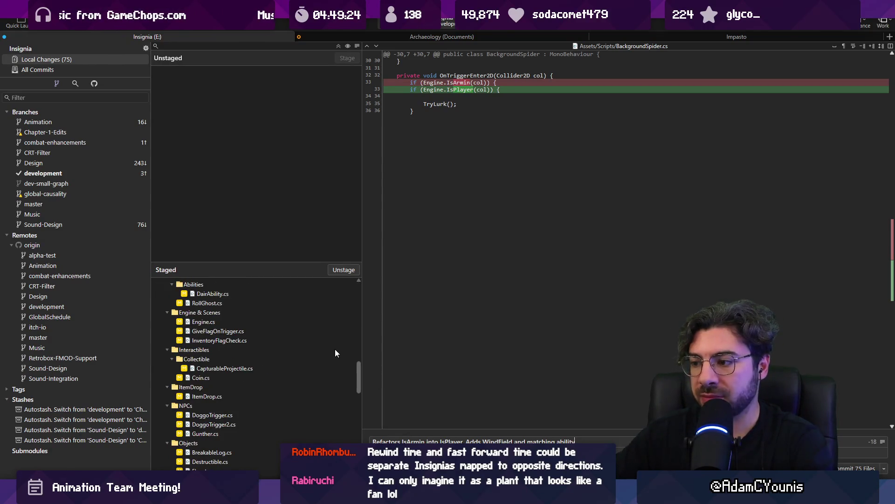
{"action": "type", "text": "s level path"}
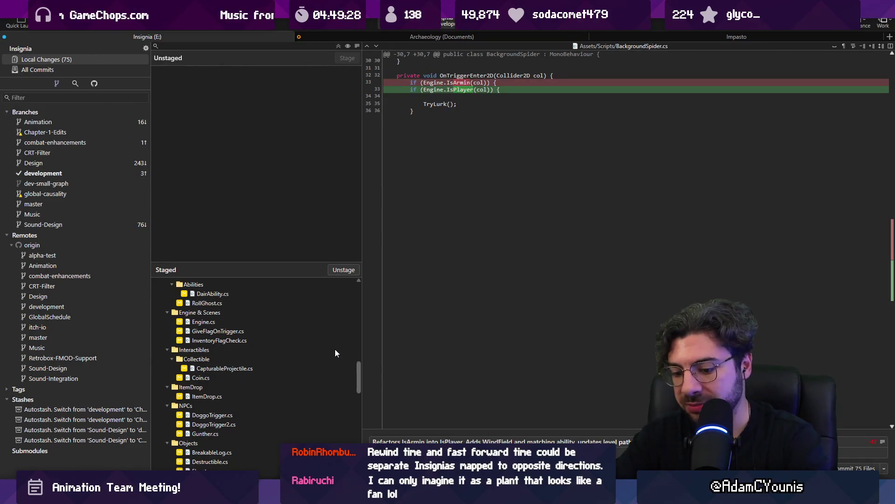
{"action": "type", "text": "ing"}
Commit the staged changes to development and show the full commit history.
{"action": "key", "text": "ctrl+Return"}
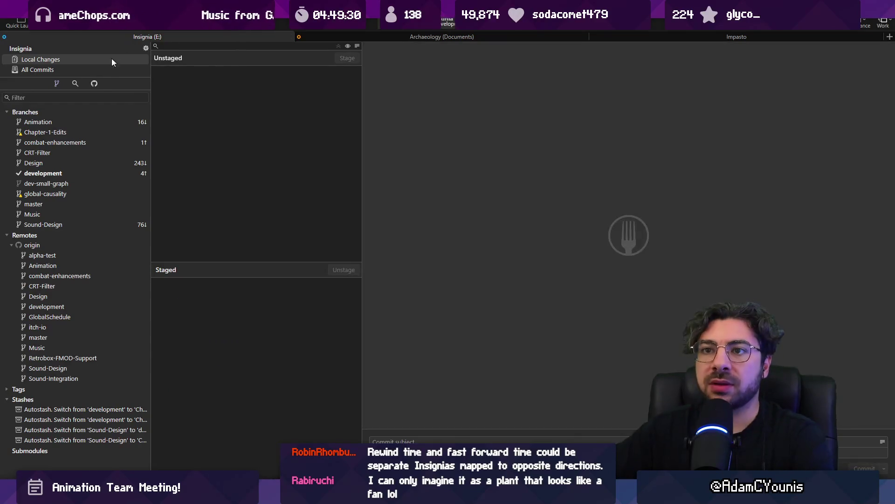
{"action": "left_click", "coordinate": [109, 70]}
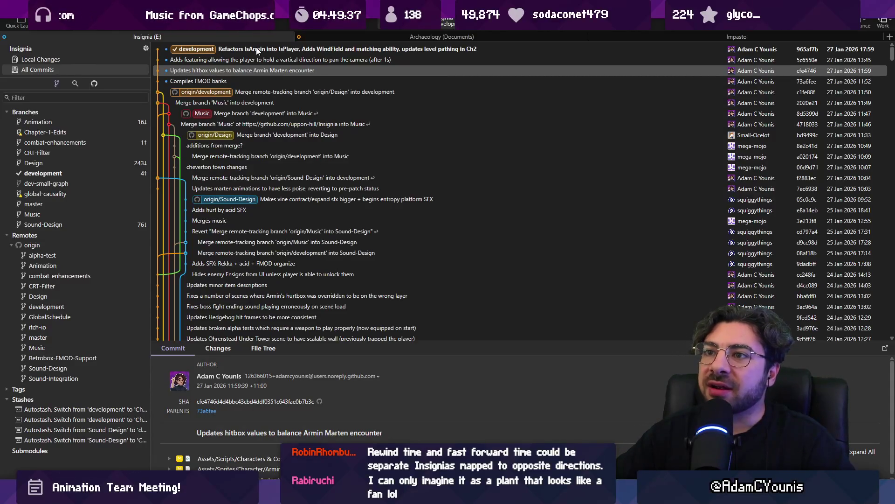
{"action": "key", "text": "alt+Tab"}
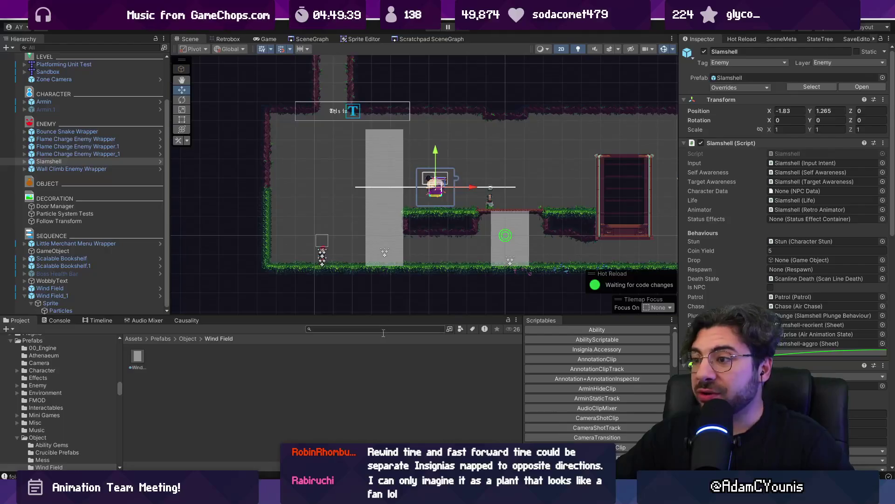
Leave Unity's Scene view and bring the Figma Insignia design document to the front.
{"action": "scroll", "coordinate": [501, 241], "scroll_direction": "up", "scroll_amount": 6}
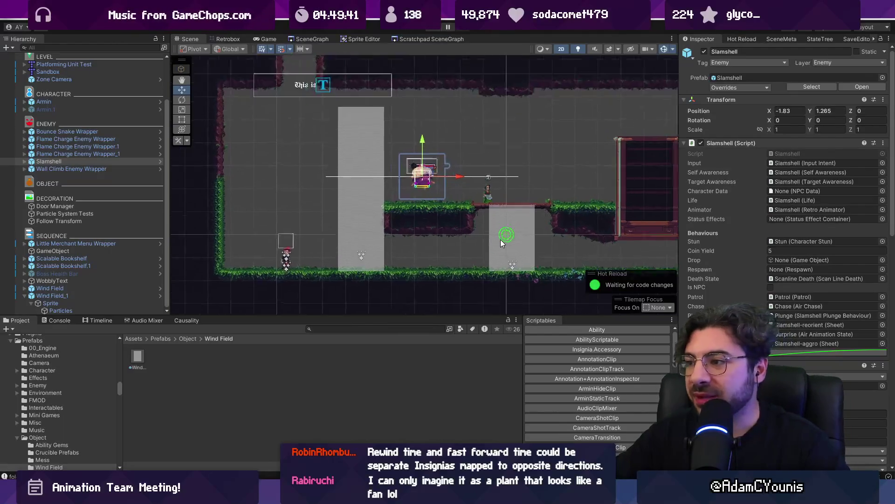
{"action": "scroll", "coordinate": [405, 224], "scroll_direction": "down", "scroll_amount": 6}
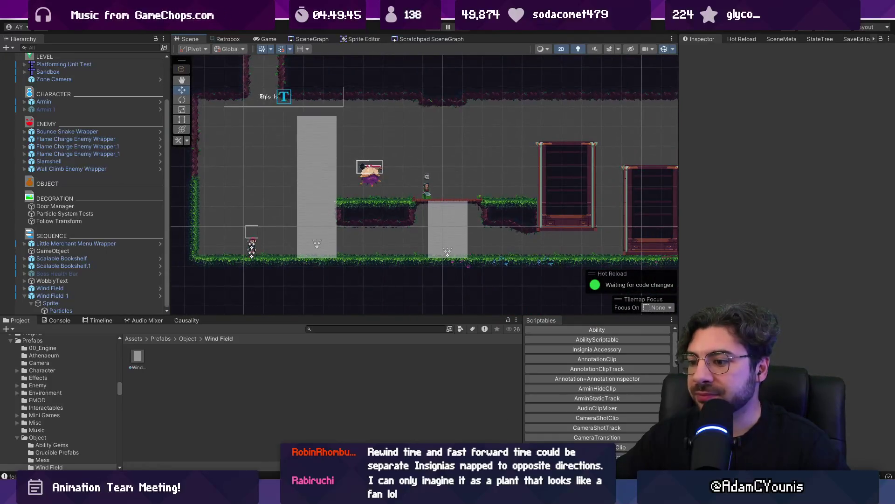
{"action": "mouse_move", "coordinate": [360, 497]}
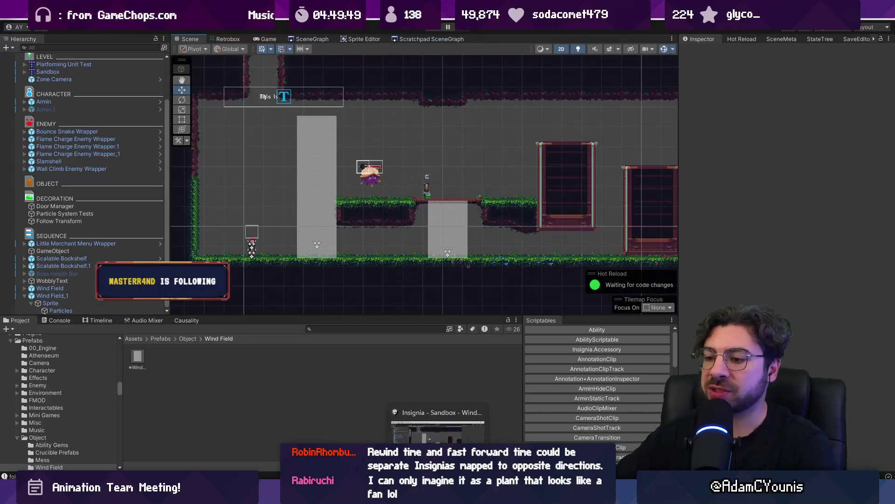
{"action": "left_click", "coordinate": [359, 497]}
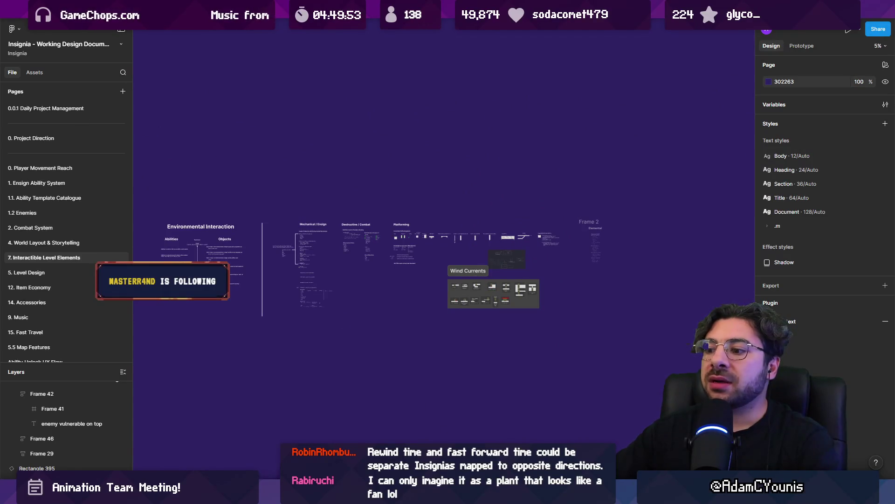
Open the Insignia Story Map and zoom to the Chapter 2 Cheverton room layout diagram.
{"action": "left_click", "coordinate": [608, 9]}
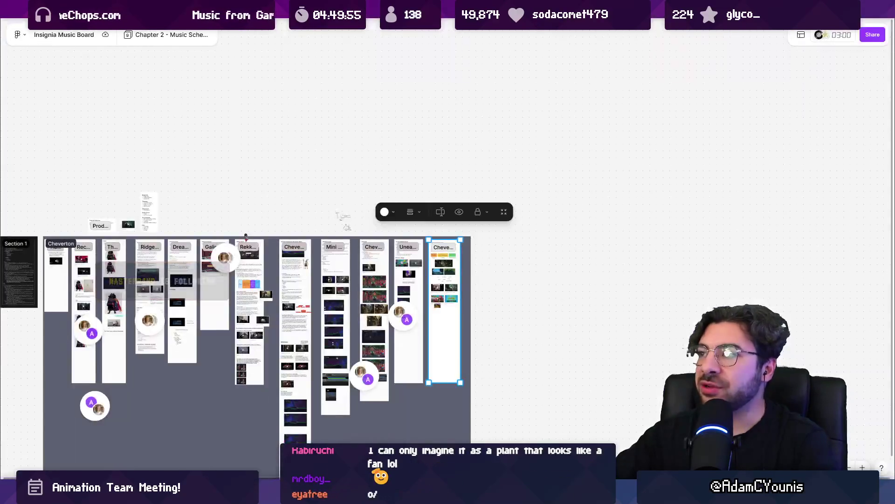
{"action": "left_click", "coordinate": [448, 10]}
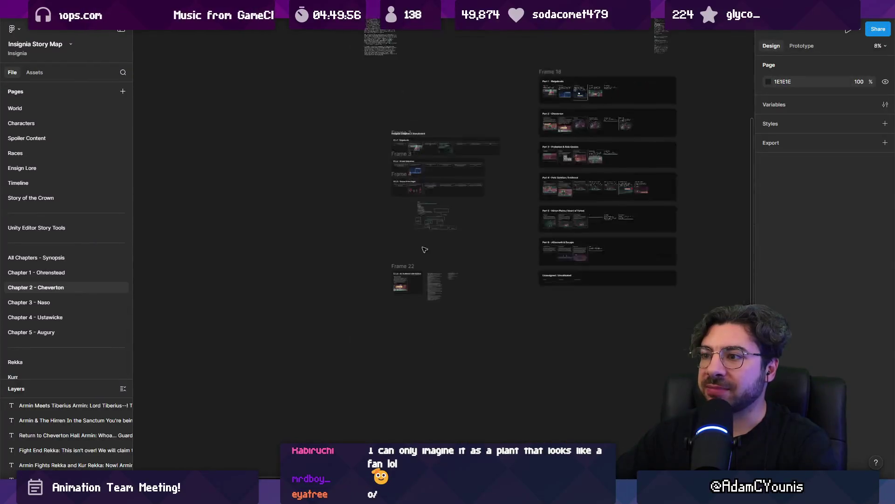
{"action": "scroll", "coordinate": [439, 228], "scroll_direction": "up", "scroll_amount": 10}
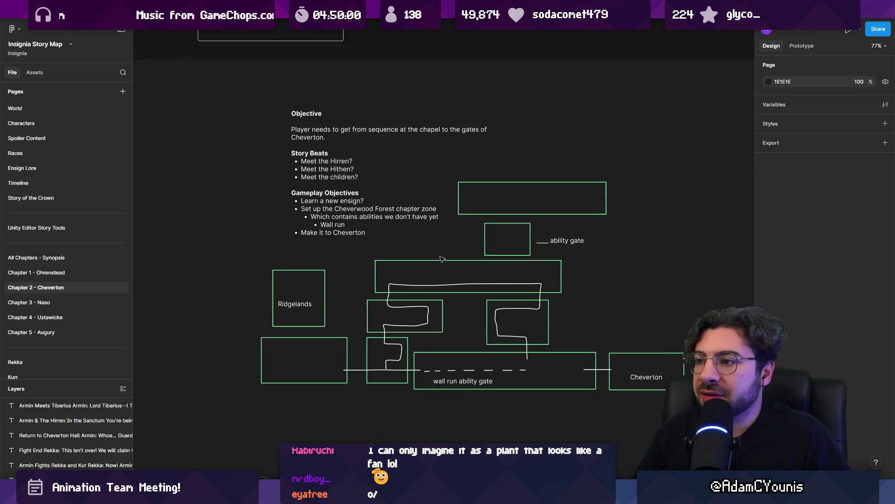
{"action": "scroll", "coordinate": [442, 258], "scroll_direction": "up", "scroll_amount": 5}
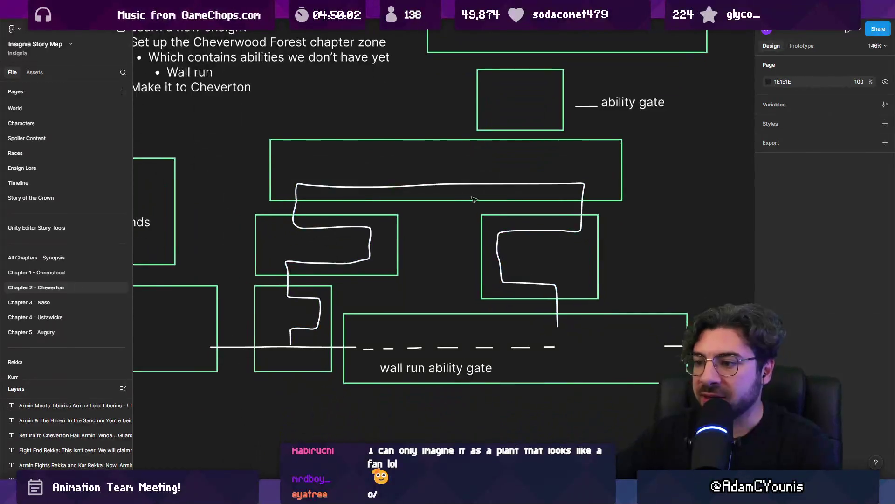
{"action": "scroll", "coordinate": [456, 276], "scroll_direction": "down", "scroll_amount": 3}
{"action": "left_click_drag", "start_coordinate": [268, 136], "coordinate": [573, 318]}
{"action": "left_click", "coordinate": [568, 369]}
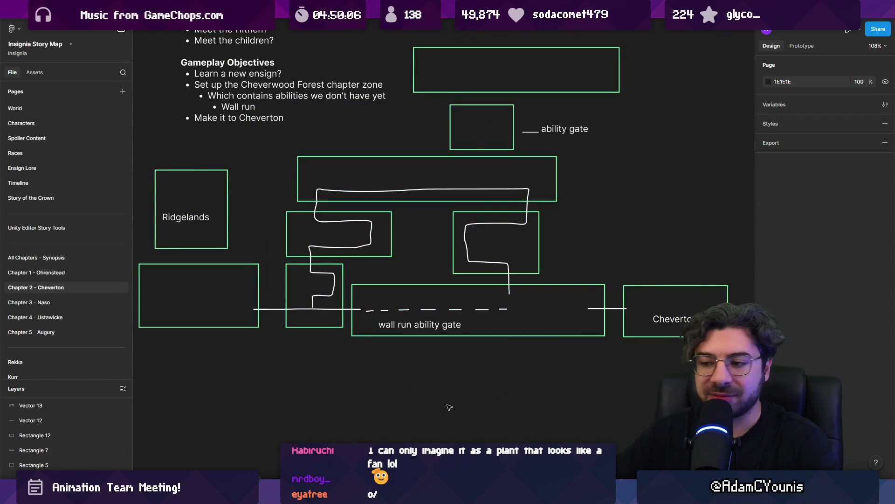
{"action": "key", "text": "alt+Tab"}
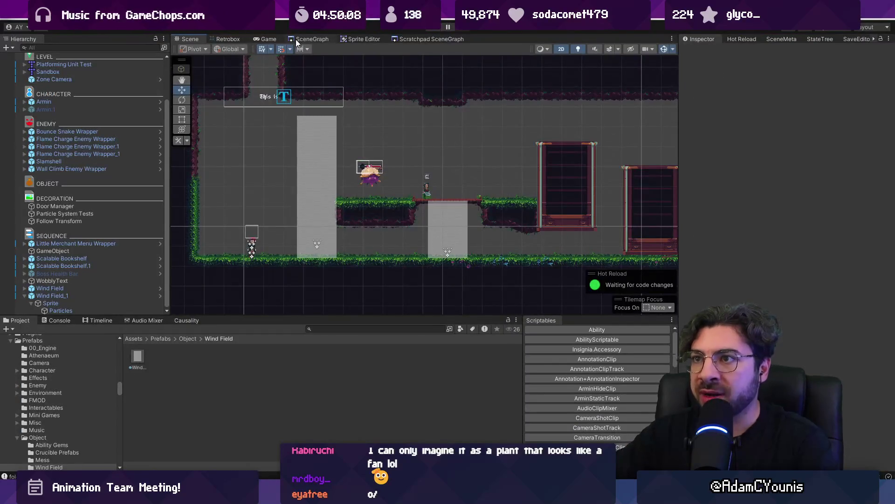
Open Unity's Scene Graph tab and browse the linked room nodes.
{"action": "left_click", "coordinate": [320, 41]}
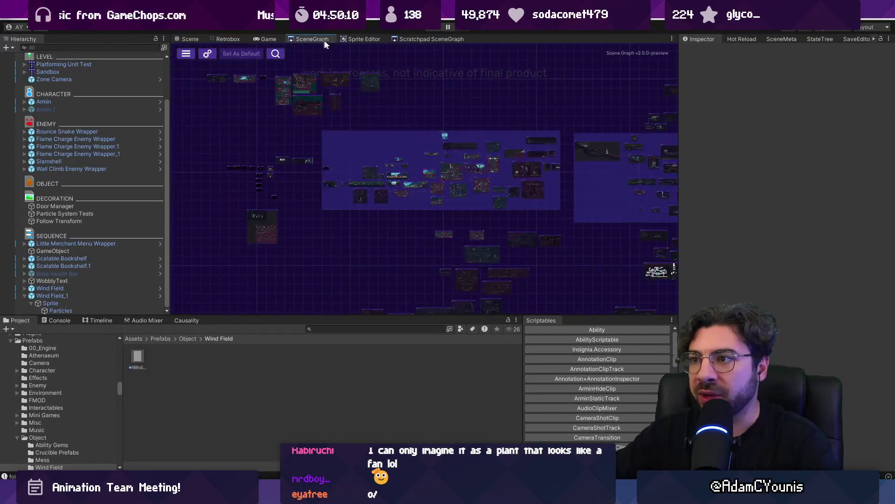
{"action": "left_click", "coordinate": [404, 39]}
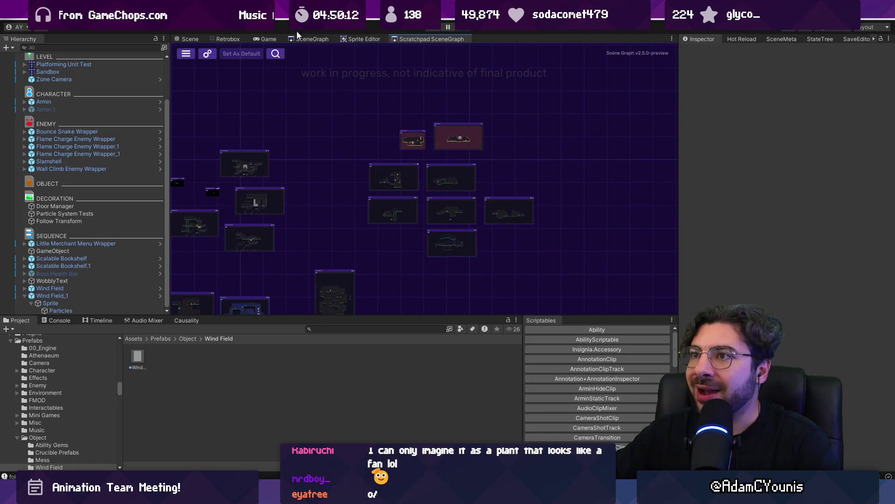
{"action": "left_click", "coordinate": [302, 39]}
{"action": "scroll", "coordinate": [496, 175], "scroll_direction": "down", "scroll_amount": 5}
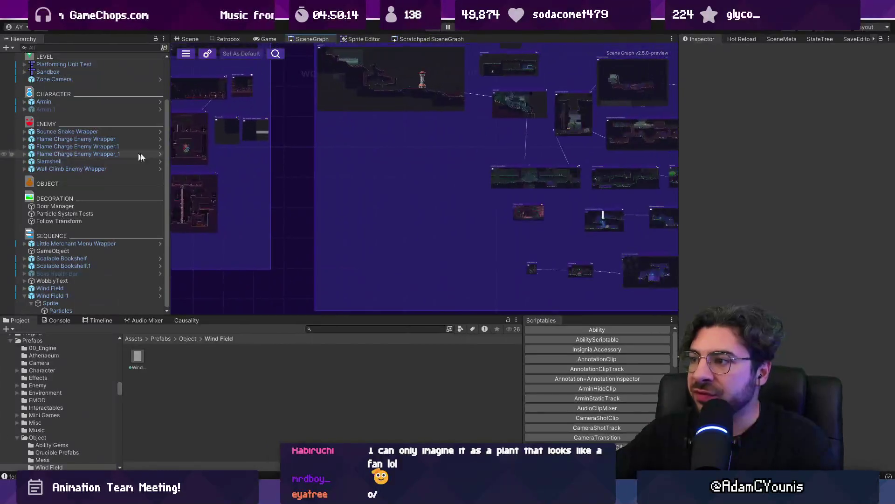
{"action": "scroll", "coordinate": [435, 180], "scroll_direction": "up", "scroll_amount": 8}
{"action": "scroll", "coordinate": [366, 194], "scroll_direction": "up", "scroll_amount": 3}
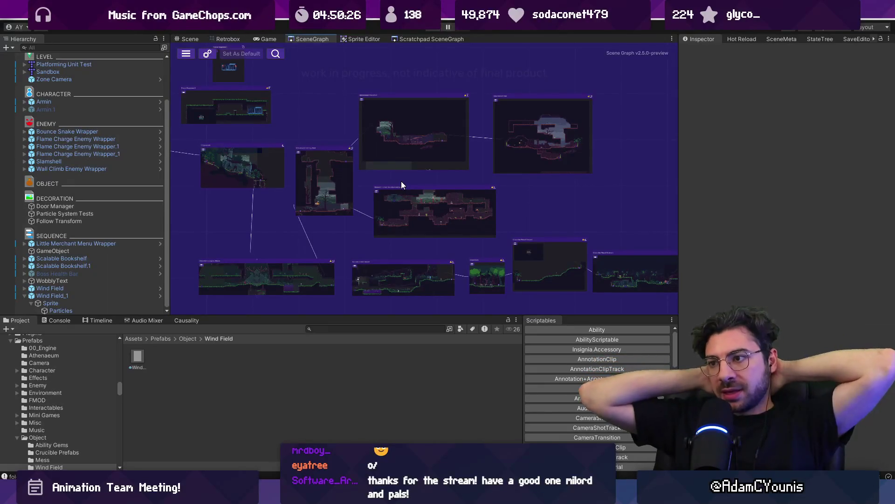
{"action": "scroll", "coordinate": [401, 183], "scroll_direction": "down", "scroll_amount": 2}
{"action": "scroll", "coordinate": [401, 185], "scroll_direction": "up", "scroll_amount": 2}
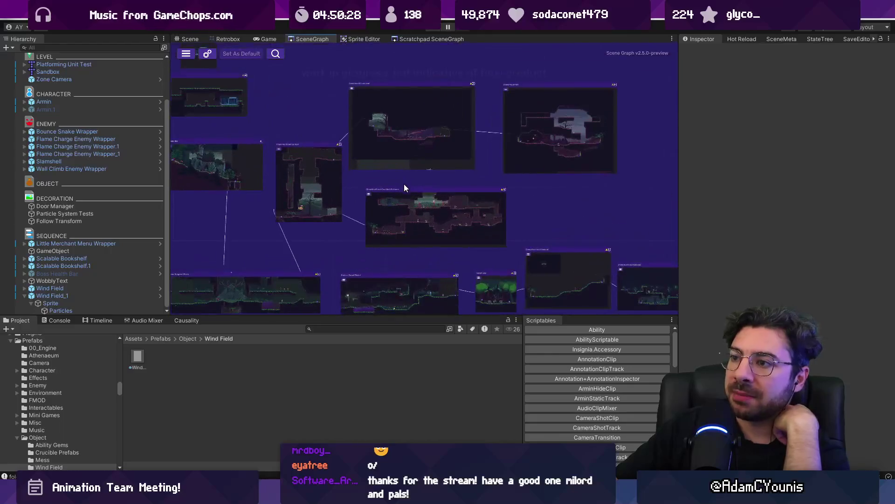
{"action": "scroll", "coordinate": [448, 140], "scroll_direction": "down", "scroll_amount": 3}
{"action": "scroll", "coordinate": [366, 166], "scroll_direction": "up", "scroll_amount": 2}
{"action": "left_click_drag", "start_coordinate": [344, 125], "coordinate": [527, 233]}
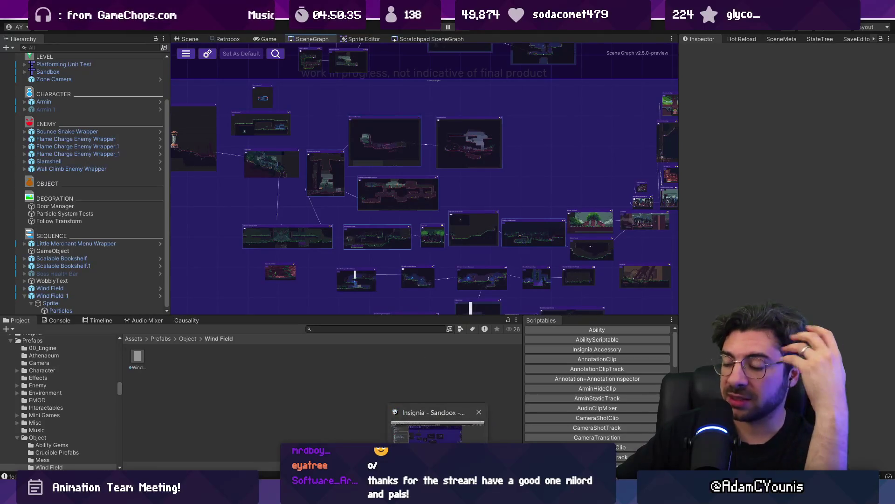
Enlarge the upper panels and pan the graph to center the Forest room nodes.
{"action": "left_click_drag", "start_coordinate": [411, 315], "coordinate": [411, 353]}
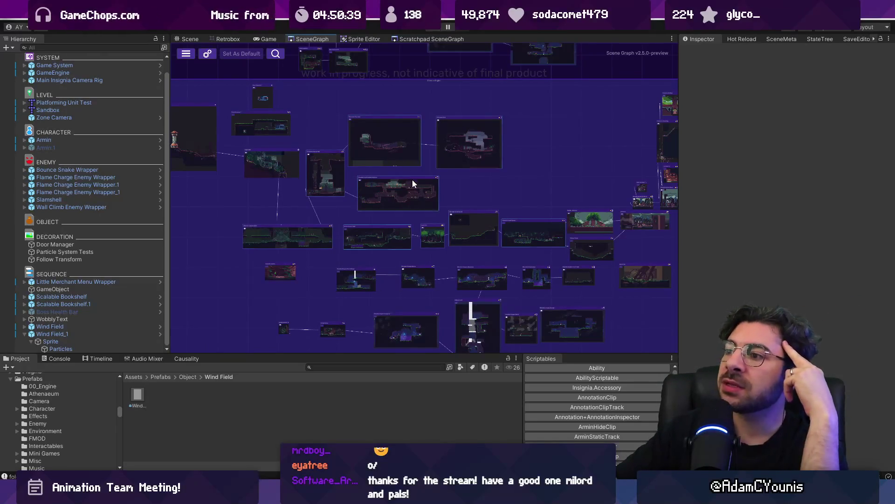
{"action": "scroll", "coordinate": [482, 275], "scroll_direction": "up", "scroll_amount": 5}
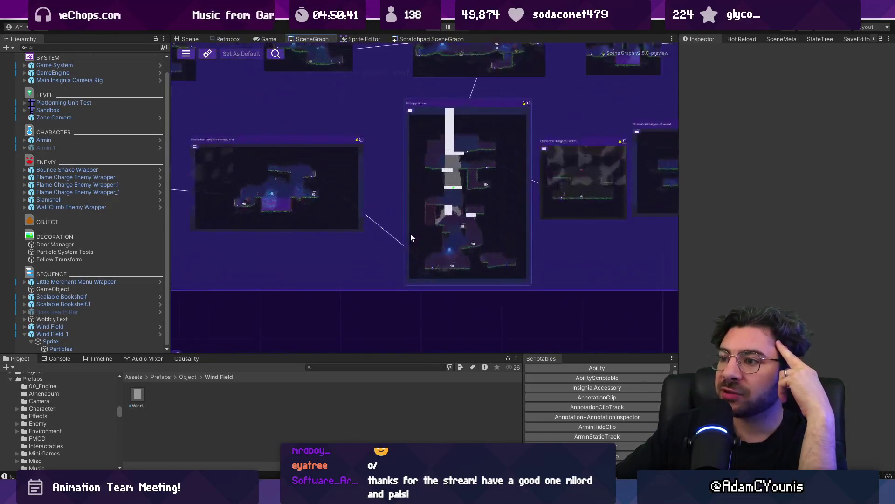
{"action": "scroll", "coordinate": [420, 259], "scroll_direction": "down", "scroll_amount": 3}
{"action": "scroll", "coordinate": [395, 224], "scroll_direction": "down", "scroll_amount": 2}
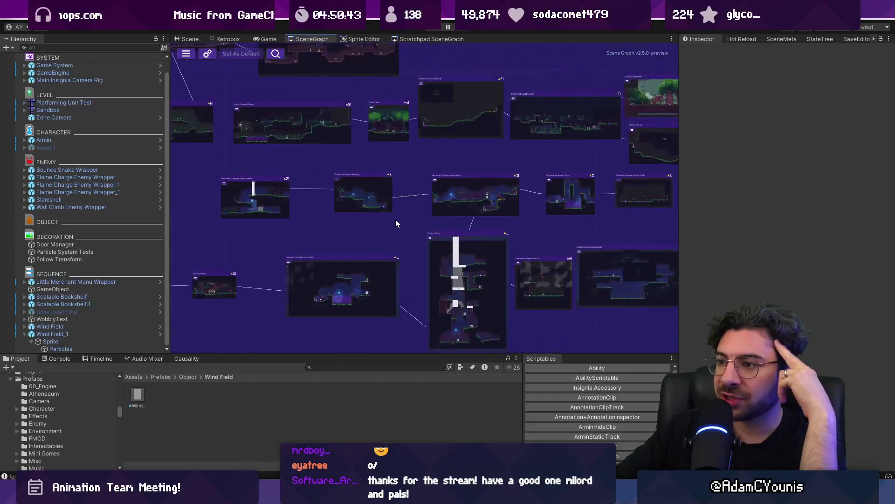
{"action": "left_click_drag", "start_coordinate": [424, 173], "coordinate": [417, 296]}
{"action": "left_click_drag", "start_coordinate": [382, 260], "coordinate": [435, 250]}
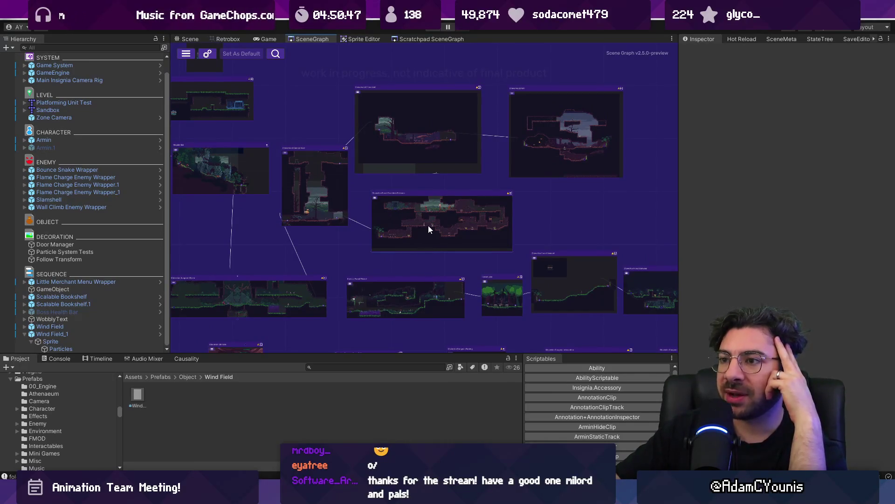
{"action": "mouse_move", "coordinate": [494, 193]}
{"action": "left_mouse_down"}
{"action": "mouse_move", "coordinate": [525, 186]}
{"action": "mouse_move", "coordinate": [489, 181]}
{"action": "mouse_move", "coordinate": [396, 213]}
{"action": "left_mouse_up"}
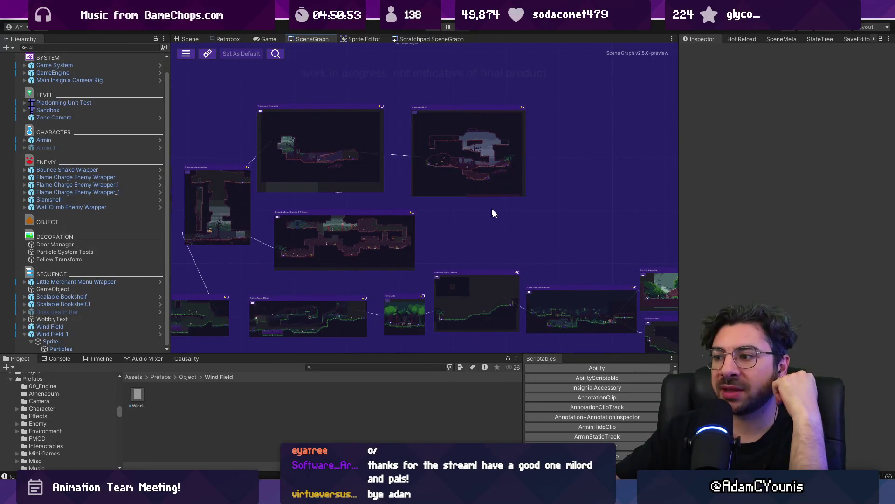
{"action": "left_click_drag", "start_coordinate": [561, 307], "coordinate": [475, 165]}
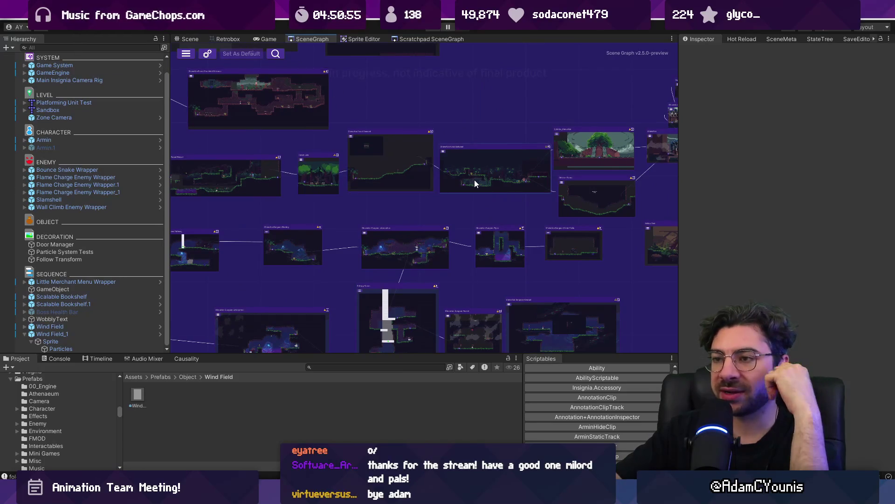
{"action": "scroll", "coordinate": [475, 180], "scroll_direction": "down", "scroll_amount": 5}
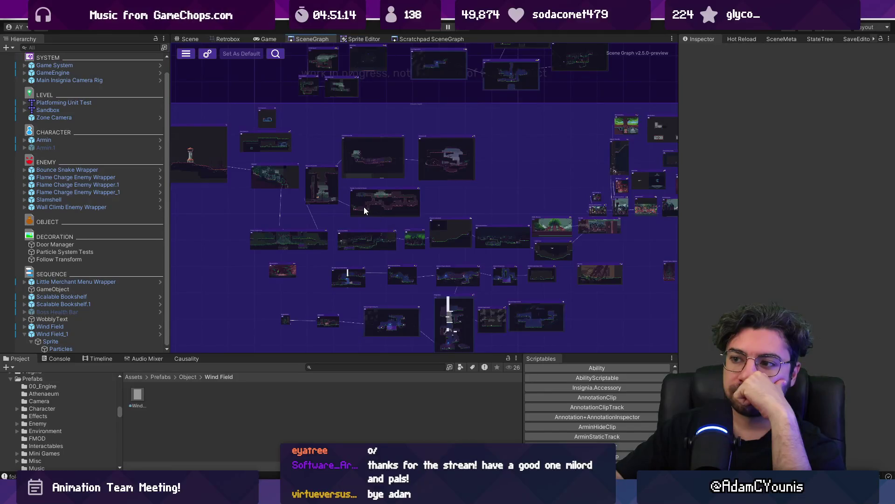
{"action": "scroll", "coordinate": [365, 210], "scroll_direction": "up", "scroll_amount": 3}
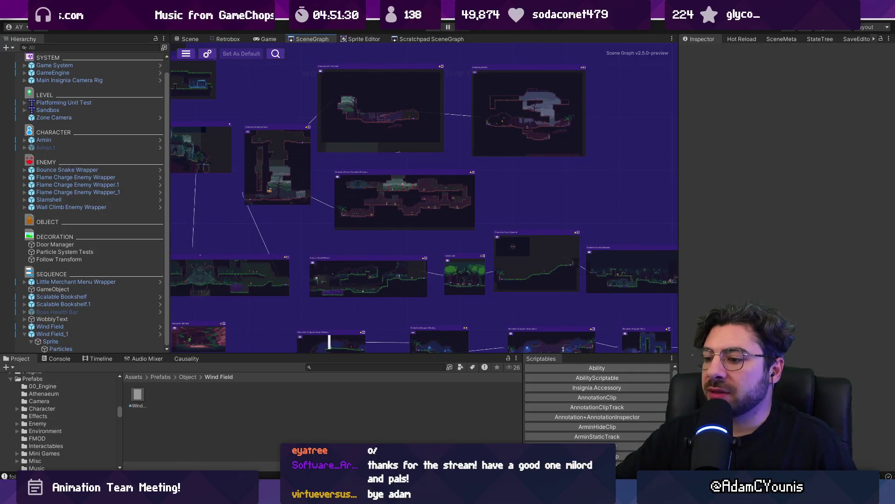
Check the Insignia Story Map in Figma, clear its path selection, and return to Unity.
{"action": "mouse_move", "coordinate": [396, 494]}
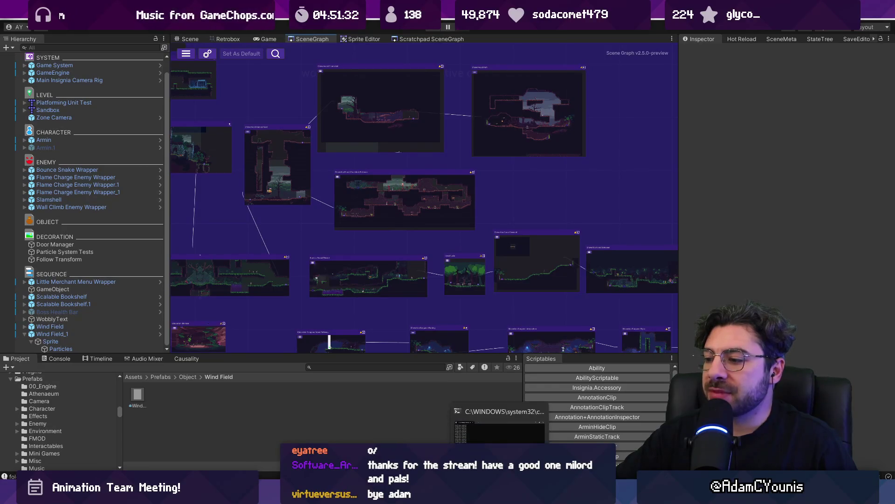
{"action": "left_click", "coordinate": [562, 494]}
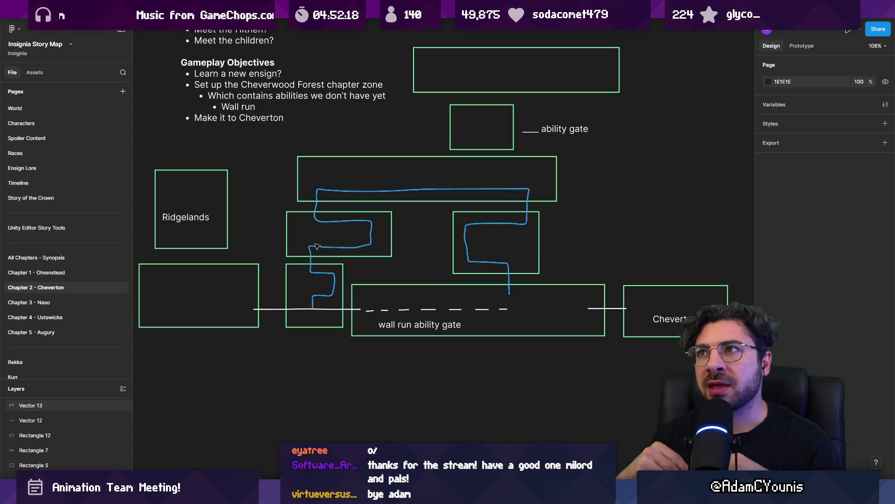
{"action": "key", "text": "Escape"}
{"action": "key", "text": "alt+Tab"}
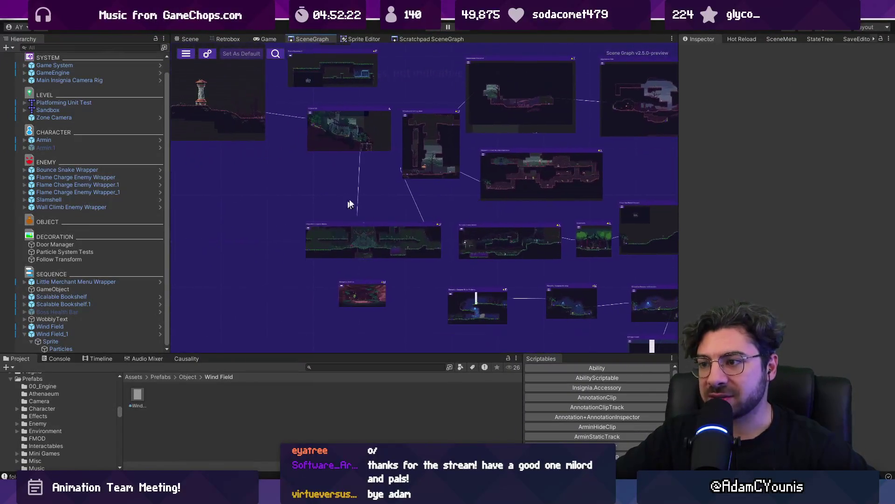
{"action": "scroll", "coordinate": [348, 220], "scroll_direction": "up", "scroll_amount": 5}
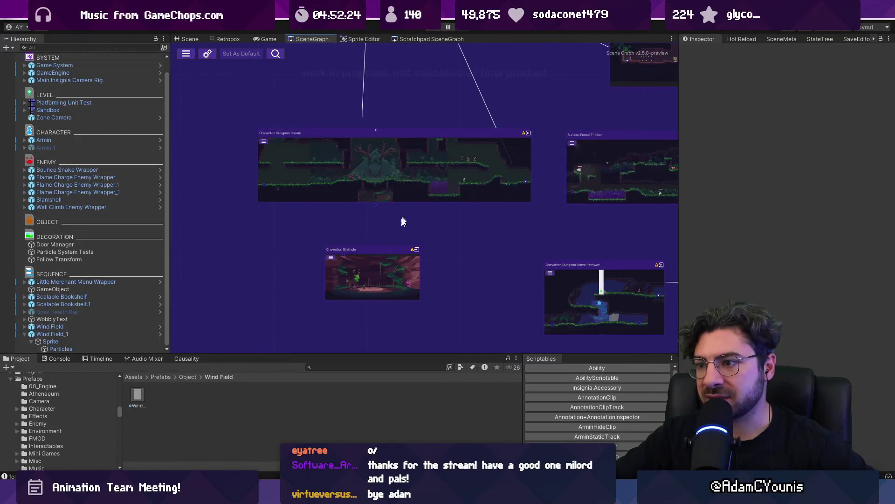
{"action": "scroll", "coordinate": [369, 293], "scroll_direction": "up", "scroll_amount": 5}
{"action": "scroll", "coordinate": [301, 267], "scroll_direction": "down", "scroll_amount": 5}
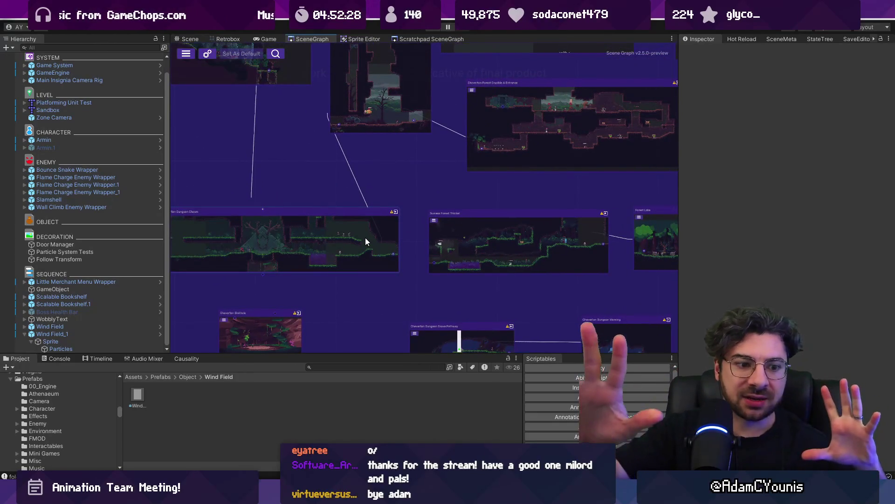
{"action": "left_click_drag", "start_coordinate": [380, 127], "coordinate": [336, 214]}
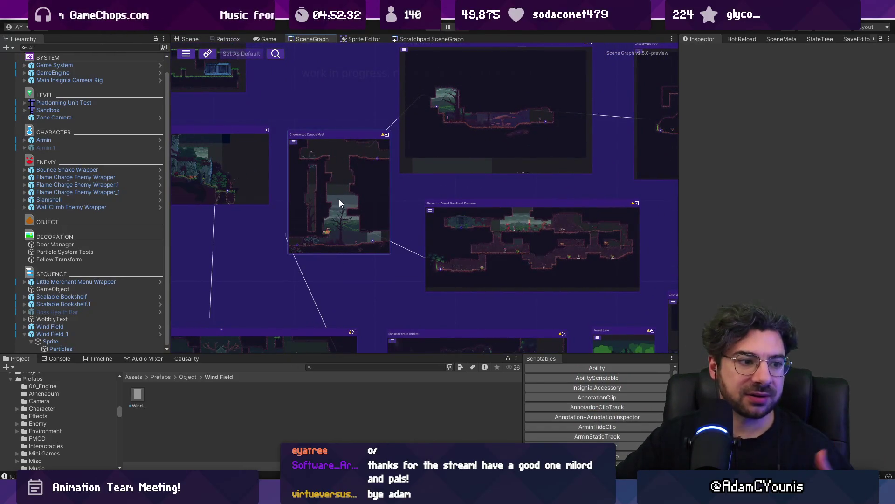
{"action": "scroll", "coordinate": [318, 244], "scroll_direction": "down", "scroll_amount": 3}
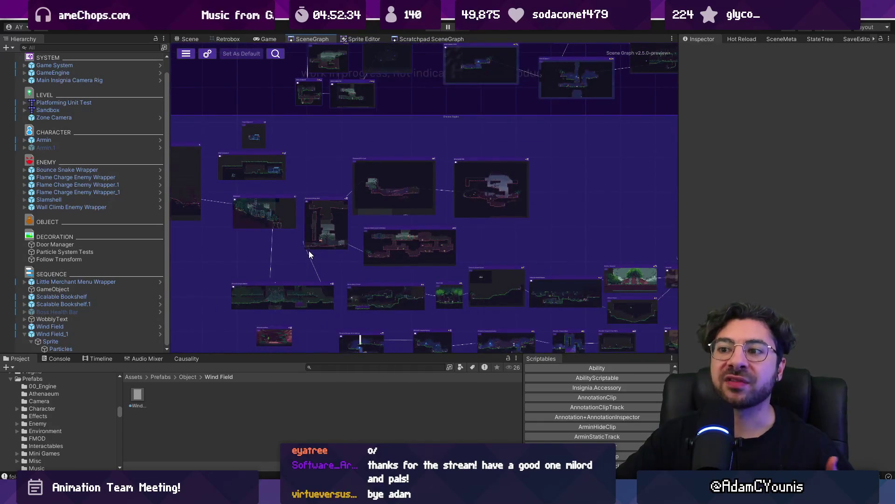
{"action": "scroll", "coordinate": [327, 250], "scroll_direction": "down", "scroll_amount": 3}
{"action": "scroll", "coordinate": [337, 247], "scroll_direction": "up", "scroll_amount": 3}
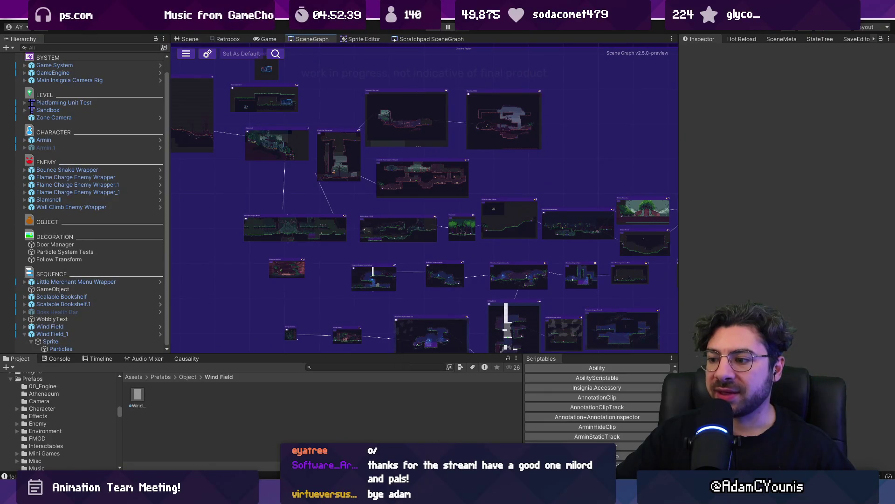
{"action": "scroll", "coordinate": [308, 153], "scroll_direction": "down", "scroll_amount": 3}
{"action": "scroll", "coordinate": [432, 180], "scroll_direction": "up", "scroll_amount": 5}
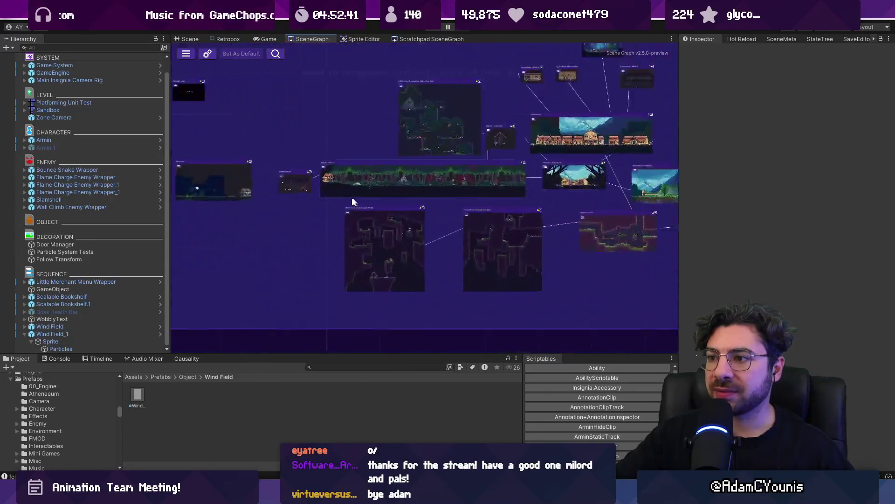
{"action": "scroll", "coordinate": [431, 180], "scroll_direction": "down", "scroll_amount": 5}
{"action": "scroll", "coordinate": [382, 256], "scroll_direction": "up", "scroll_amount": 3}
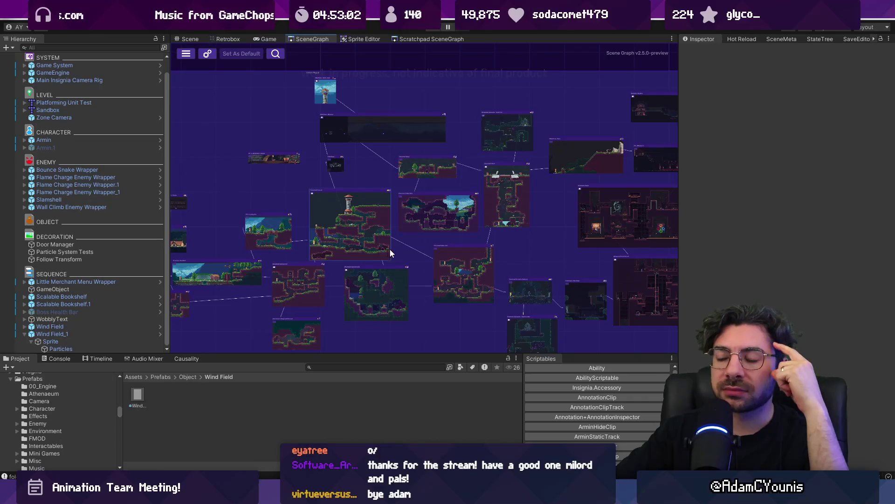
{"action": "scroll", "coordinate": [390, 248], "scroll_direction": "down", "scroll_amount": 2}
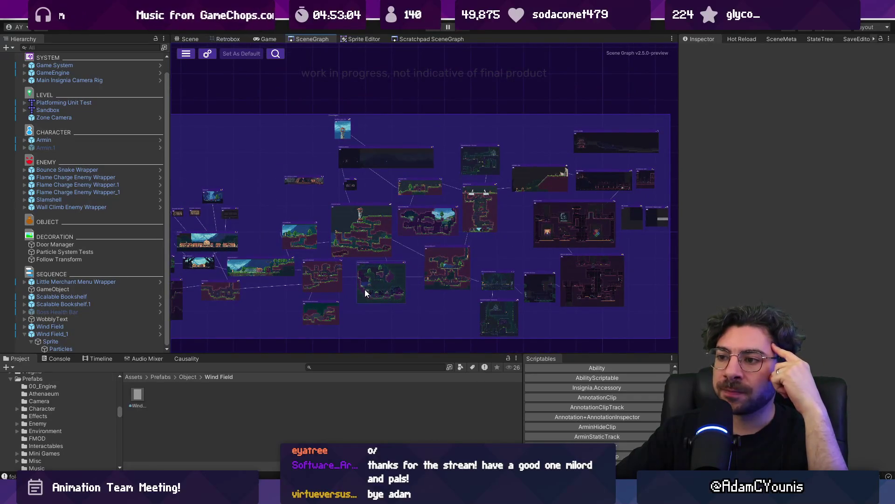
{"action": "scroll", "coordinate": [355, 231], "scroll_direction": "up", "scroll_amount": 3}
{"action": "scroll", "coordinate": [355, 232], "scroll_direction": "down", "scroll_amount": 3}
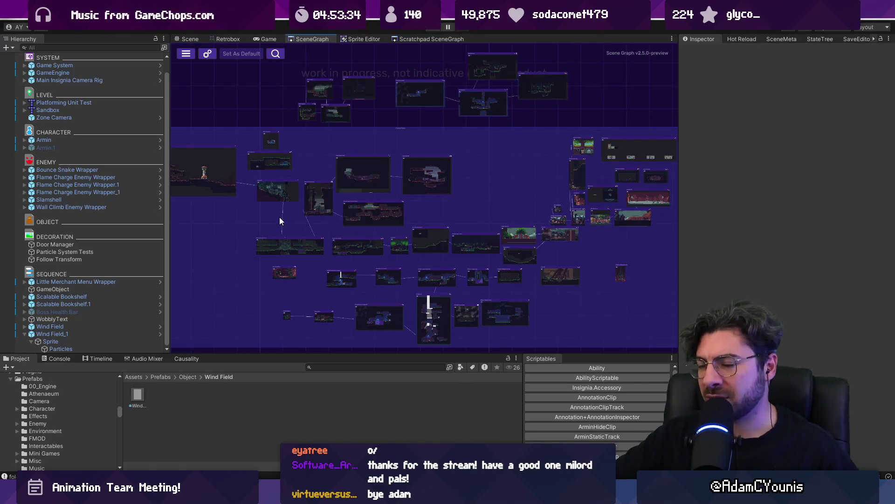
Pan and zoom the Scene Graph, widening its area toward the Inspector to survey the room clusters.
{"action": "scroll", "coordinate": [262, 220], "scroll_direction": "up", "scroll_amount": 5}
{"action": "mouse_move", "coordinate": [232, 201]}
{"action": "left_mouse_down"}
{"action": "mouse_move", "coordinate": [343, 302]}
{"action": "mouse_move", "coordinate": [230, 194]}
{"action": "left_mouse_up"}
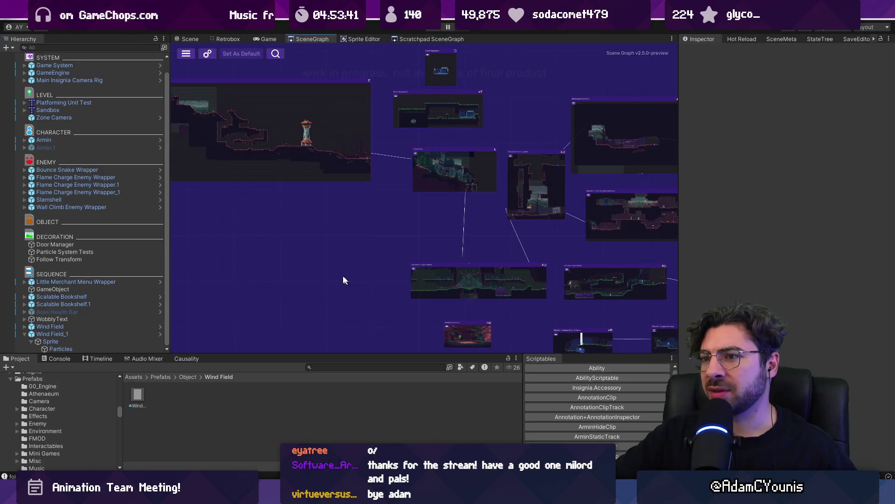
{"action": "scroll", "coordinate": [250, 230], "scroll_direction": "down", "scroll_amount": 5}
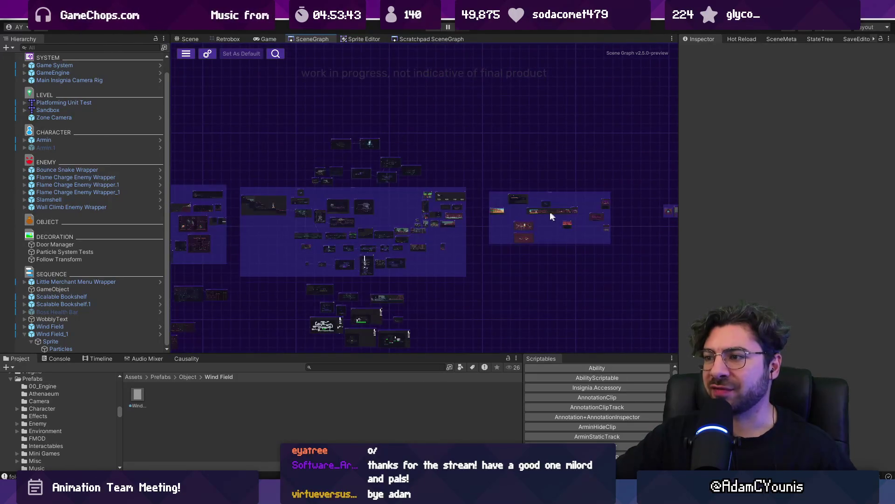
{"action": "scroll", "coordinate": [309, 229], "scroll_direction": "up", "scroll_amount": 3}
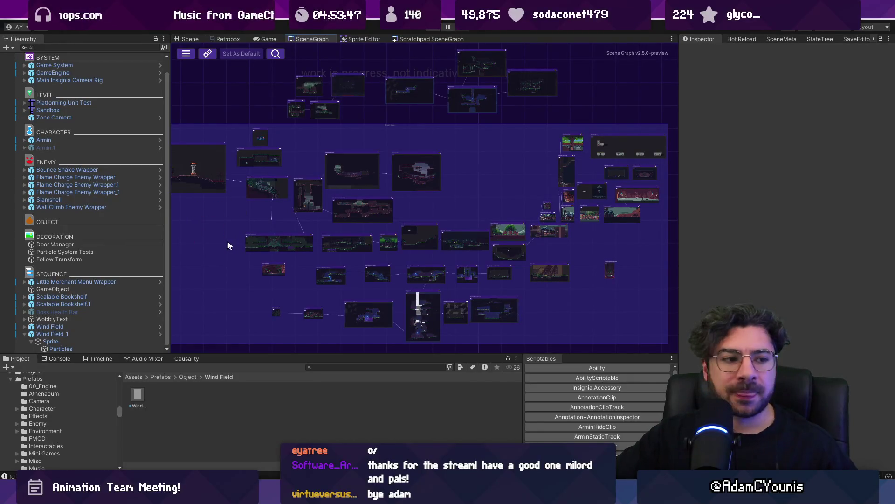
{"action": "scroll", "coordinate": [359, 220], "scroll_direction": "down", "scroll_amount": 3}
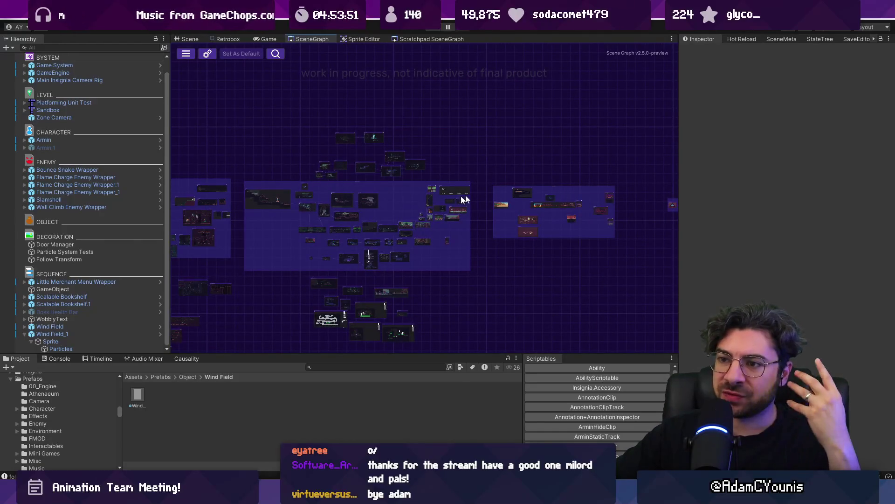
{"action": "scroll", "coordinate": [466, 202], "scroll_direction": "left", "scroll_amount": 3}
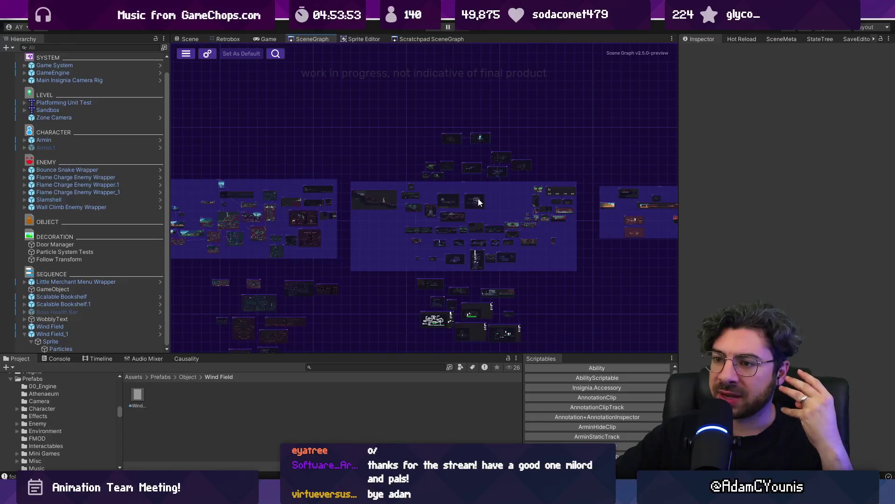
{"action": "left_click_drag", "start_coordinate": [478, 202], "coordinate": [479, 206]}
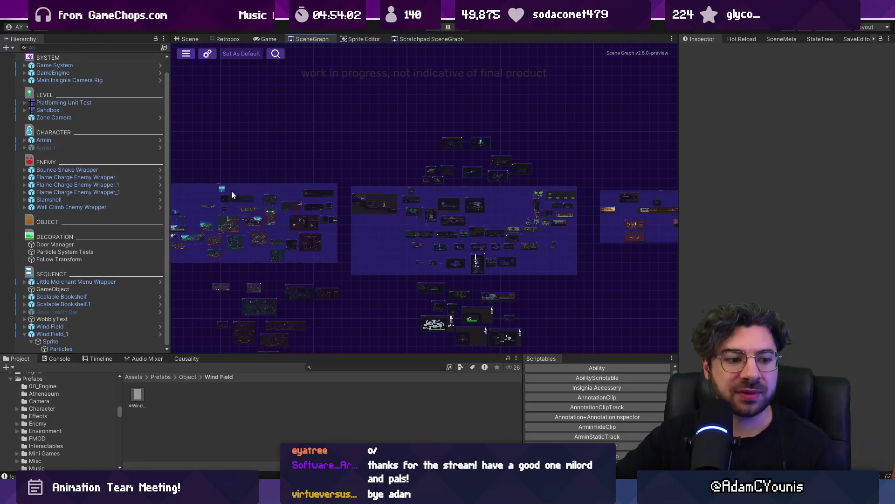
{"action": "left_click_drag", "start_coordinate": [336, 222], "coordinate": [284, 215]}
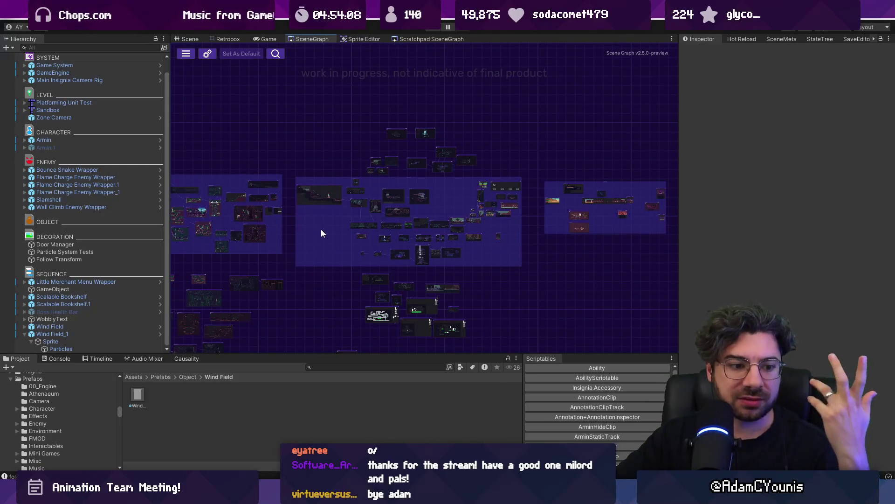
{"action": "scroll", "coordinate": [363, 231], "scroll_direction": "up", "scroll_amount": 2}
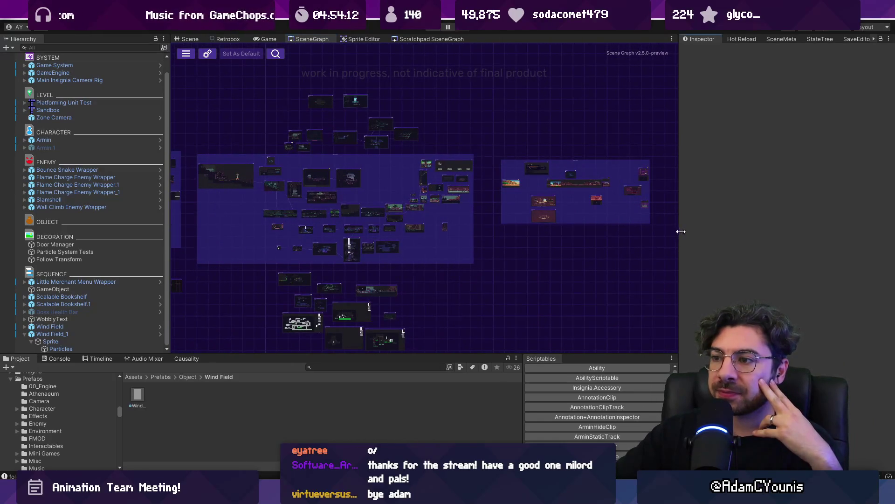
{"action": "left_click_drag", "start_coordinate": [680, 230], "coordinate": [719, 230]}
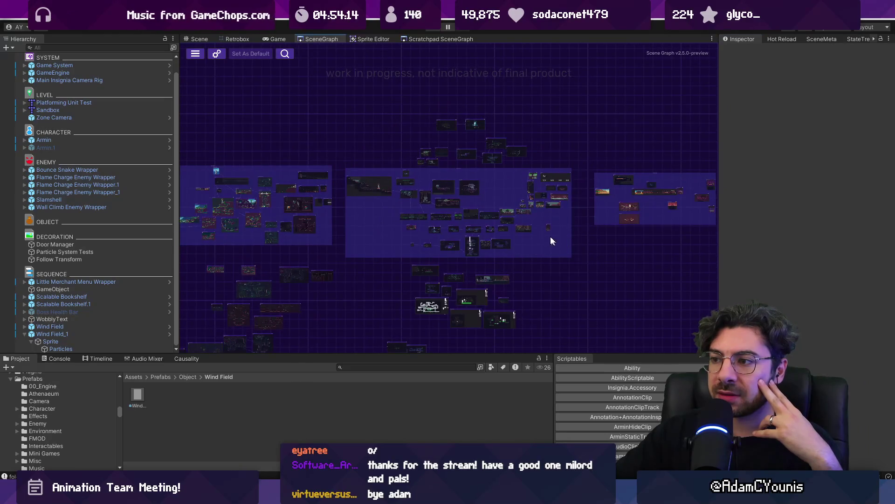
{"action": "scroll", "coordinate": [517, 218], "scroll_direction": "up", "scroll_amount": 3}
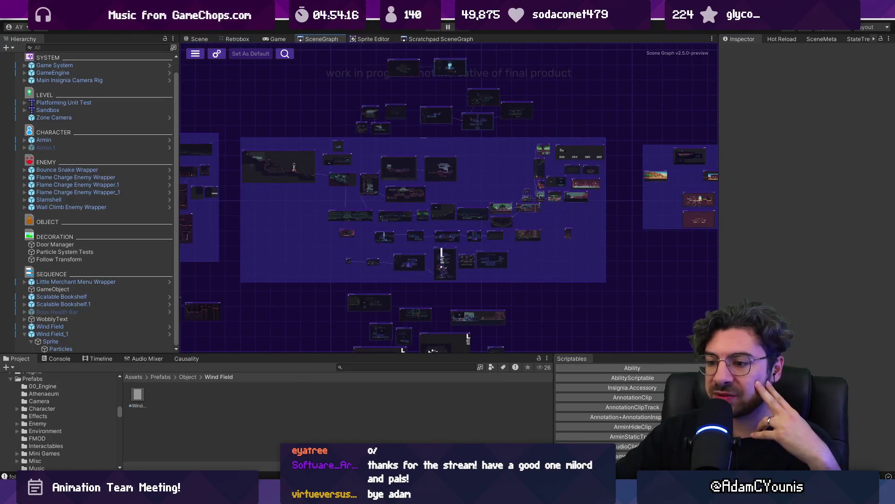
{"action": "key", "text": "alt+Tab"}
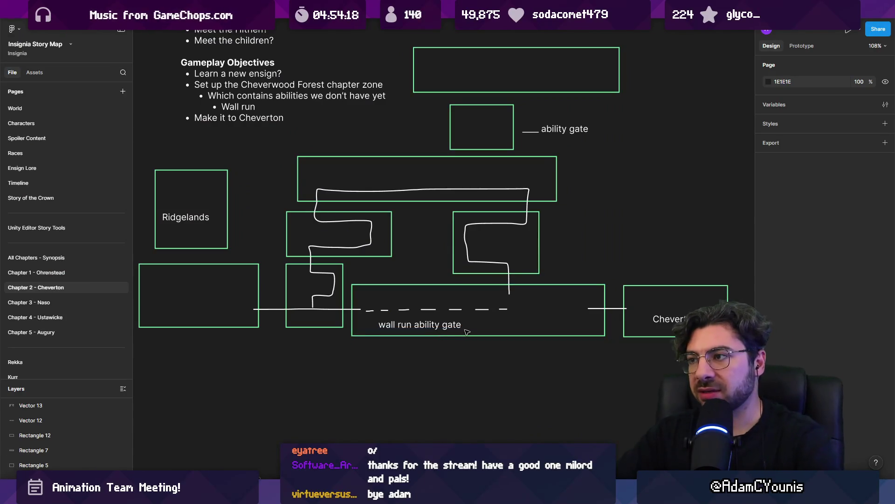
Duplicate the wall run ability gate label into the large box and delete the extra copy.
{"action": "scroll", "coordinate": [407, 341], "scroll_direction": "down", "scroll_amount": 3}
{"action": "scroll", "coordinate": [385, 354], "scroll_direction": "up", "scroll_amount": 5}
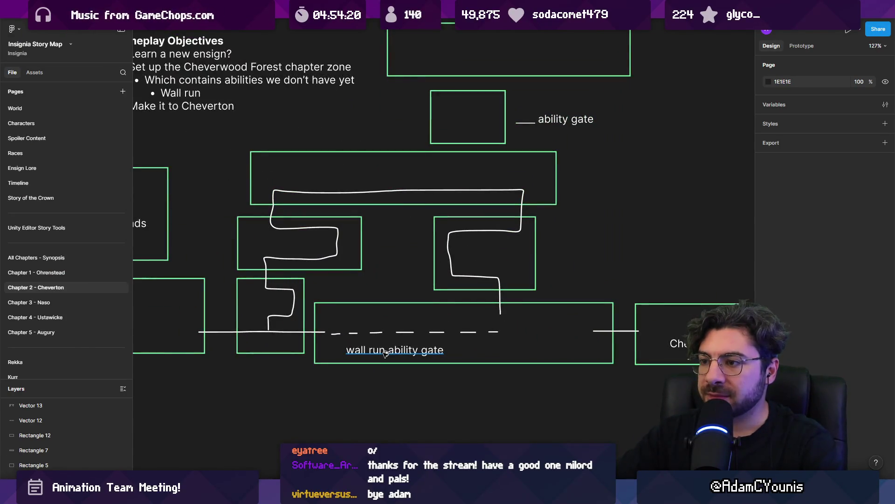
{"action": "mouse_move", "coordinate": [386, 353]}
{"action": "left_mouse_down"}
{"action": "mouse_move", "coordinate": [399, 246]}
{"action": "mouse_move", "coordinate": [360, 164]}
{"action": "mouse_move", "coordinate": [386, 173]}
{"action": "left_mouse_up"}
{"action": "left_click_drag", "start_coordinate": [476, 162], "coordinate": [432, 207]}
{"action": "key", "text": "Delete"}
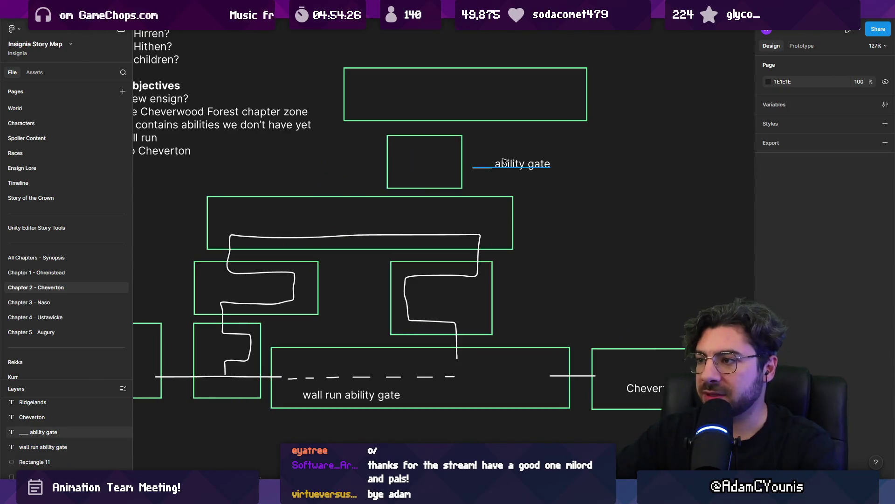
Relabel the copied gate note as 'plunge ability gate' and remove its underscore line.
{"action": "double_click", "coordinate": [508, 164]}
{"action": "left_click", "coordinate": [507, 161]}
{"action": "key", "text": "ctrl+shift+Left"}
{"action": "key", "text": "ctrl+shift+Left"}
{"action": "type", "text": "pl"}
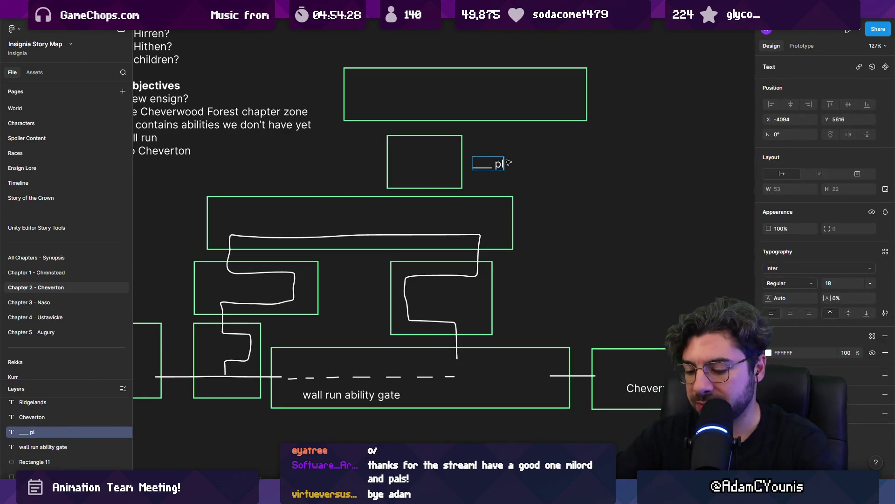
{"action": "type", "text": "unge ability gate"}
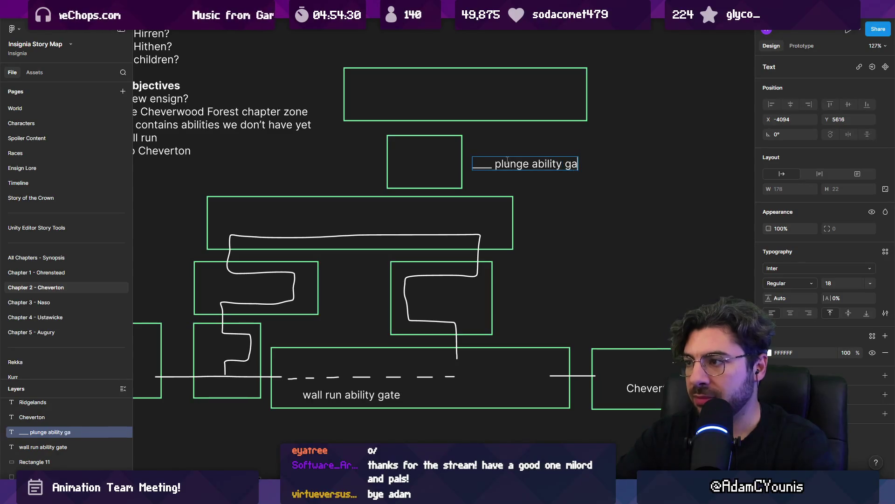
{"action": "key", "text": "Escape"}
{"action": "key", "text": "Escape"}
{"action": "scroll", "coordinate": [502, 164], "scroll_direction": "down", "scroll_amount": 3}
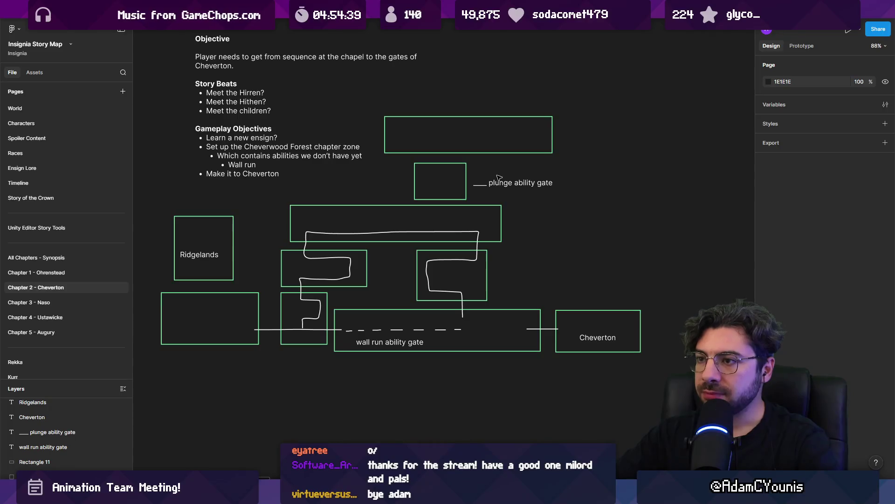
{"action": "left_click", "coordinate": [500, 184]}
{"action": "key", "text": "BackSpace"}
{"action": "key", "text": "Escape"}
{"action": "key", "text": "Escape"}
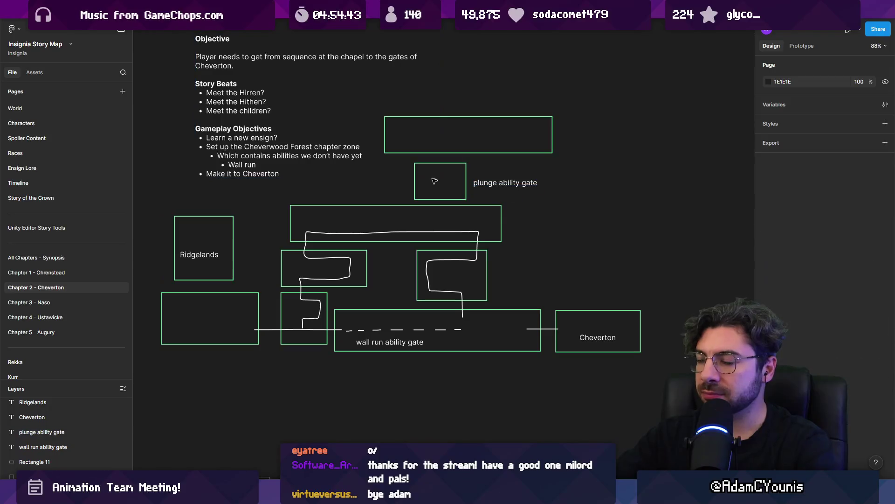
Copy the plunge ability gate label below the map and type 'Entropy' into it.
{"action": "scroll", "coordinate": [434, 181], "scroll_direction": "down", "scroll_amount": 2}
{"action": "scroll", "coordinate": [435, 181], "scroll_direction": "left", "scroll_amount": 2}
{"action": "left_click", "coordinate": [539, 159]}
{"action": "left_click", "coordinate": [599, 184]}
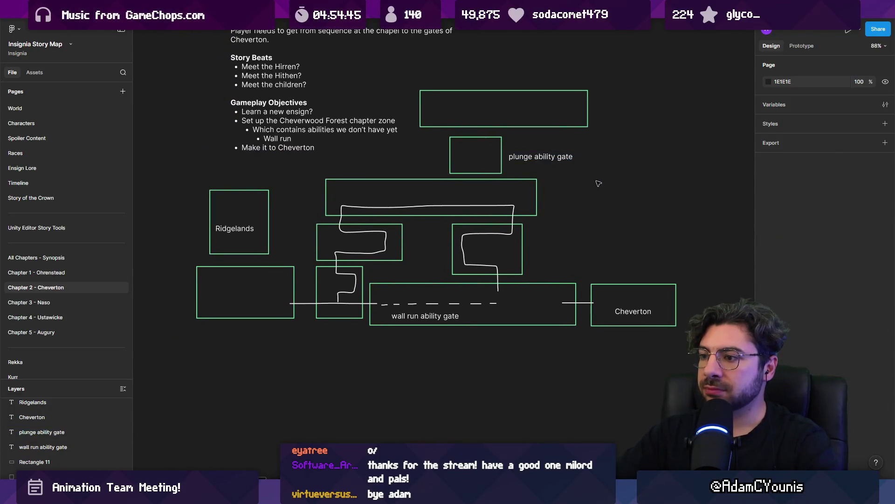
{"action": "left_click", "coordinate": [425, 315]}
{"action": "left_click", "coordinate": [536, 159]}
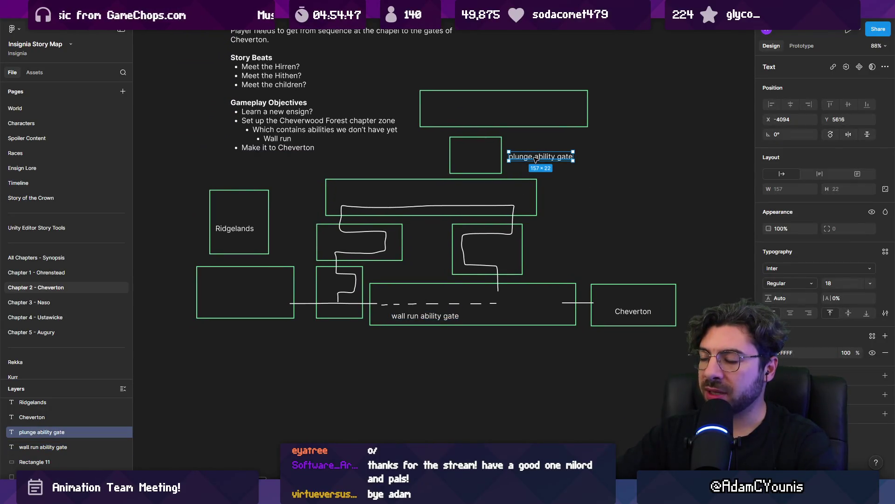
{"action": "left_click_drag", "start_coordinate": [537, 159], "coordinate": [457, 427], "text": "alt"}
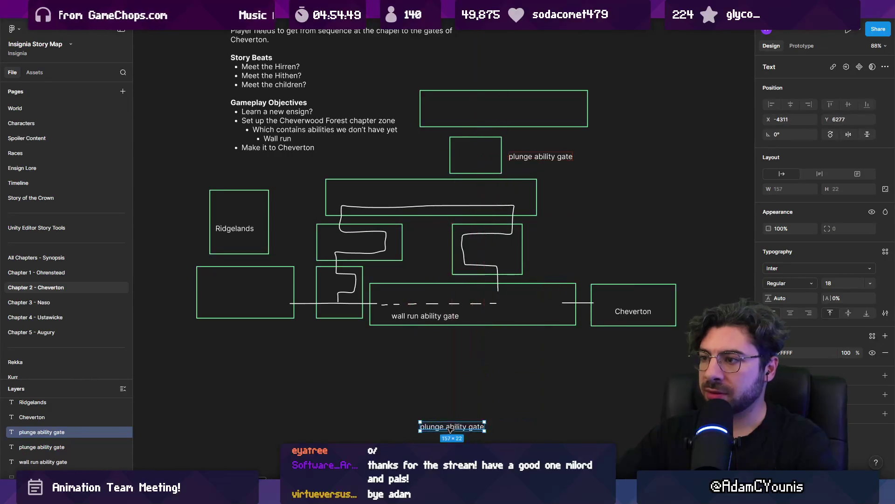
{"action": "scroll", "coordinate": [457, 428], "scroll_direction": "down", "scroll_amount": 2}
{"action": "type", "text": "Entropy"}
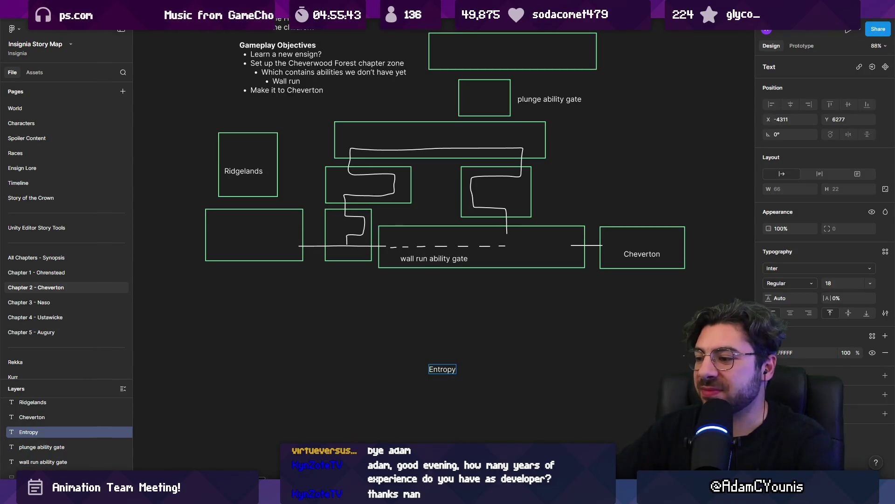
Switch from Figma to the Chrome window showing Twitch's Software and Game Development directory.
{"action": "mouse_move", "coordinate": [582, 496]}
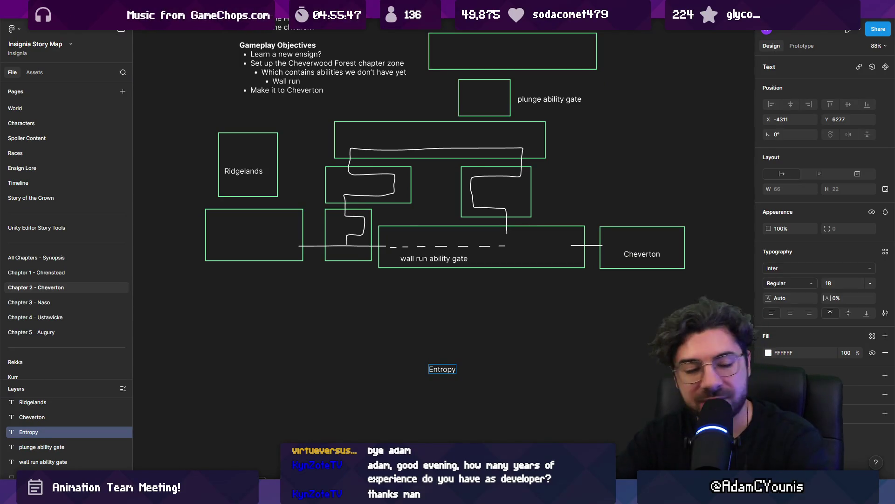
{"action": "key", "text": "alt+Tab"}
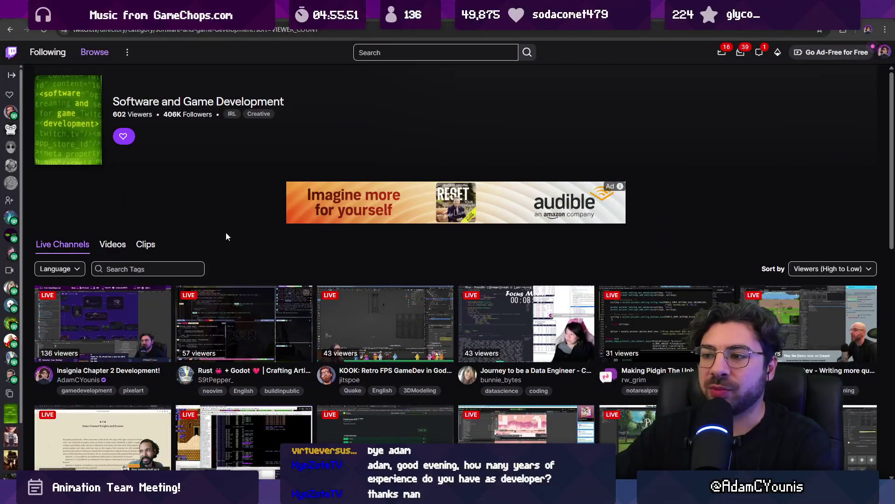
{"action": "scroll", "coordinate": [226, 233], "scroll_direction": "down", "scroll_amount": 1}
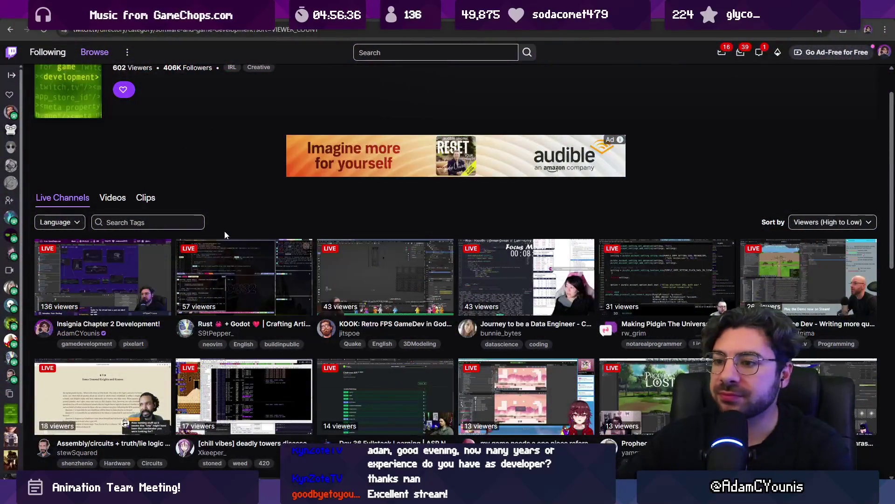
{"action": "scroll", "coordinate": [225, 230], "scroll_direction": "down", "scroll_amount": 2}
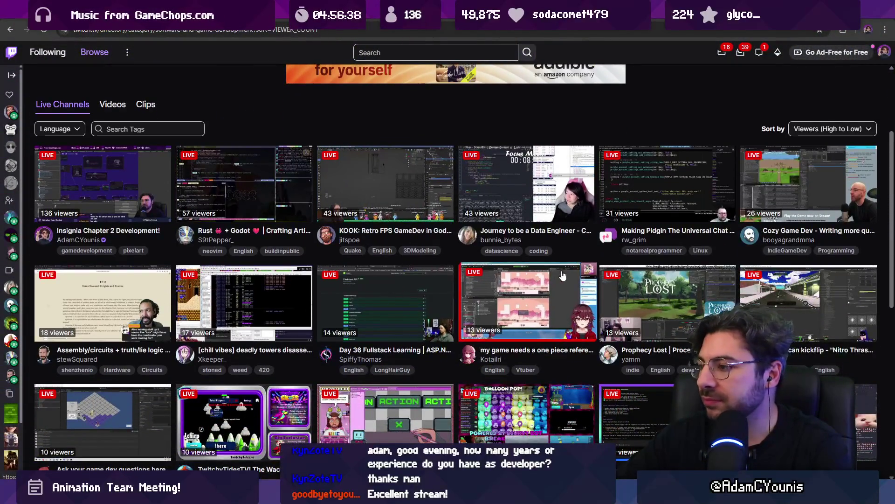
{"action": "scroll", "coordinate": [563, 275], "scroll_direction": "down", "scroll_amount": 3}
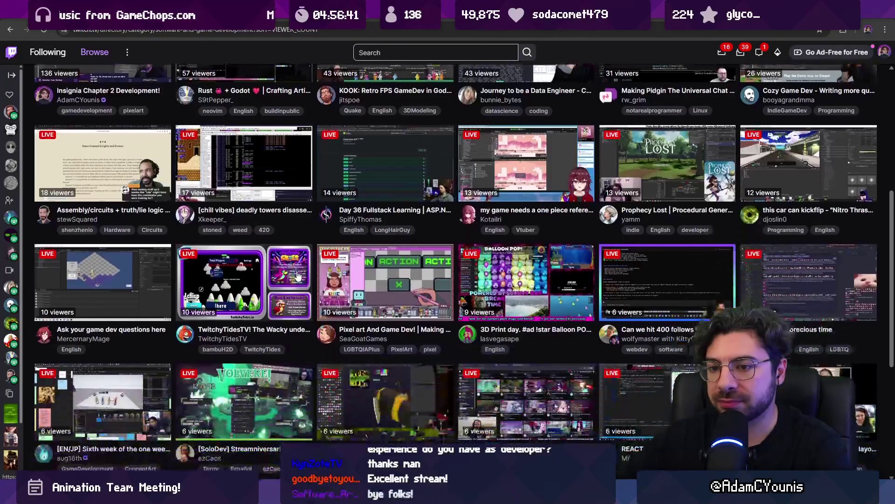
{"action": "scroll", "coordinate": [297, 275], "scroll_direction": "down", "scroll_amount": 1}
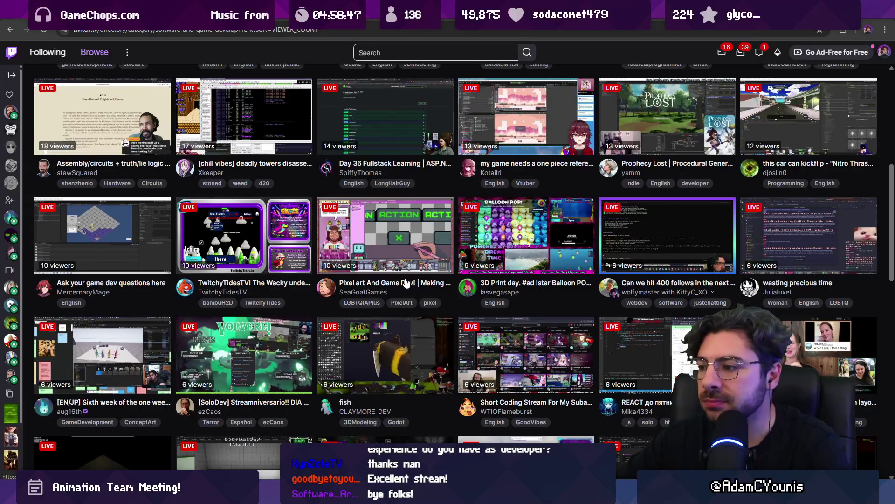
{"action": "scroll", "coordinate": [526, 300], "scroll_direction": "down", "scroll_amount": 1}
{"action": "scroll", "coordinate": [527, 300], "scroll_direction": "down", "scroll_amount": 3}
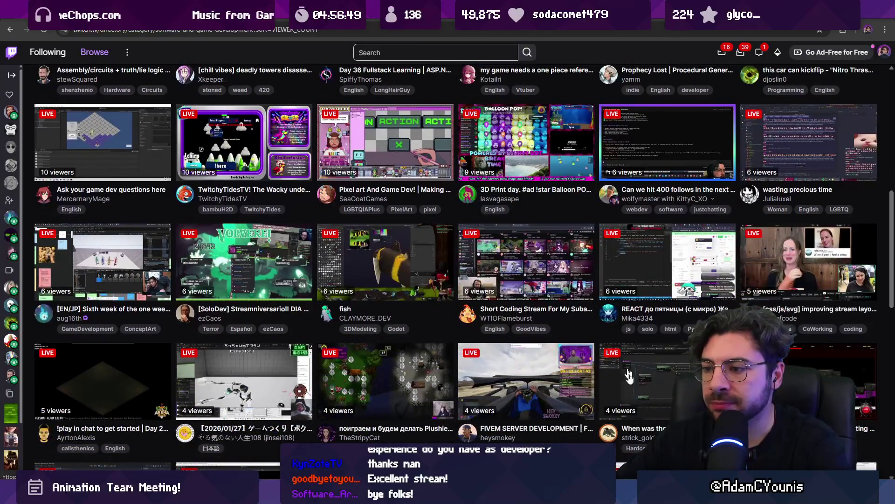
{"action": "scroll", "coordinate": [513, 195], "scroll_direction": "down", "scroll_amount": 3}
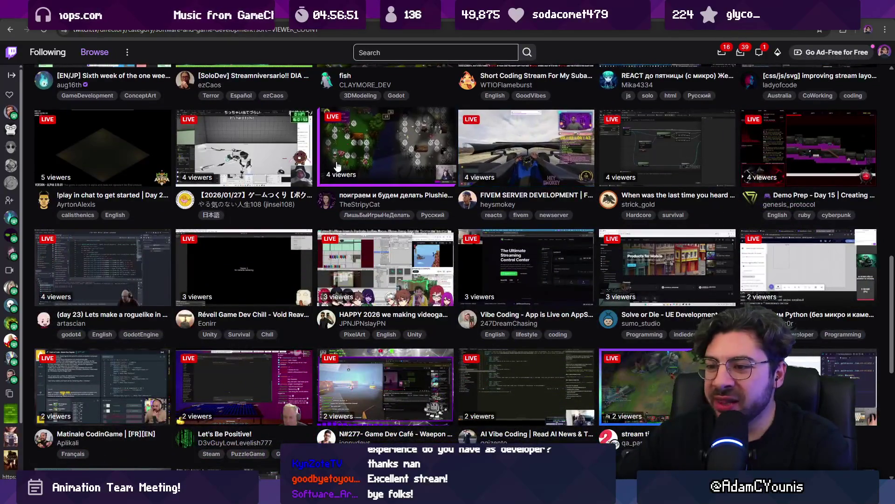